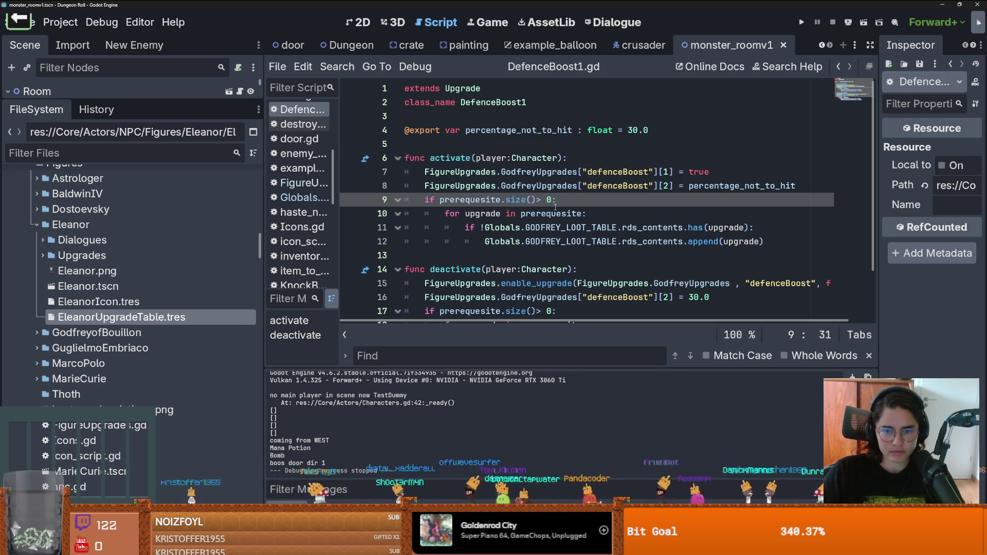
# Undo the accidental line break on line 11 of DefenceBoost1.gd and run the project
pyautogui.click(524, 228)
pyautogui.press('Return')
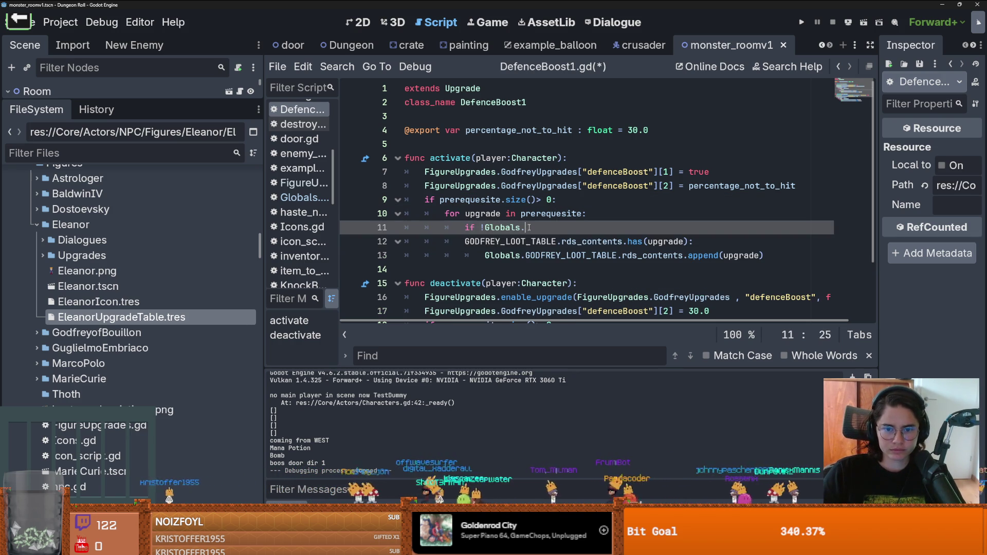
pyautogui.hotkey('ctrl', 'z')
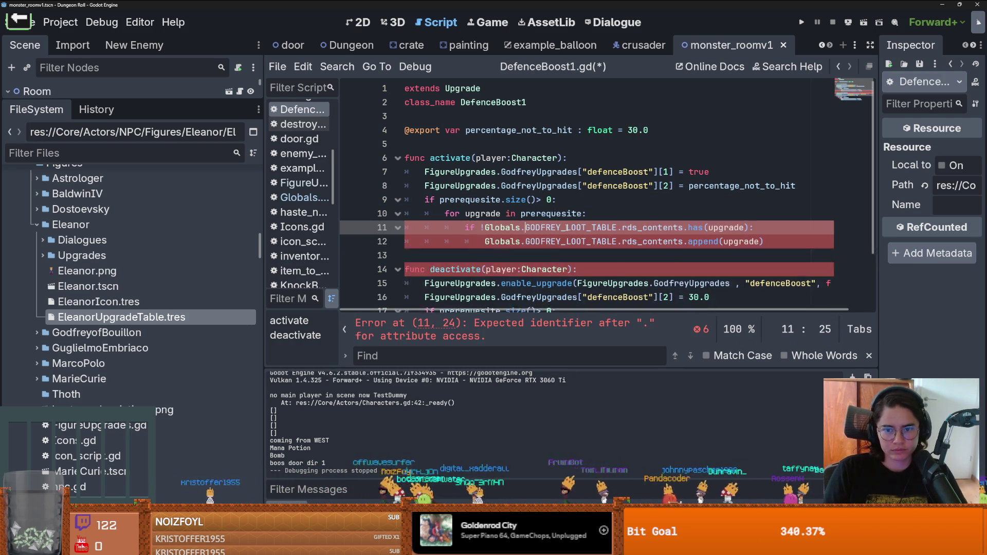
pyautogui.click(587, 228)
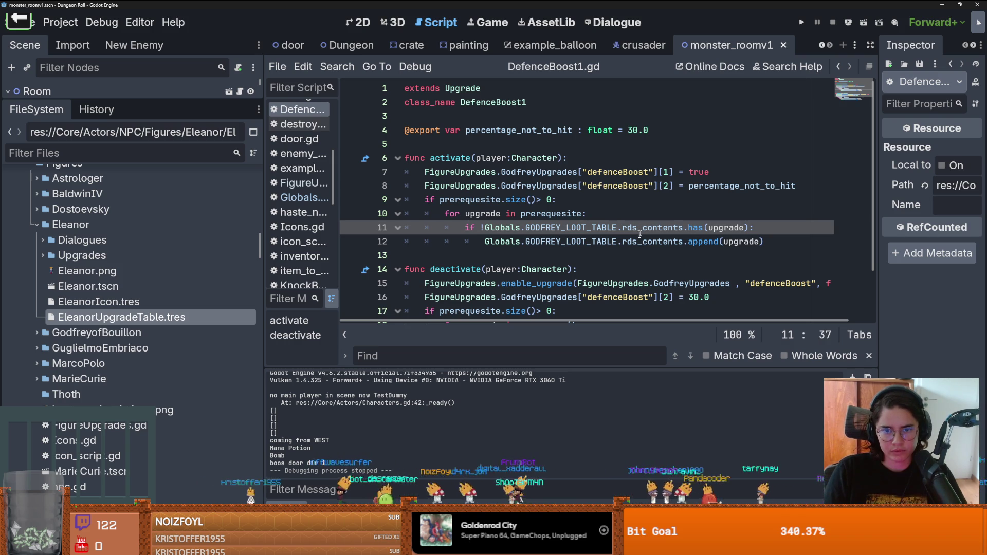
pyautogui.click(806, 22)
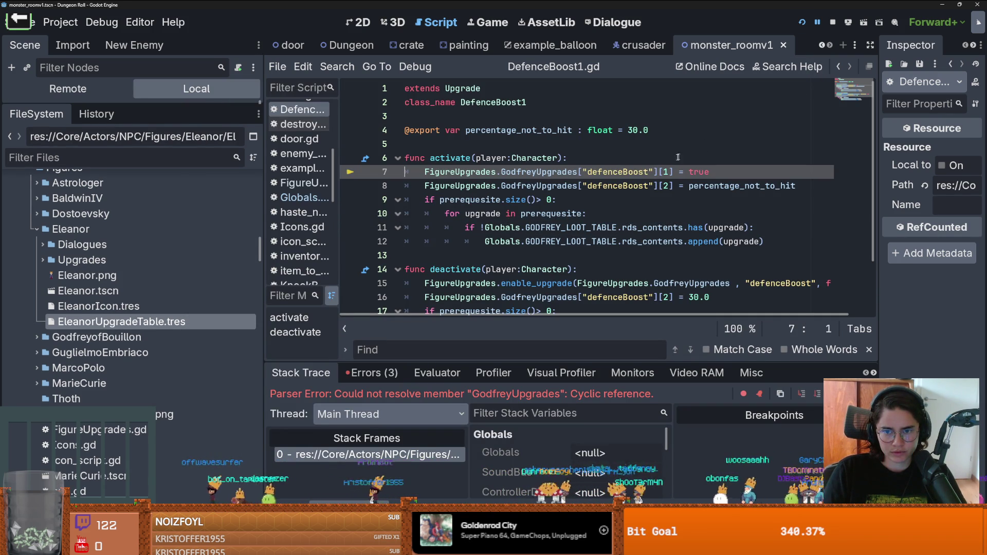
# Inspect GodfreyUpgrades on line 7 and jump to its definition in FigureUpgrades.gd
pyautogui.doubleClick(514, 172)
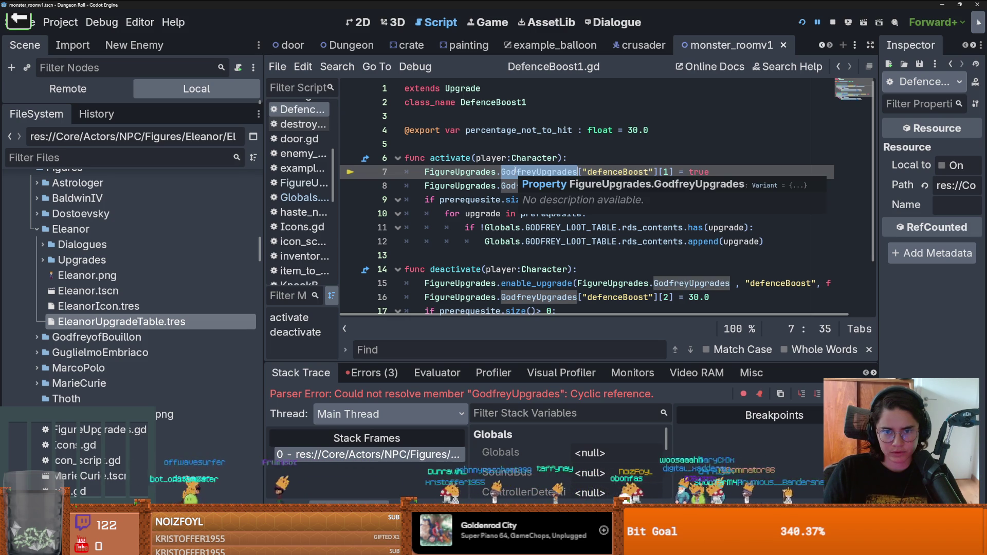
pyautogui.scroll(-1, 522, 157)
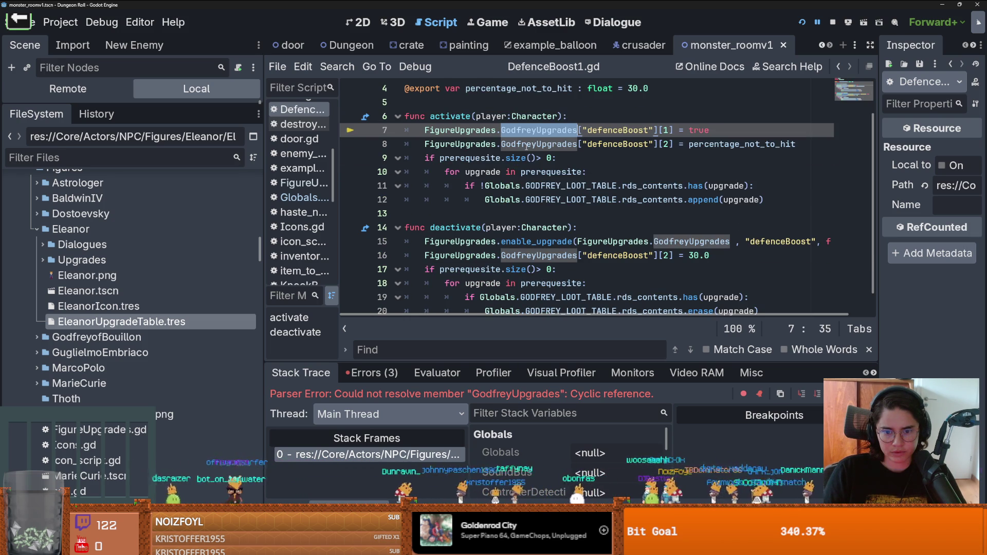
pyautogui.moveTo(526, 146)
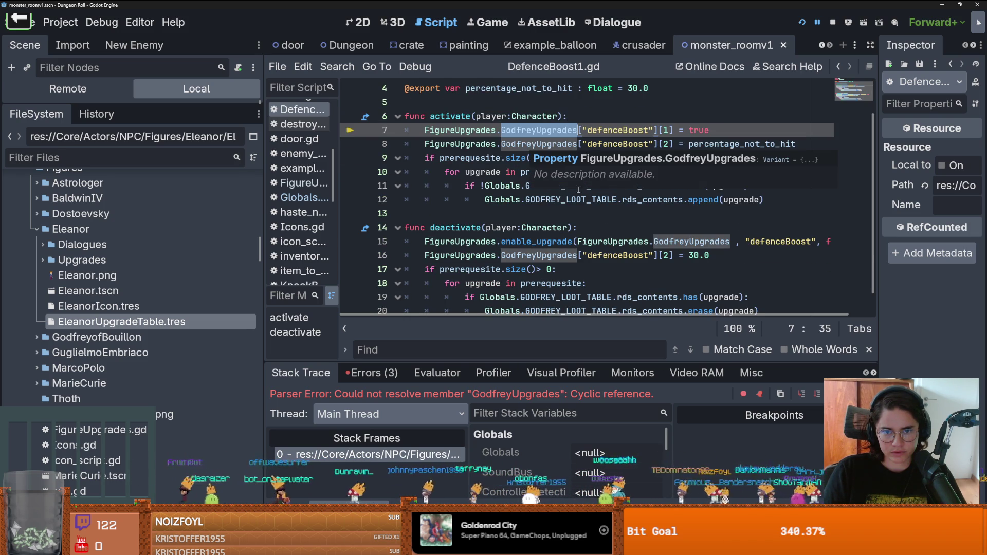
pyautogui.click(501, 186)
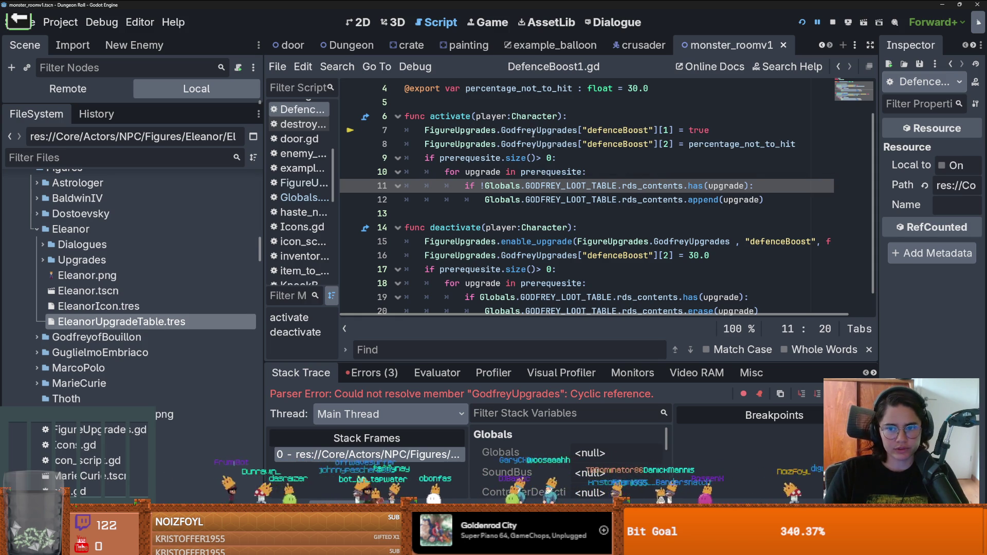
pyautogui.scroll(1, 529, 128)
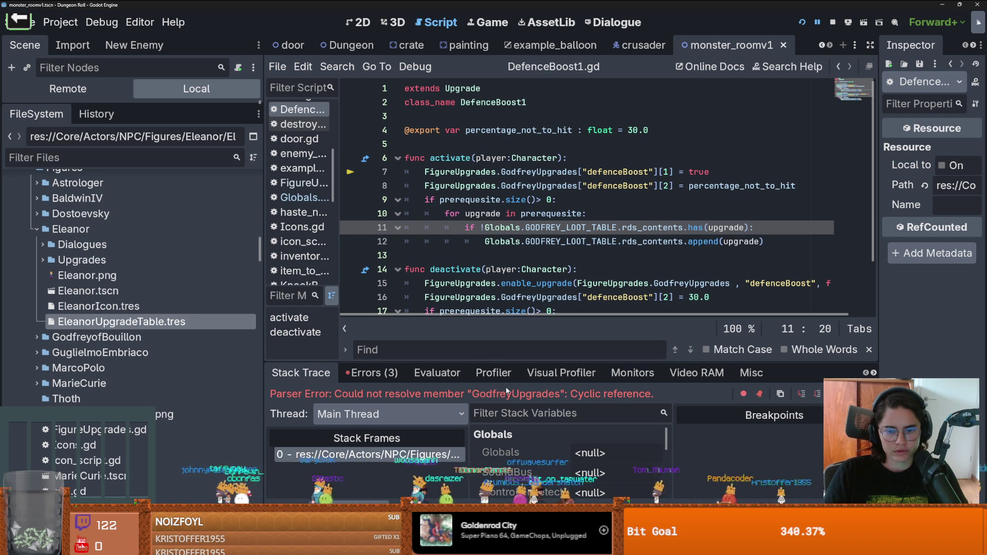
pyautogui.keyDown('ctrl'); pyautogui.click(521, 172); pyautogui.keyUp('ctrl')
# Insert a blank line above the GodfreyUpgrades dictionary in FigureUpgrades.gd
pyautogui.scroll(-2, 526, 213)
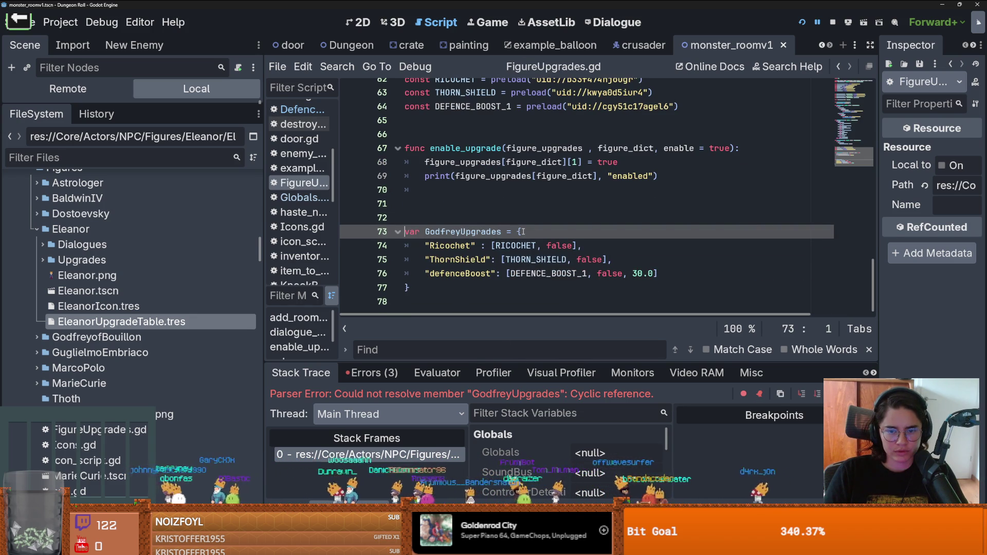
pyautogui.click(208, 317)
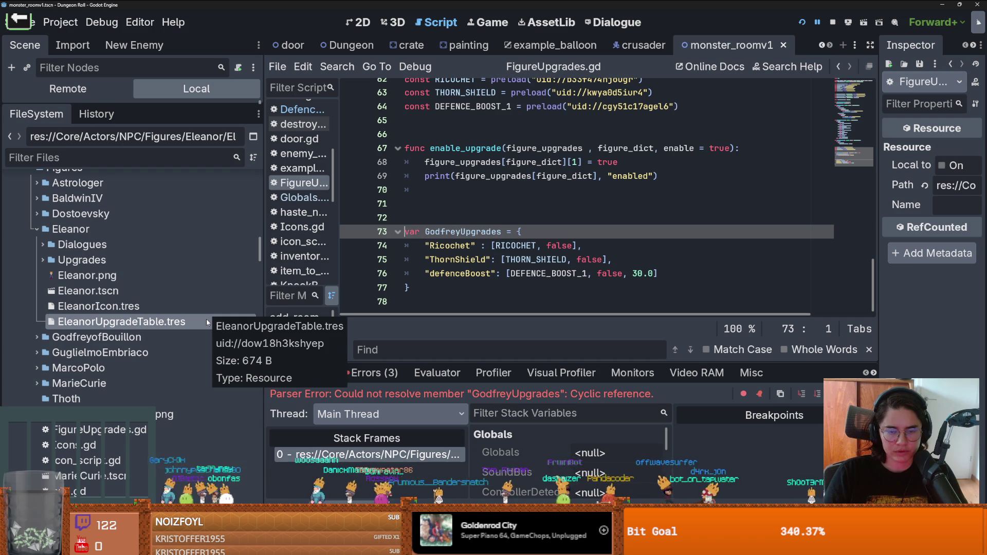
pyautogui.press('Return')
pyautogui.press('Up')
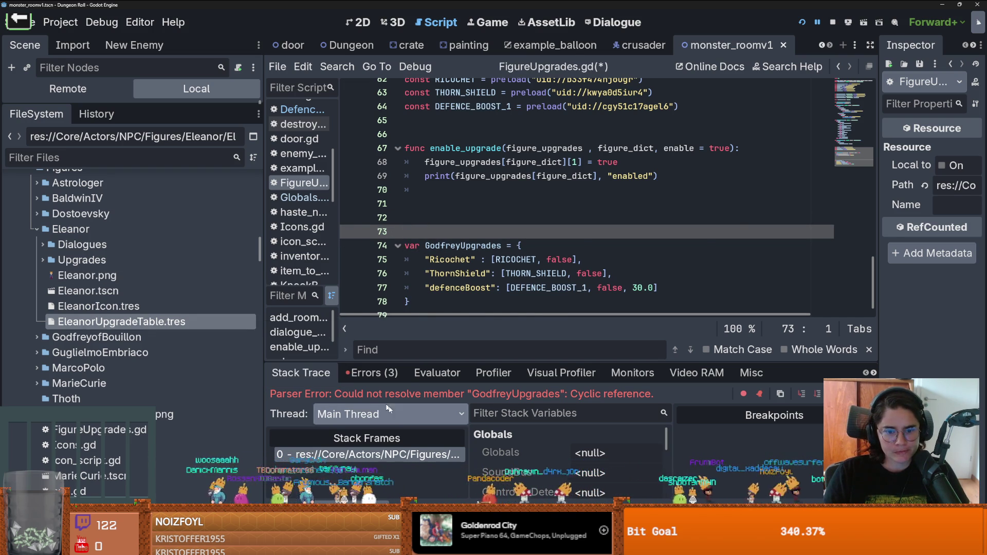
# Back in DefenceBoost1.gd, make line 7 call FigureUpgrades.upgrade_defence()
pyautogui.hotkey('alt', 'Left')
pyautogui.click(480, 171)
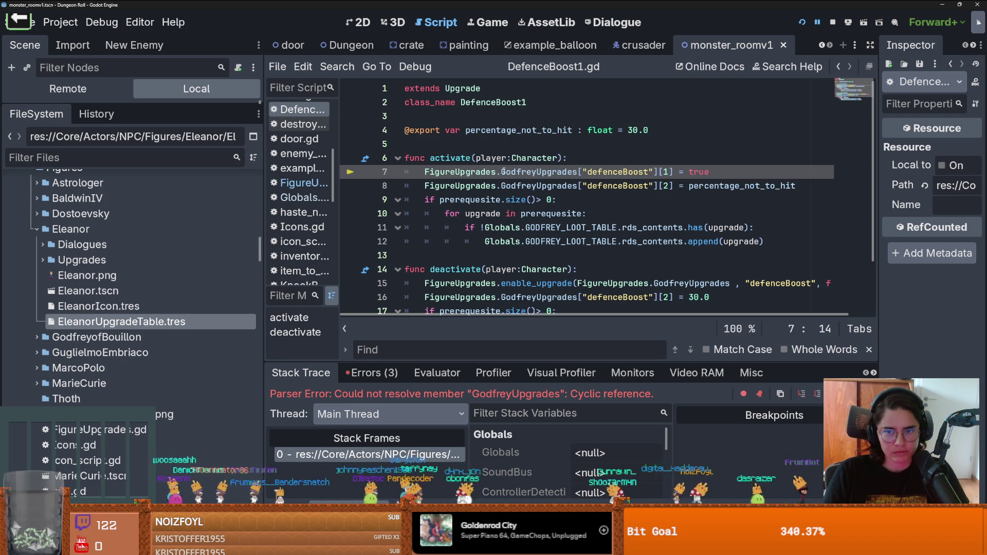
pyautogui.click(498, 172)
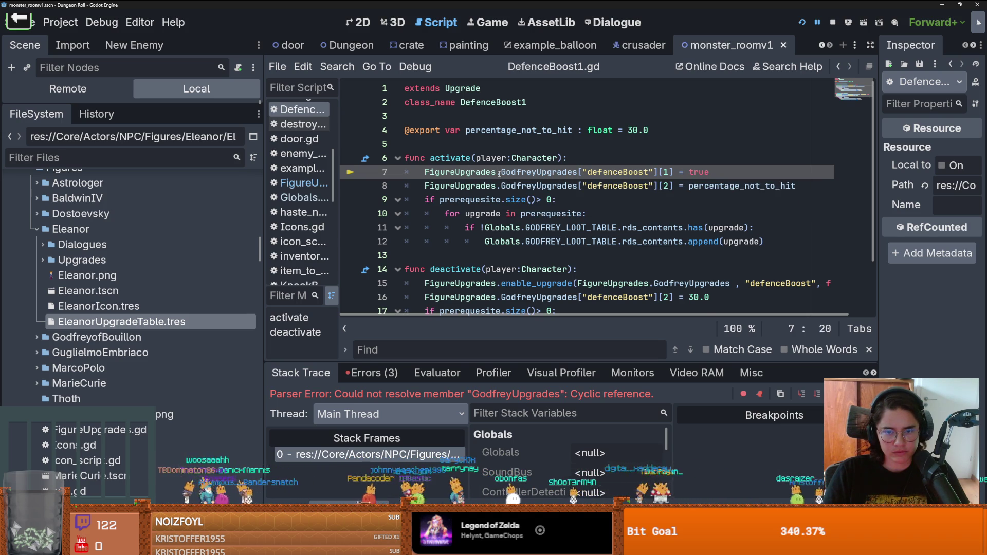
pyautogui.click(502, 172)
pyautogui.press('Return')
pyautogui.click(513, 173)
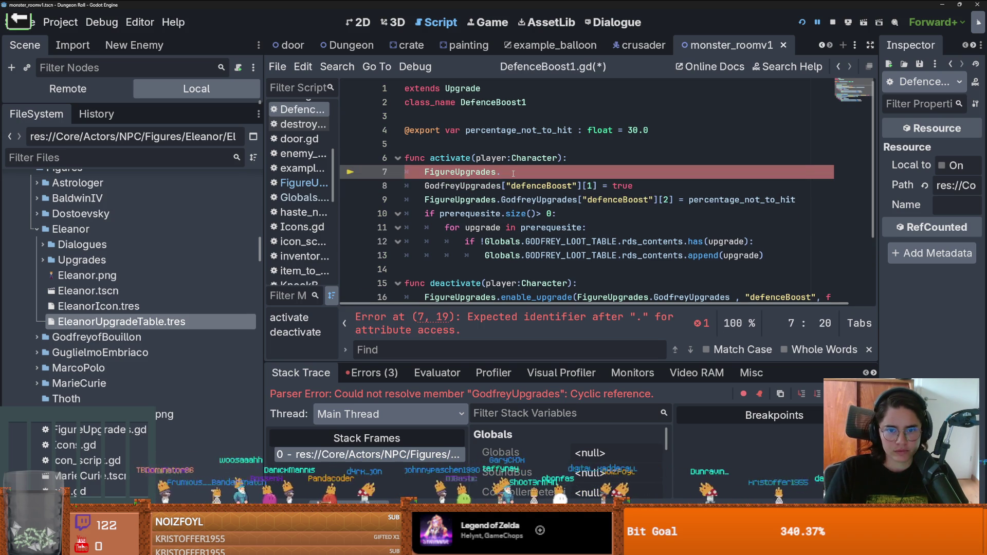
pyautogui.write('upgrade_defen')
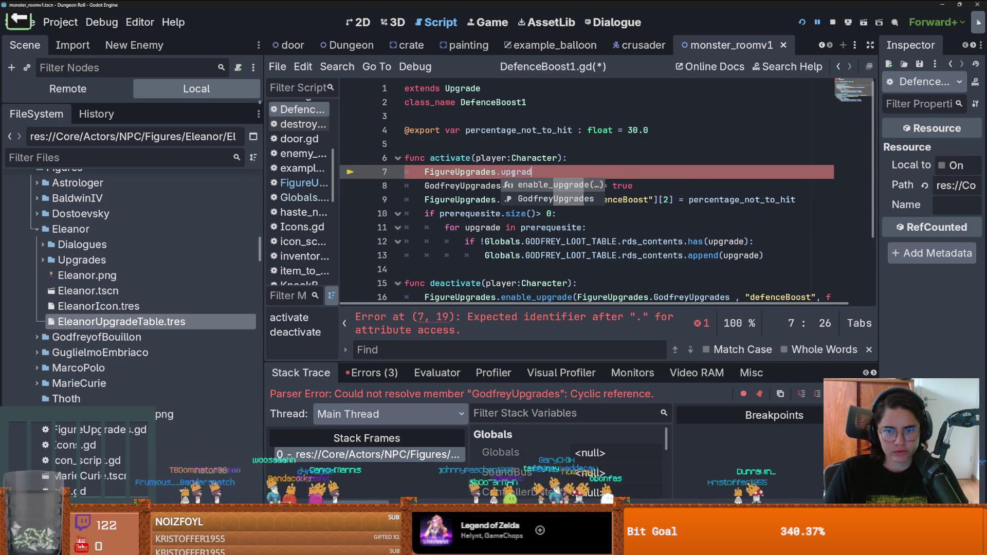
pyautogui.write('ce(')
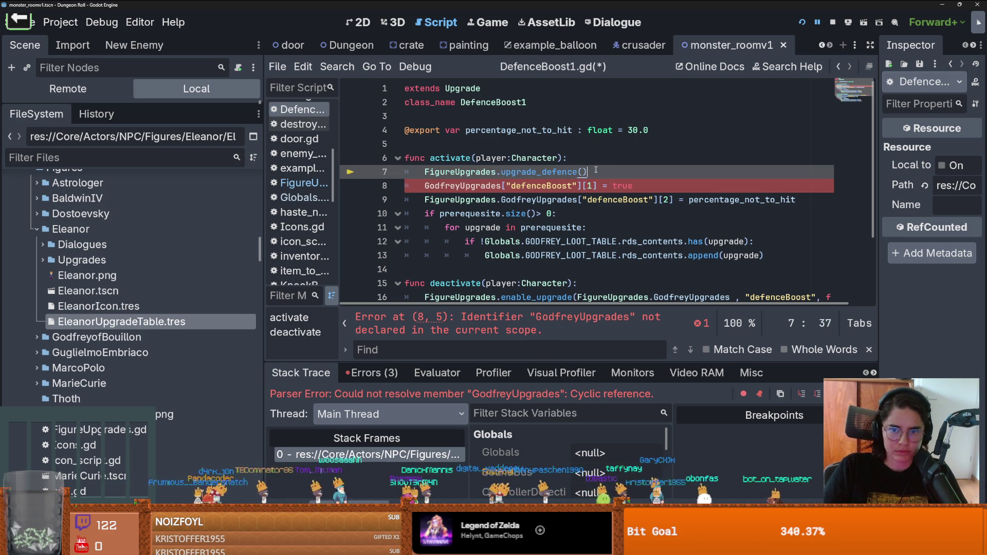
# Open FigureUpgrades.gd from the FigureUpgrades reference and scroll down to the blank line
pyautogui.click(471, 173)
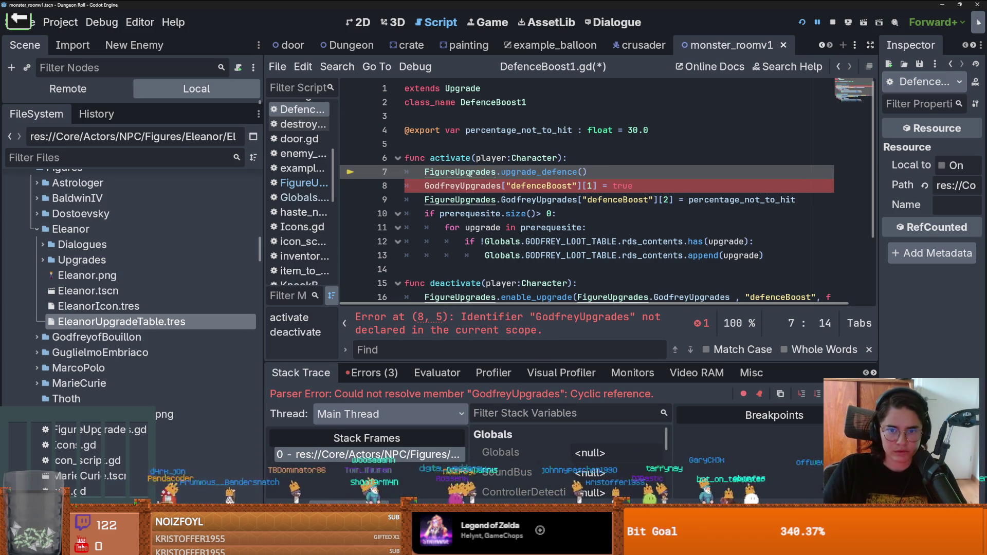
pyautogui.keyDown('ctrl'); pyautogui.click(471, 173); pyautogui.keyUp('ctrl')
pyautogui.scroll(-15, 510, 245)
pyautogui.scroll(-3, 509, 246)
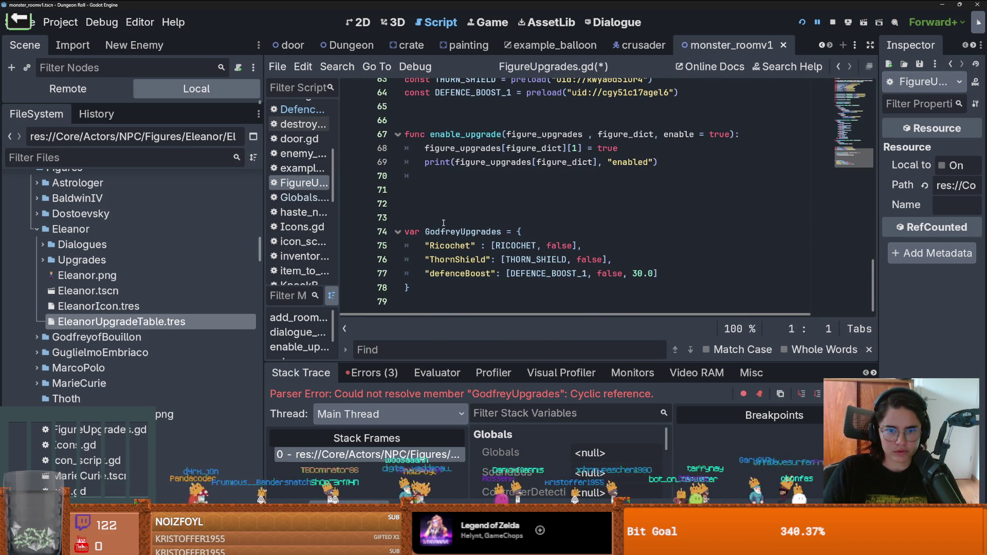
# Add func upgrade_defence(): pass above GodfreyUpgrades in FigureUpgrades.gd and save
pyautogui.click(465, 204)
pyautogui.write('upgrade_defence()')
pyautogui.write('z')
pyautogui.press('BackSpace')
pyautogui.press('BackSpace')
pyautogui.press('BackSpace')
pyautogui.write('fu')
pyautogui.write('upgrade_defence()')
pyautogui.write(')')
pyautogui.press('Return')
pyautogui.write('pass')
pyautogui.hotkey('ctrl', 's')
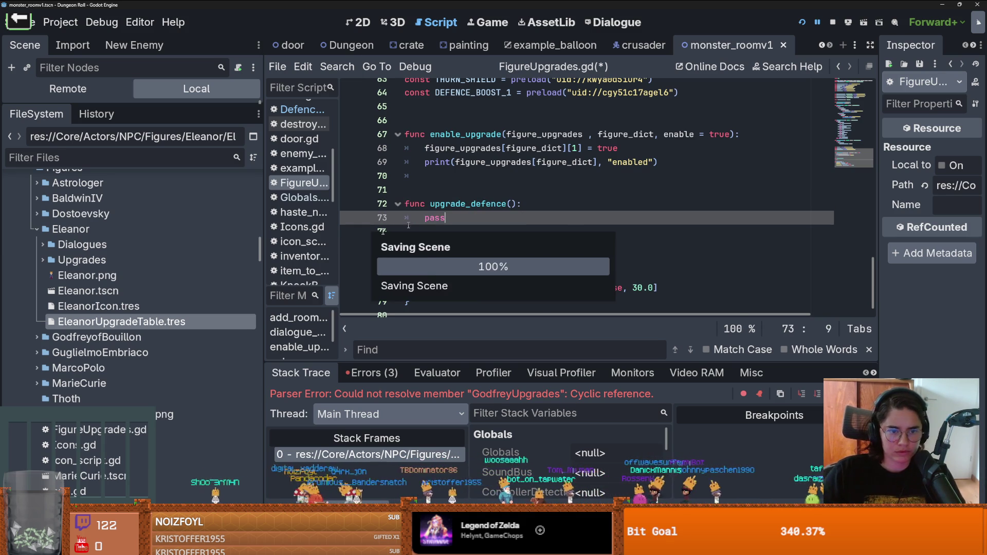
# Comment out the old GodfreyUpgrades lines 8–13 in DefenceBoost1.gd and run the game
pyautogui.click(300, 109)
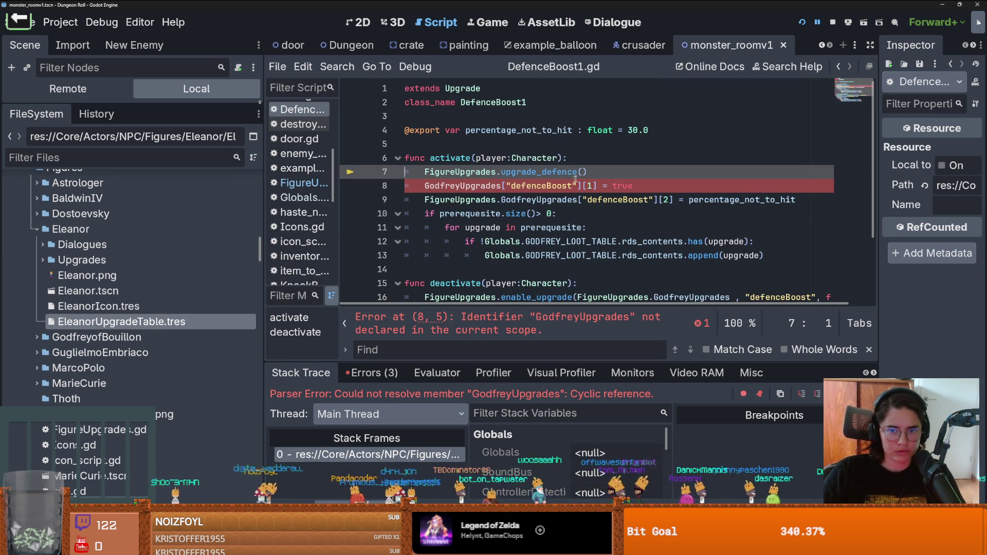
pyautogui.moveTo(580, 256); pyautogui.dragTo(507, 185)
pyautogui.hotkey('ctrl', 'k')
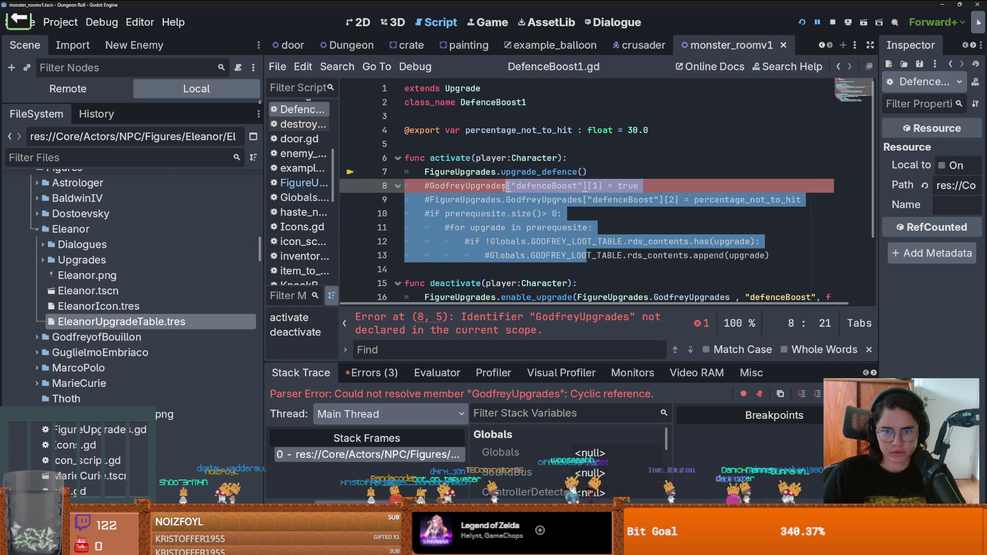
pyautogui.click(804, 25)
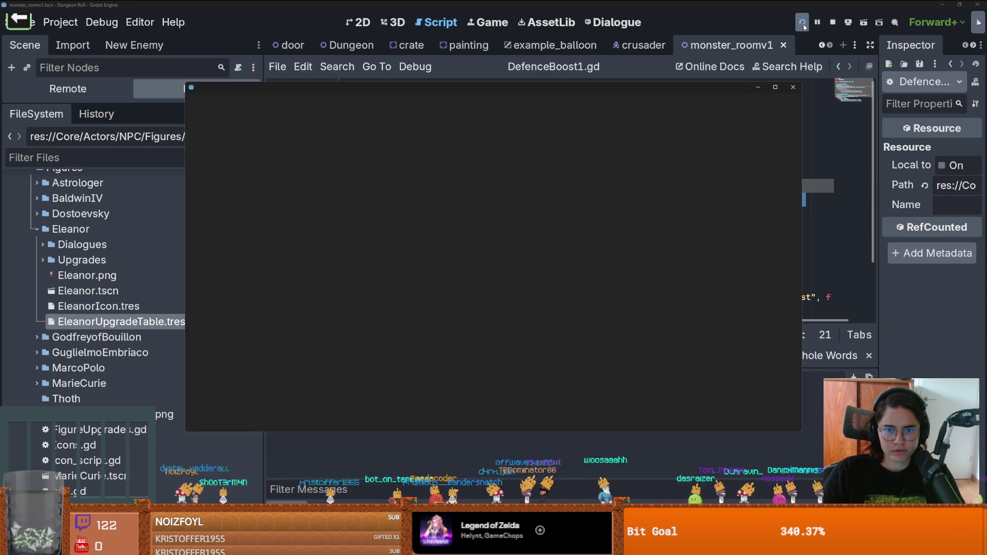
# Pass "defenceBoost" as the argument to the upgrade_defence() call
pyautogui.scroll(1, 599, 160)
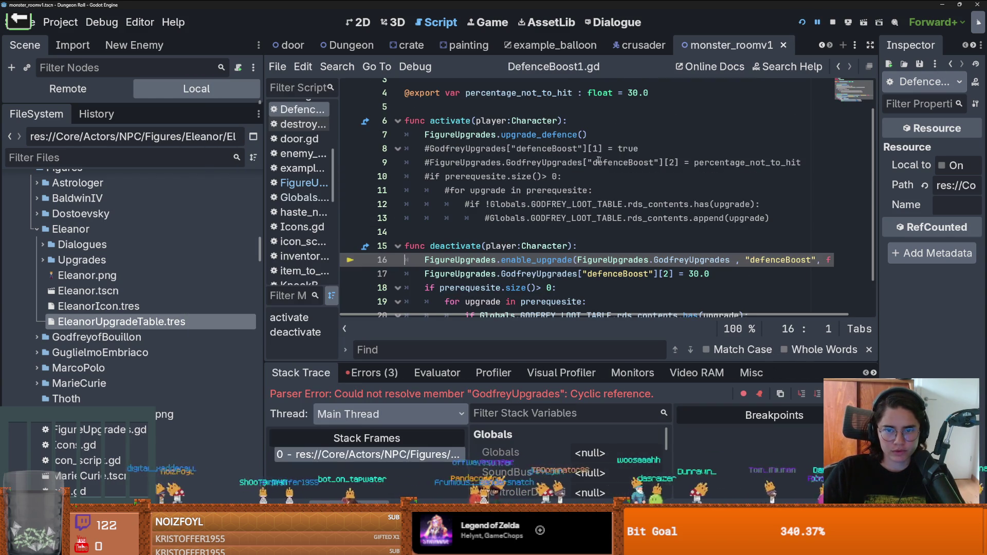
pyautogui.click(552, 151)
pyautogui.moveTo(658, 162); pyautogui.dragTo(588, 162)
pyautogui.hotkey('ctrl', 'c')
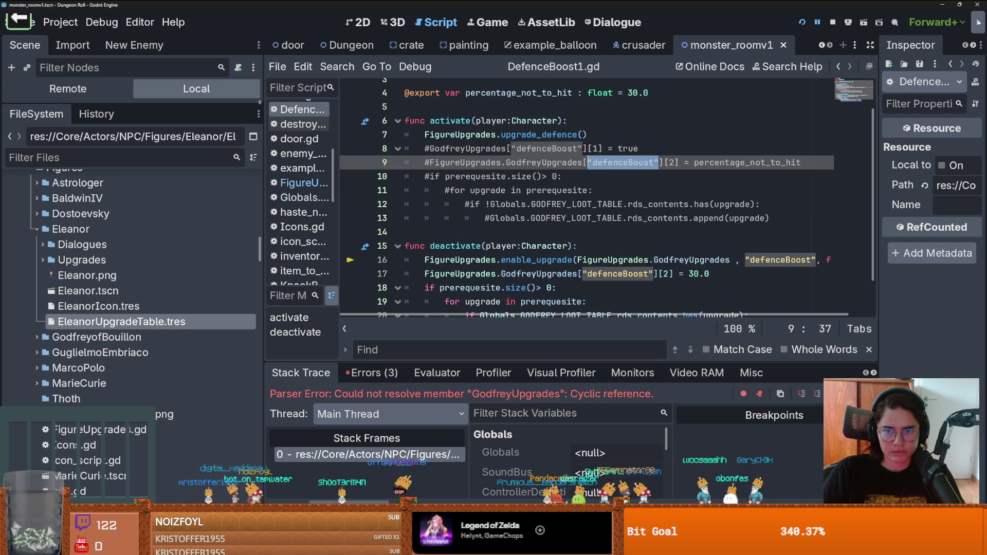
pyautogui.click(583, 134)
pyautogui.hotkey('ctrl', 'v')
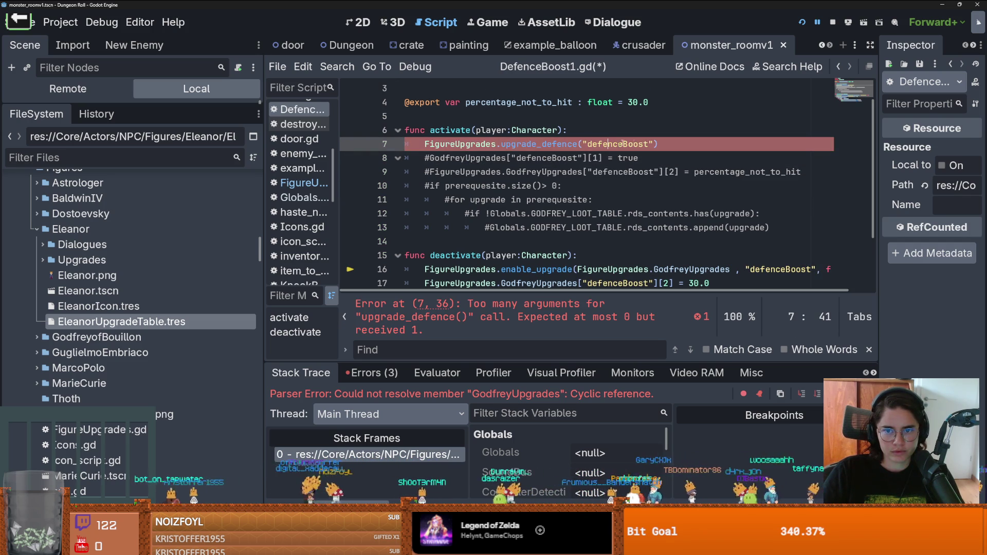
# Paste "defenceBoost" as the parameter of the upgrade_defence definition on line 72
pyautogui.moveTo(656, 144); pyautogui.dragTo(581, 144)
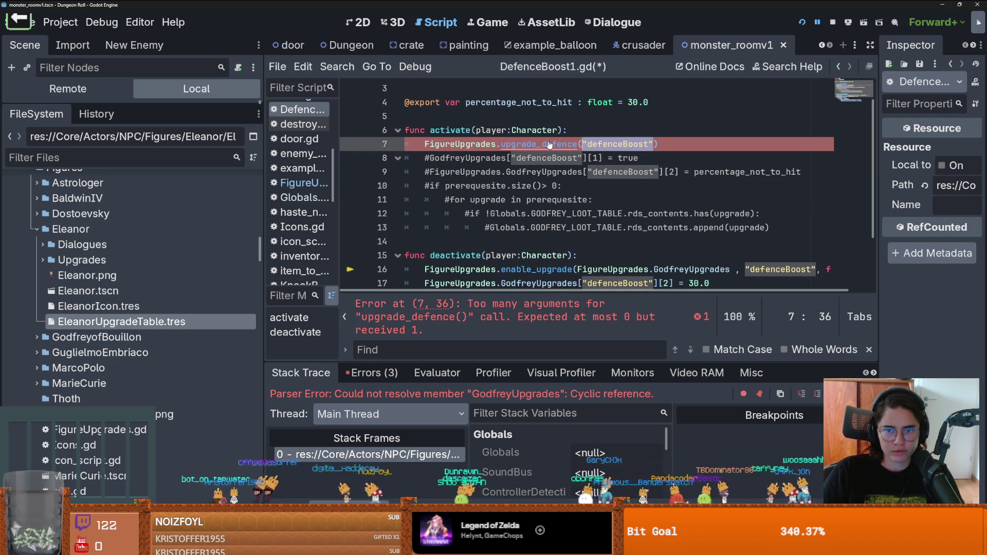
pyautogui.keyDown('ctrl'); pyautogui.click(549, 144); pyautogui.keyUp('ctrl')
pyautogui.click(513, 190)
pyautogui.hotkey('ctrl', 'v')
pyautogui.doubleClick(451, 200)
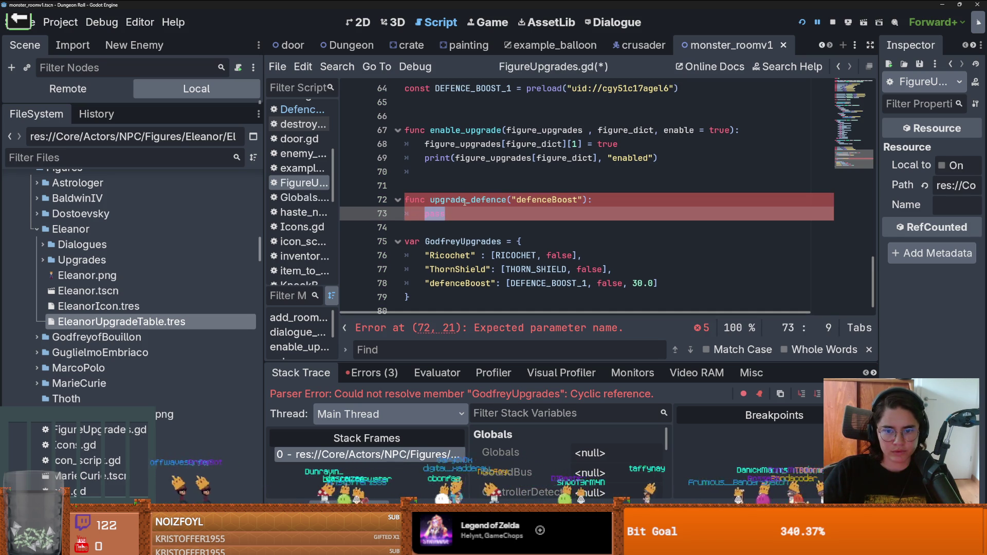
# Replace the invalid "defenceBoost" parameter with a godfrey_upgrade parameter
pyautogui.hotkey('ctrl', 'z')
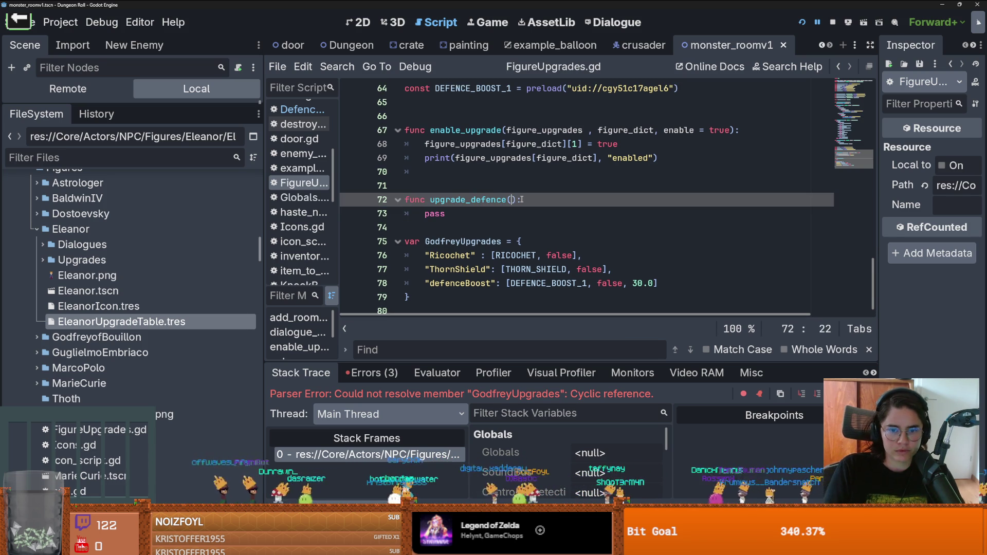
pyautogui.write('g')
pyautogui.press('BackSpace')
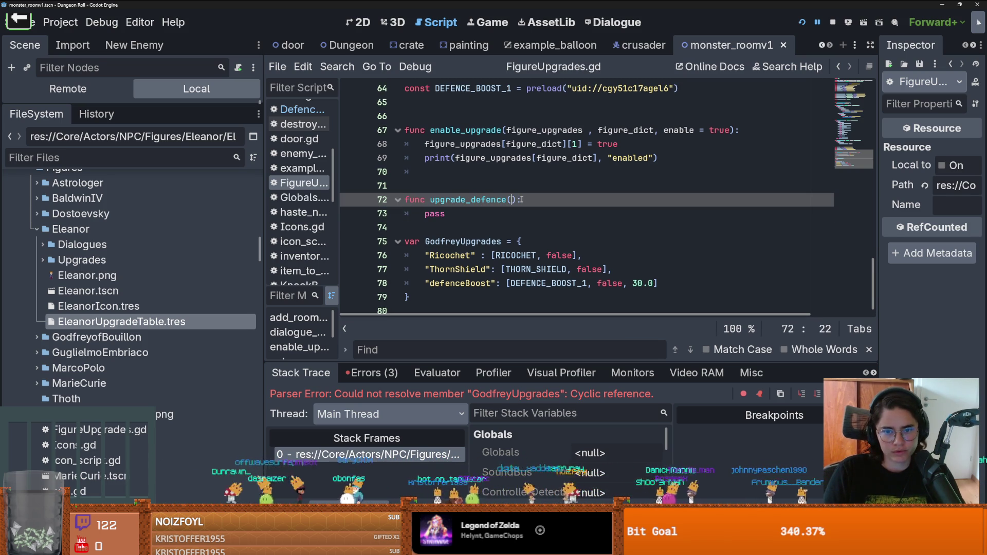
pyautogui.write('godfrey_')
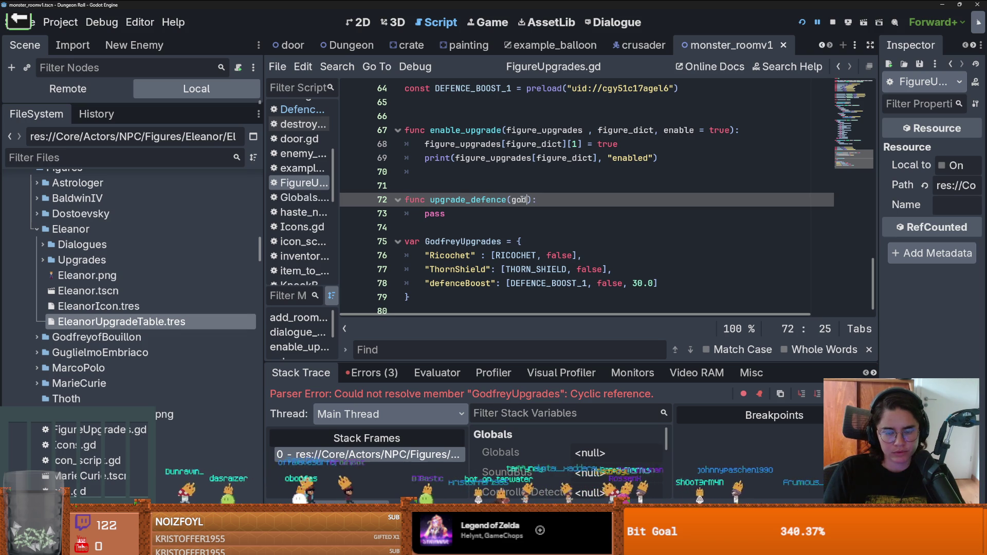
pyautogui.write('upgrade')
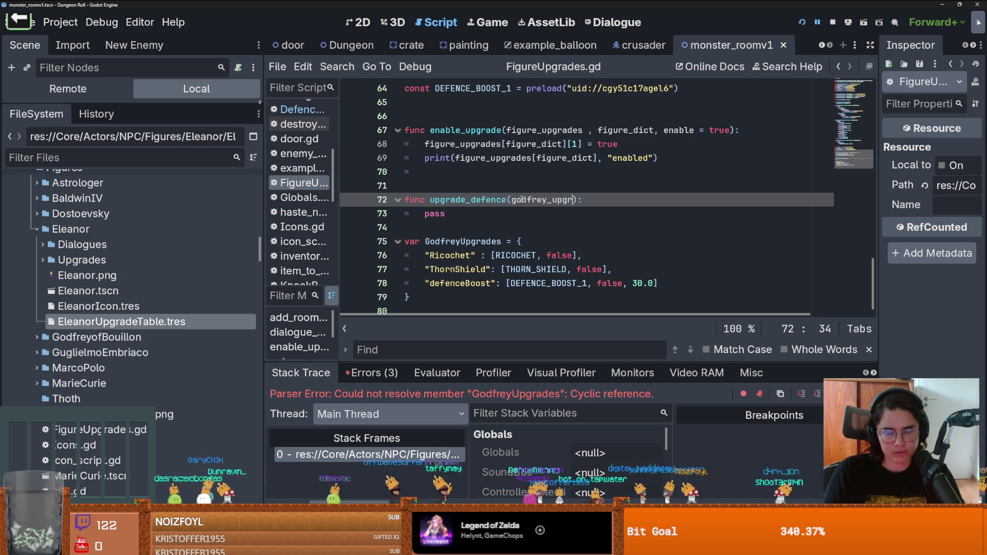
# Replace pass with GodfreyUpgrades[godfrey_upgrade][1] = true in the function body
pyautogui.press('Down')
pyautogui.press('BackSpace')
pyautogui.press('BackSpace')
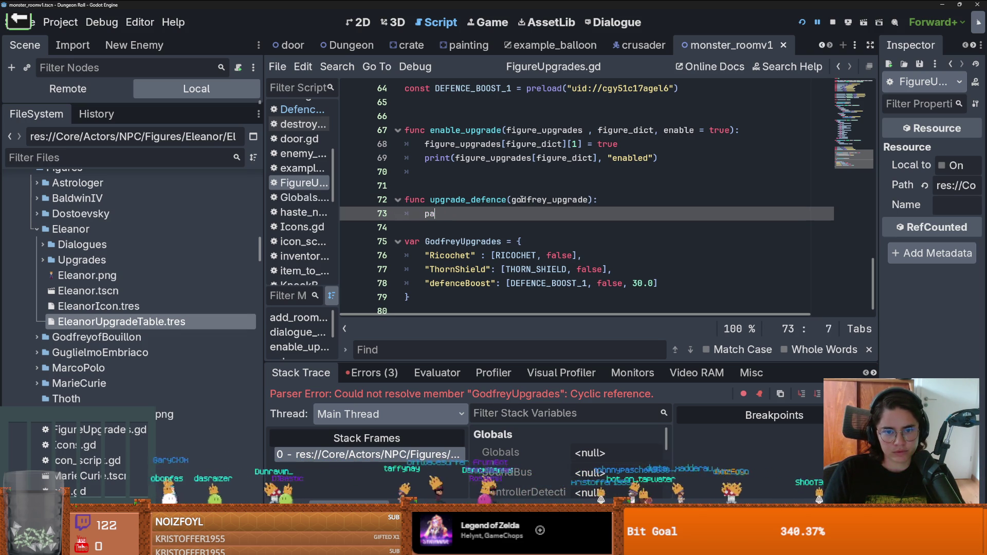
pyautogui.write('o')
pyautogui.press('Return')
pyautogui.write('[go')
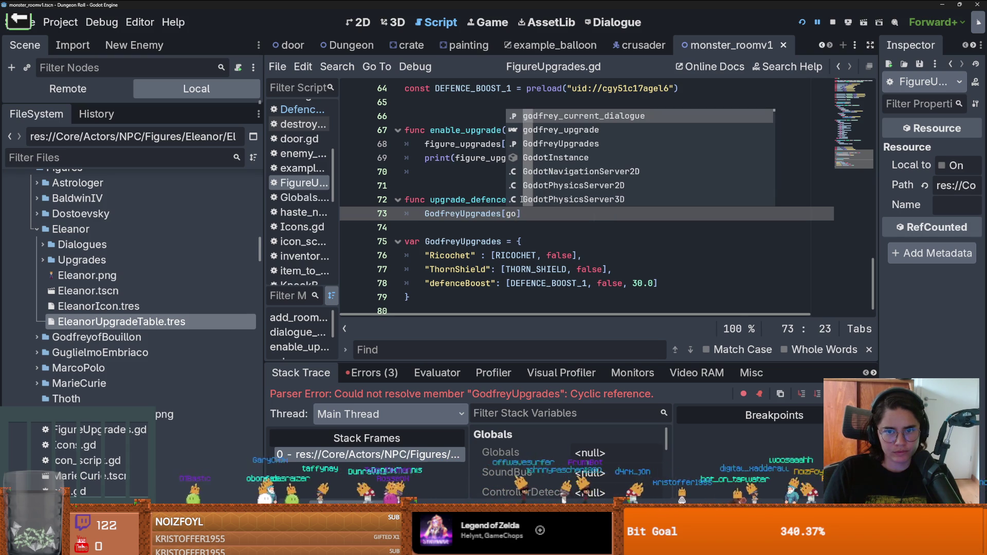
pyautogui.press('Return')
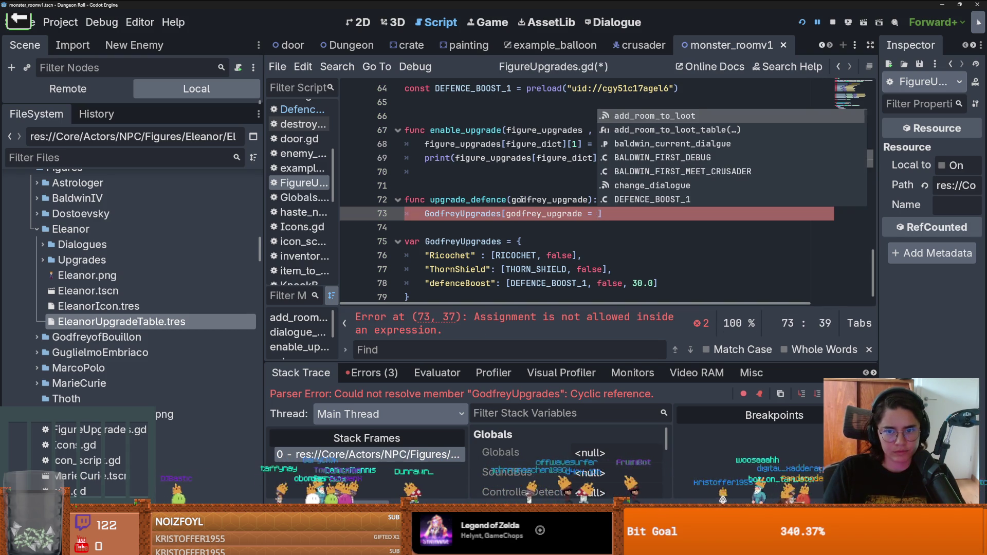
pyautogui.write('= ')
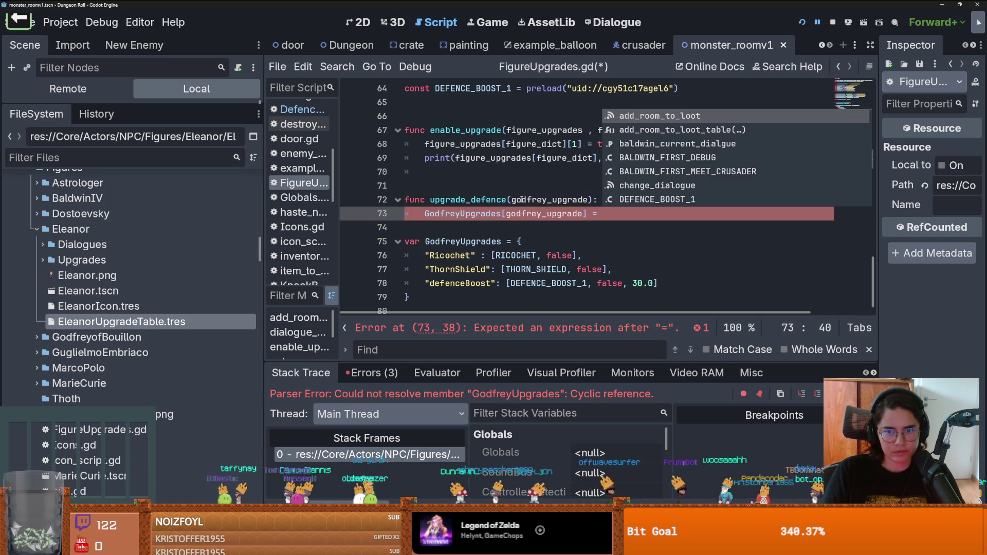
pyautogui.write('tr')
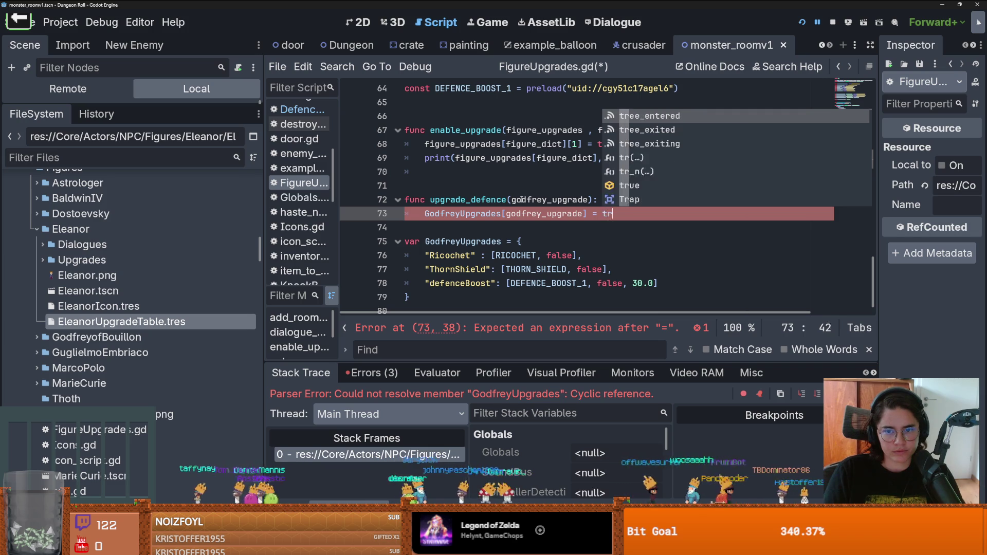
pyautogui.write('ue[1')
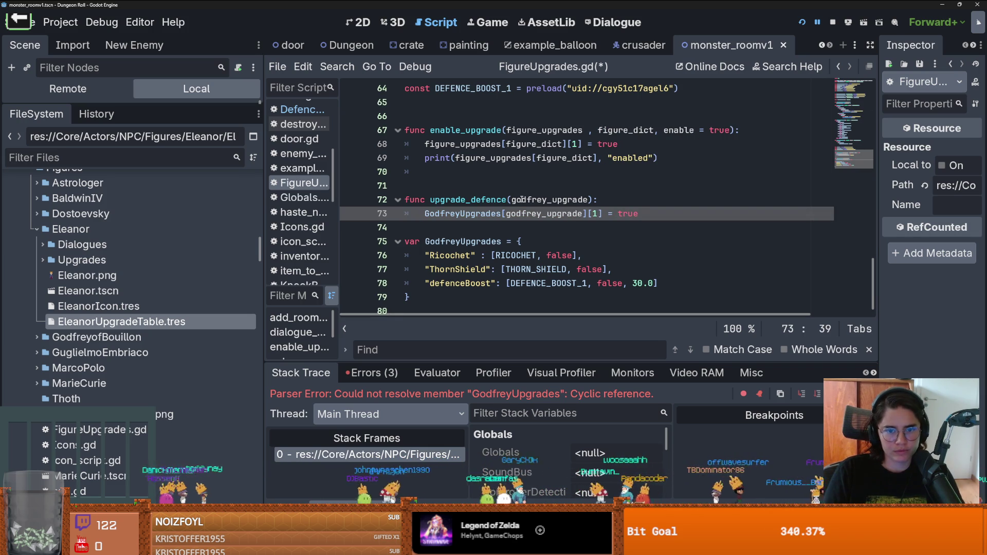
# Rename the function from upgrade_defence to godfrey_upgrade and save FigureUpgrades.gd
pyautogui.doubleClick(493, 199)
pyautogui.click(486, 199)
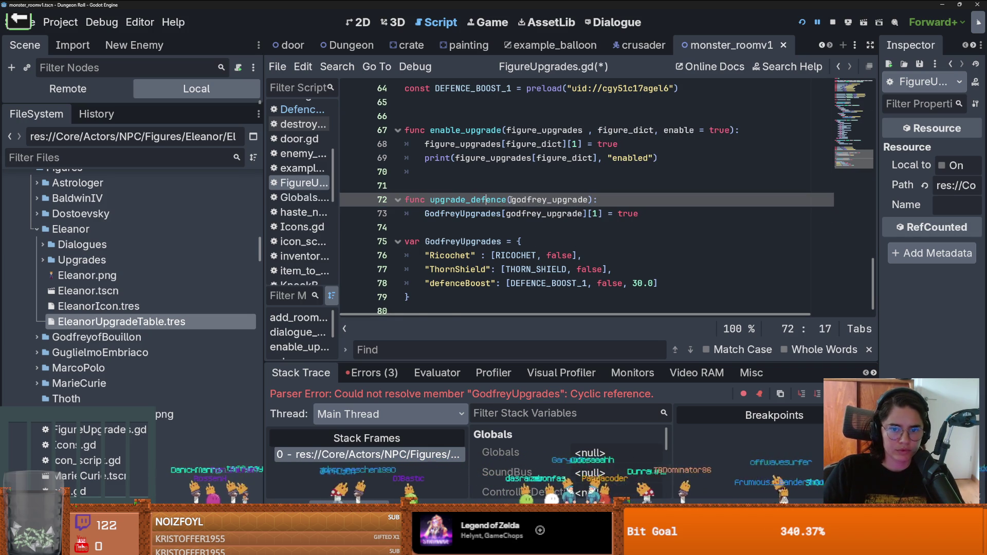
pyautogui.click(430, 199)
pyautogui.write('godfre')
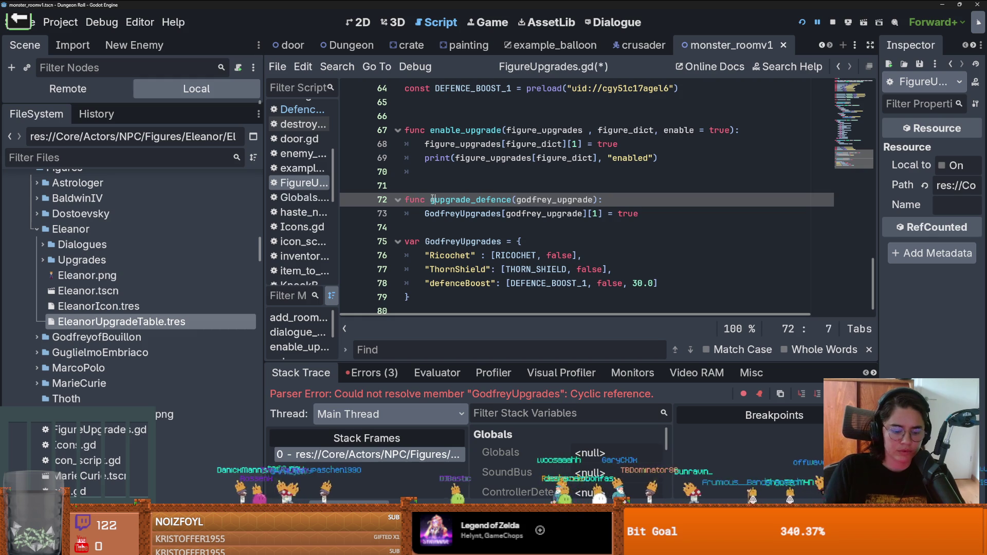
pyautogui.write('y_')
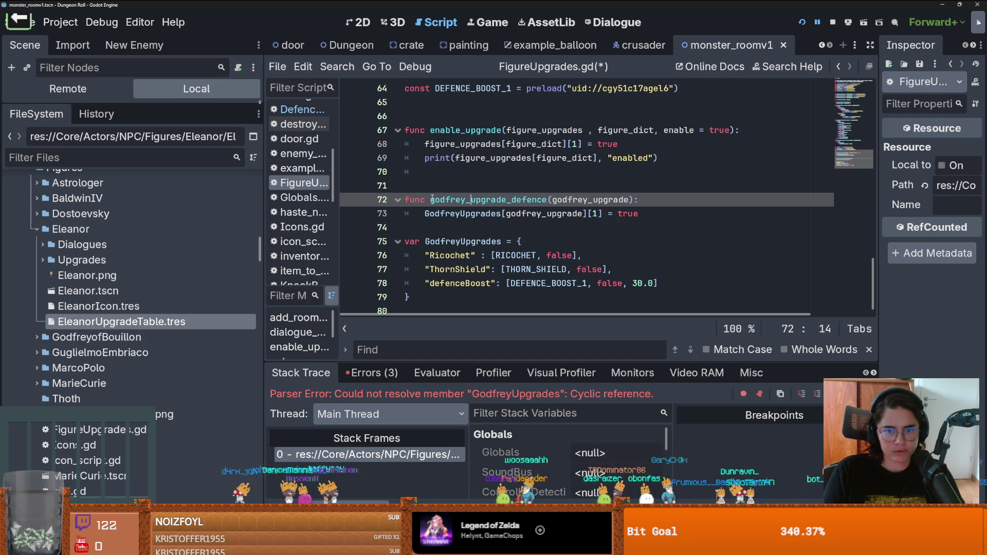
pyautogui.moveTo(549, 200); pyautogui.dragTo(507, 200)
pyautogui.press('BackSpace')
pyautogui.hotkey('ctrl', 's')
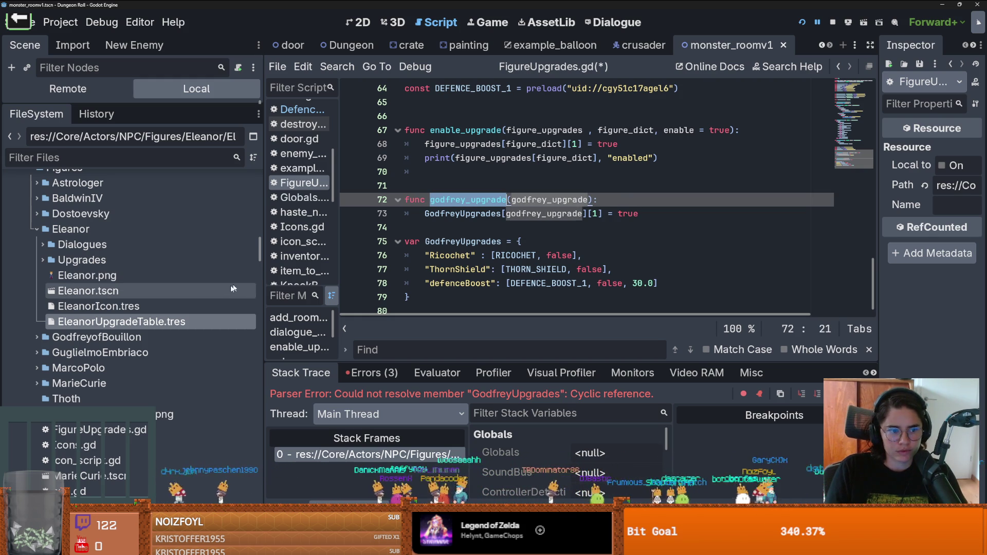
# Change the line 7 call in DefenceBoost1.gd to godfrey_upgrade("defenceBoost")
pyautogui.doubleClick(542, 199)
pyautogui.scroll(3, 542, 199)
pyautogui.doubleClick(535, 172)
pyautogui.write('godfrey_upgrade')
pyautogui.scroll(-1, 546, 188)
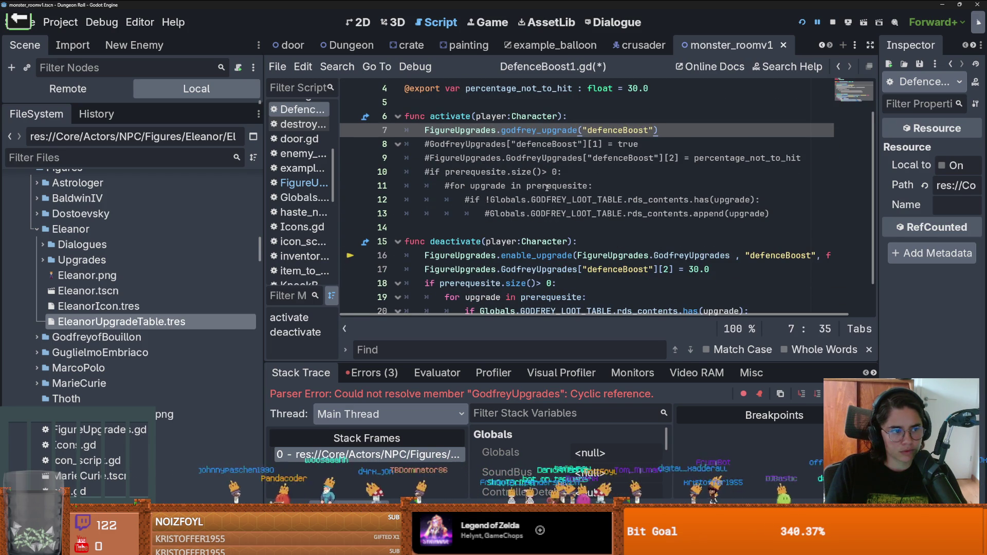
# Save DefenceBoost1.gd and delete the commented GodfreyUpgrades line 8
pyautogui.click(588, 186)
pyautogui.hotkey('ctrl', 's')
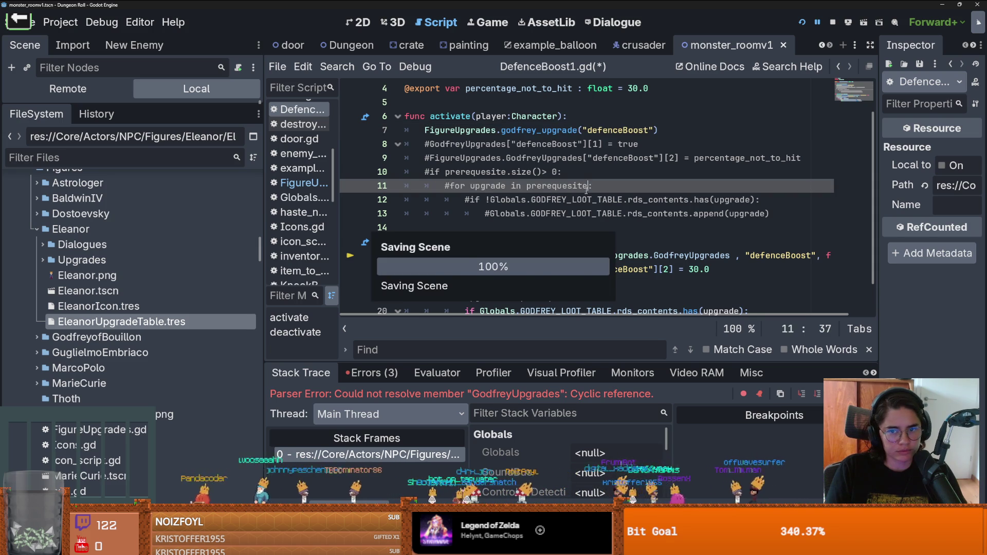
pyautogui.scroll(1, 588, 192)
pyautogui.moveTo(638, 185); pyautogui.dragTo(401, 186)
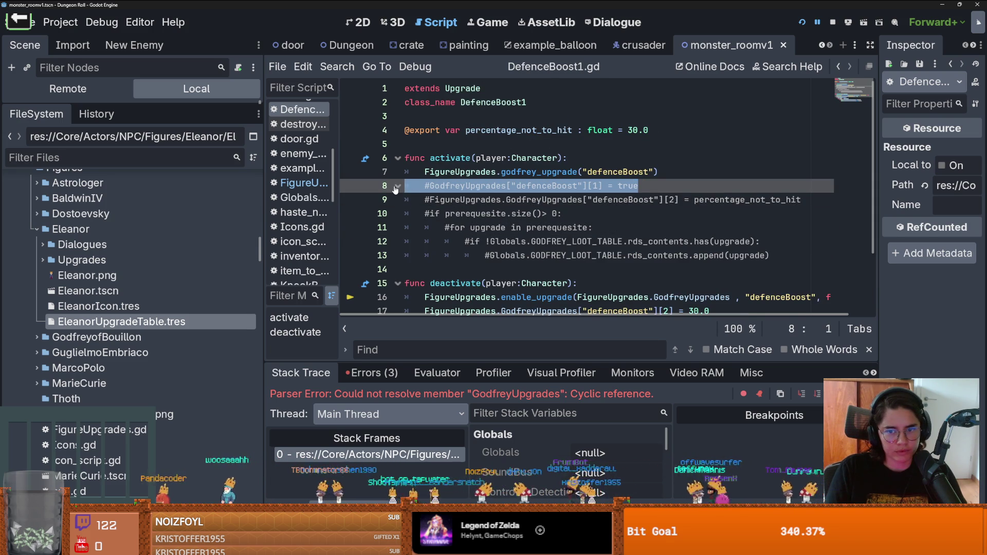
pyautogui.press('BackSpace')
pyautogui.press('BackSpace')
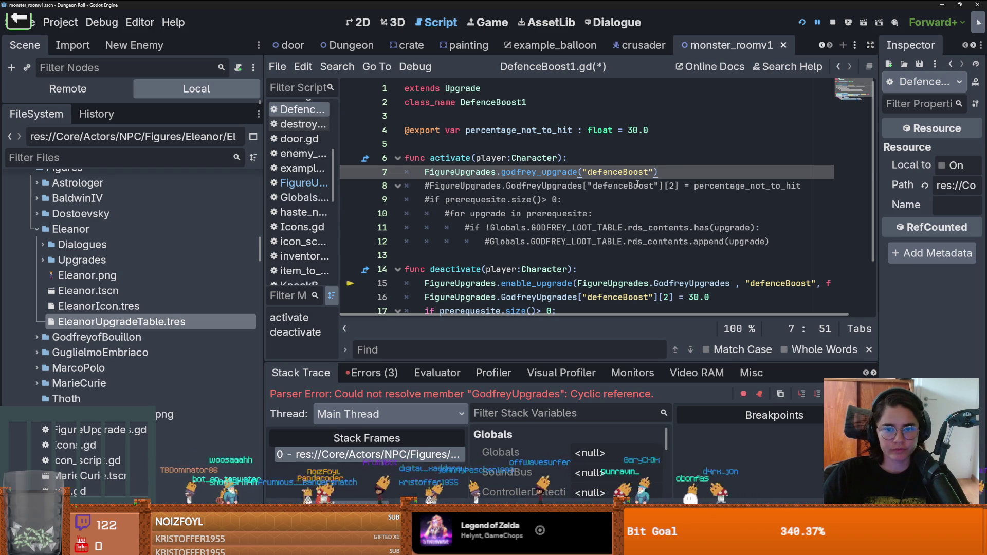
# Add percentage_not_to_hit as the second argument of the godfrey_upgrade call
pyautogui.press('Left')
pyautogui.write(', amount')
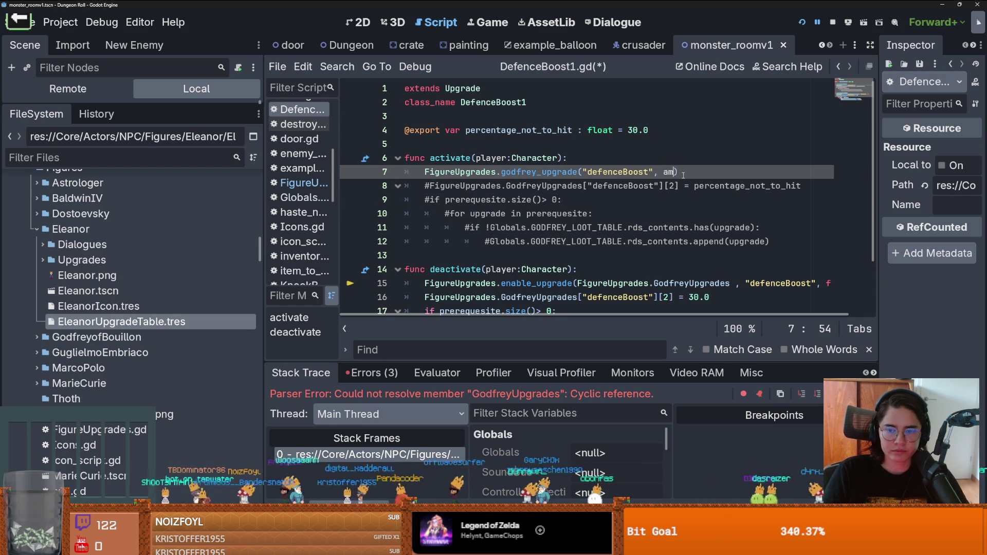
pyautogui.doubleClick(519, 130)
pyautogui.hotkey('ctrl', 'c')
pyautogui.doubleClick(679, 171)
pyautogui.hotkey('ctrl', 'v')
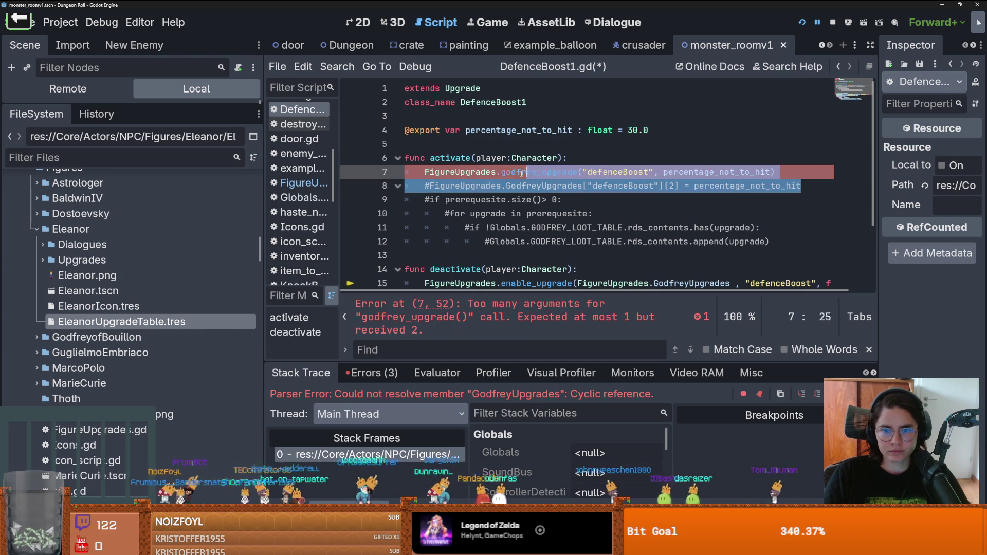
# Delete the leftover commented percentage line, save, and go to the godfrey_upgrade definition
pyautogui.moveTo(827, 187); pyautogui.dragTo(414, 185)
pyautogui.press('BackSpace')
pyautogui.hotkey('ctrl', 's')
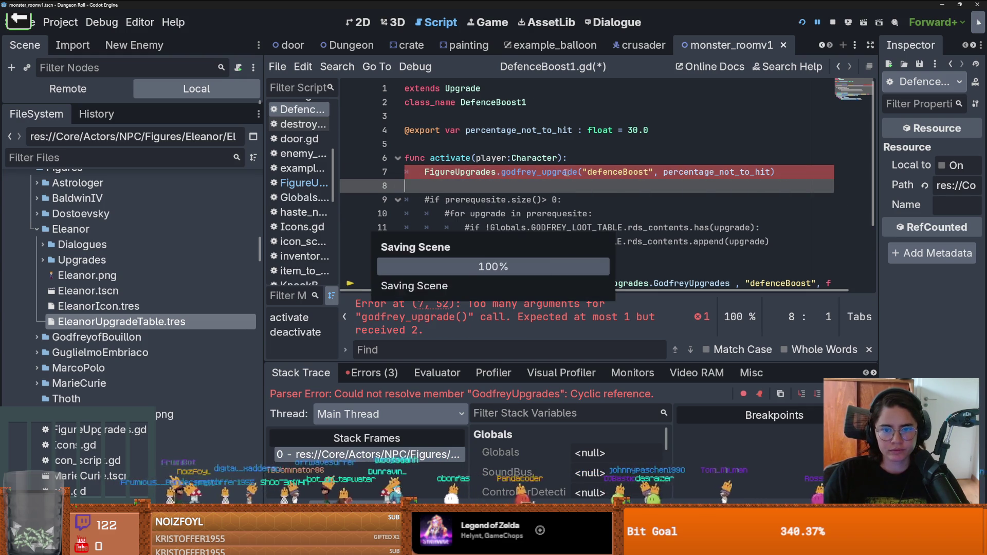
pyautogui.keyDown('ctrl'); pyautogui.click(549, 172); pyautogui.keyUp('ctrl')
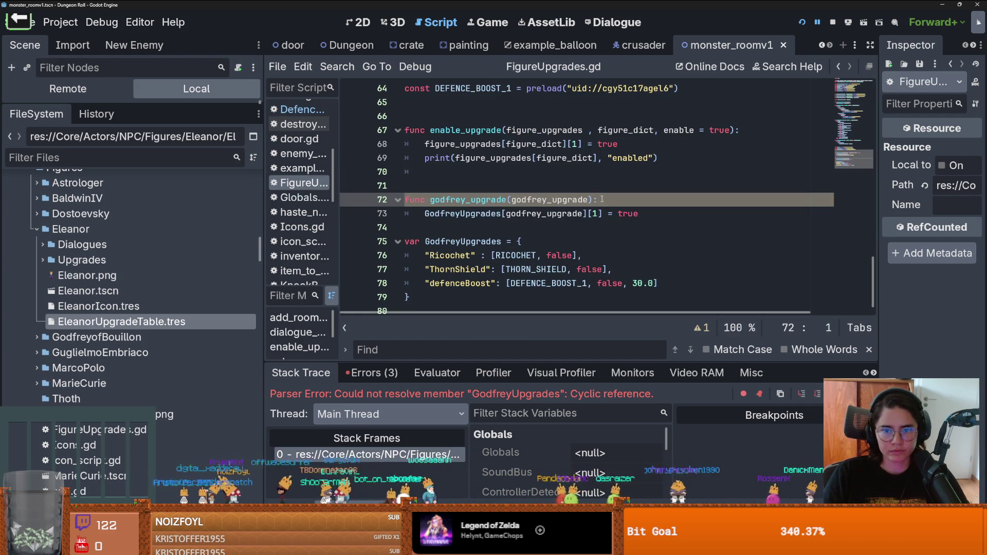
# Give godfrey_upgrade an optional amount = null parameter and add an if amount: block
pyautogui.press('Right')
pyautogui.write('amount = null')
pyautogui.press('Escape')
pyautogui.click(648, 212)
pyautogui.press('Return')
pyautogui.write('amount:')
pyautogui.press('Return')
# Inside the if block, set GodfreyUpgrades[godfrey_upgrade][2] = amount
pyautogui.moveTo(648, 213); pyautogui.dragTo(424, 214)
pyautogui.hotkey('ctrl', 'c')
pyautogui.press('Down')
pyautogui.press('Down')
pyautogui.hotkey('ctrl', 'v')
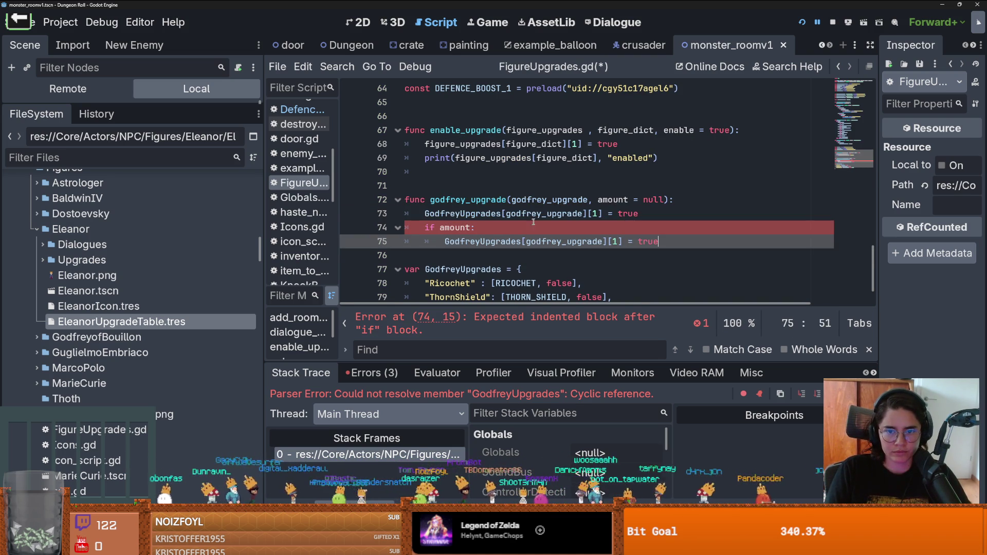
pyautogui.doubleClick(619, 200)
pyautogui.hotkey('ctrl', 'c')
pyautogui.doubleClick(649, 241)
pyautogui.hotkey('ctrl', 'v')
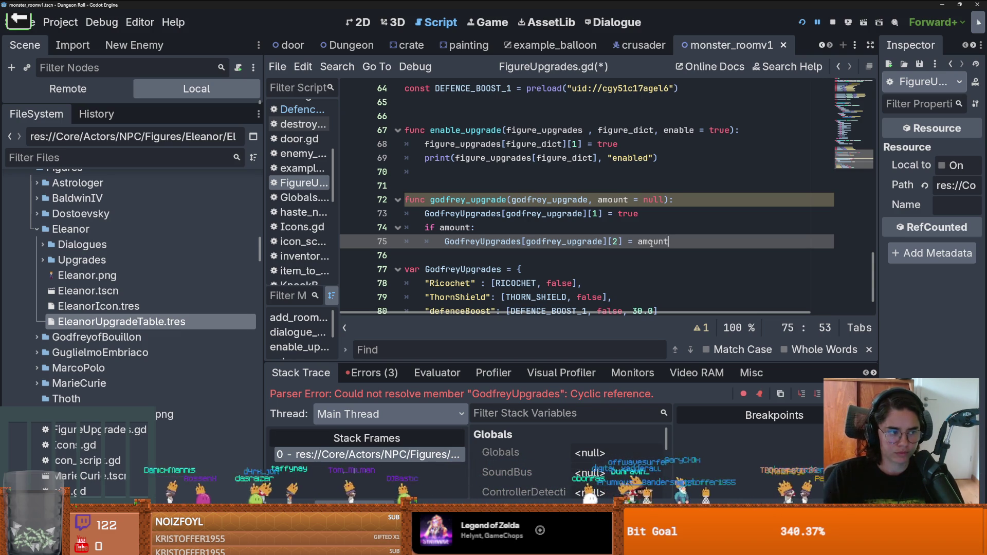
# Switch back to DefenceBoost1.gd
pyautogui.press('Up')
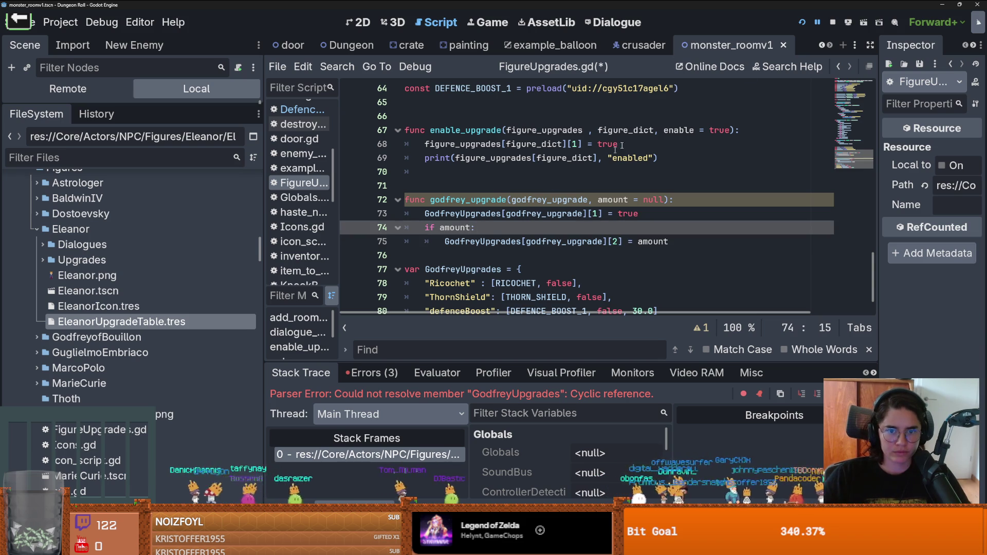
pyautogui.doubleClick(467, 199)
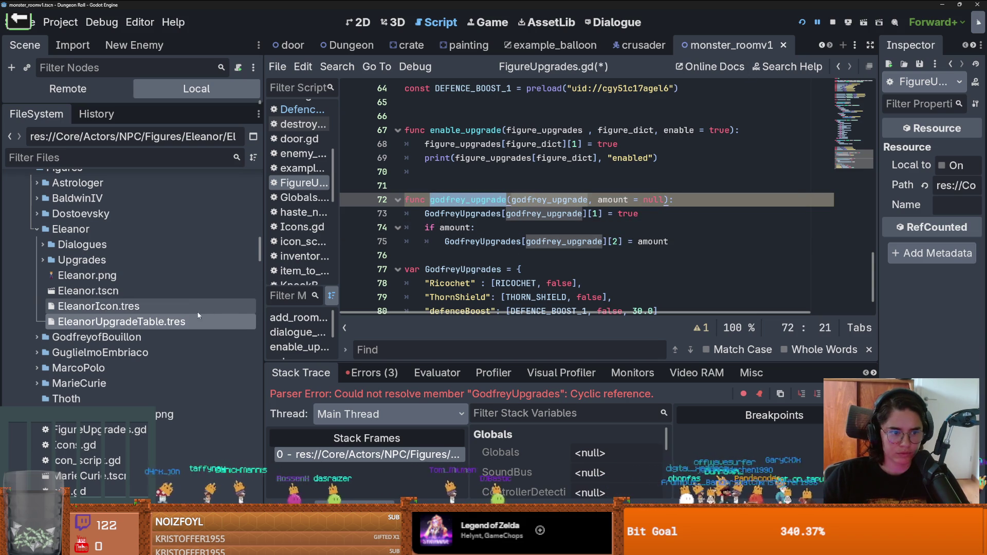
pyautogui.hotkey('alt', 'Left')
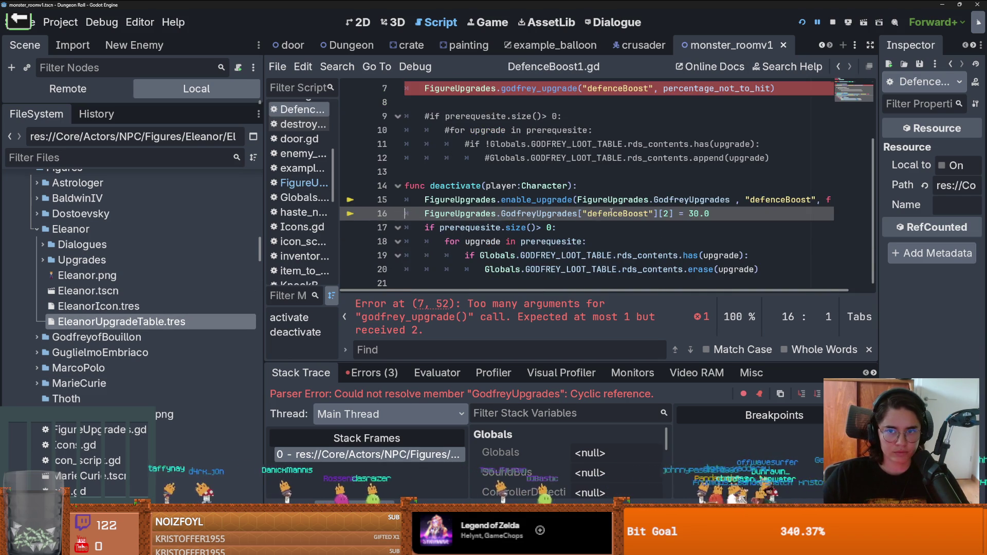
# Check the godfrey_upgrade definition from the line 7 call and save FigureUpgrades.gd
pyautogui.scroll(2, 611, 213)
pyautogui.click(577, 172)
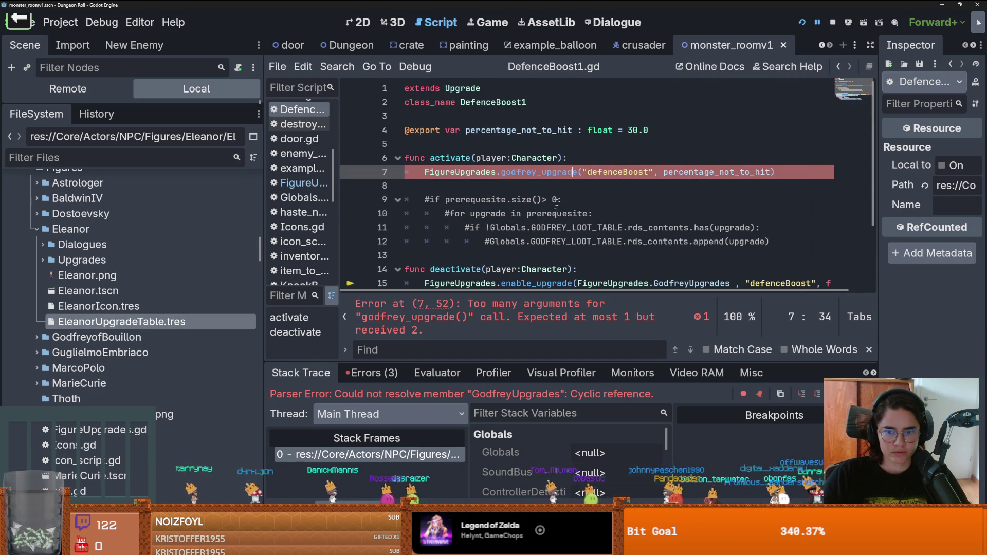
pyautogui.keyDown('ctrl'); pyautogui.click(540, 169); pyautogui.keyUp('ctrl')
pyautogui.hotkey('ctrl', 's')
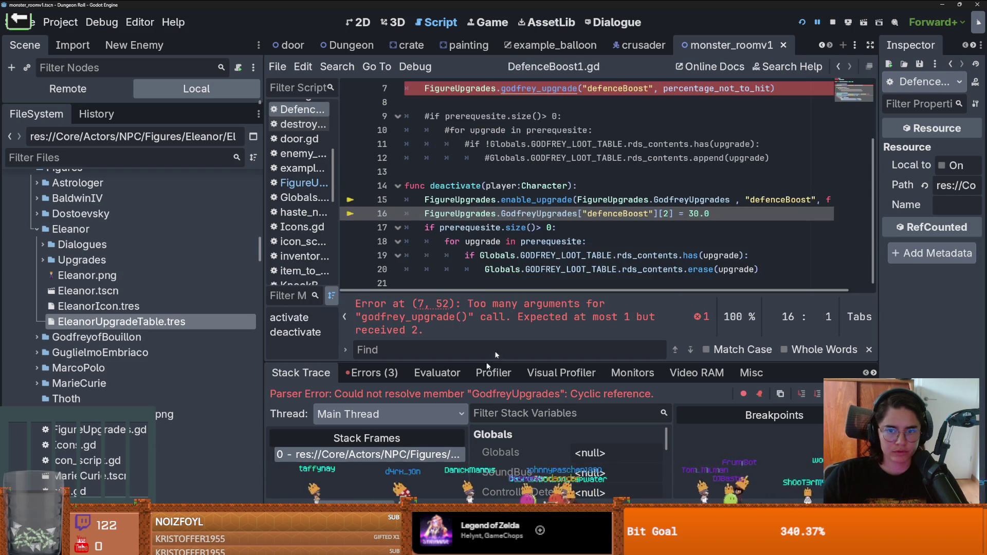
# Add a FigureUpgrades.add_to_godfrey_table(prerequesite) call in activate(), save, and open FigureUpgrades.gd
pyautogui.scroll(-1, 554, 197)
pyautogui.click(472, 169)
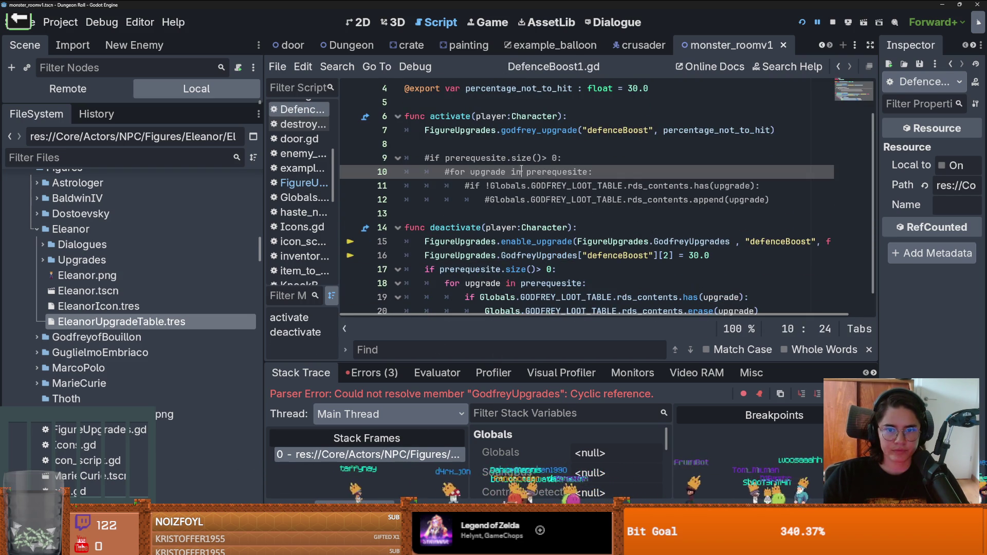
pyautogui.click(445, 157)
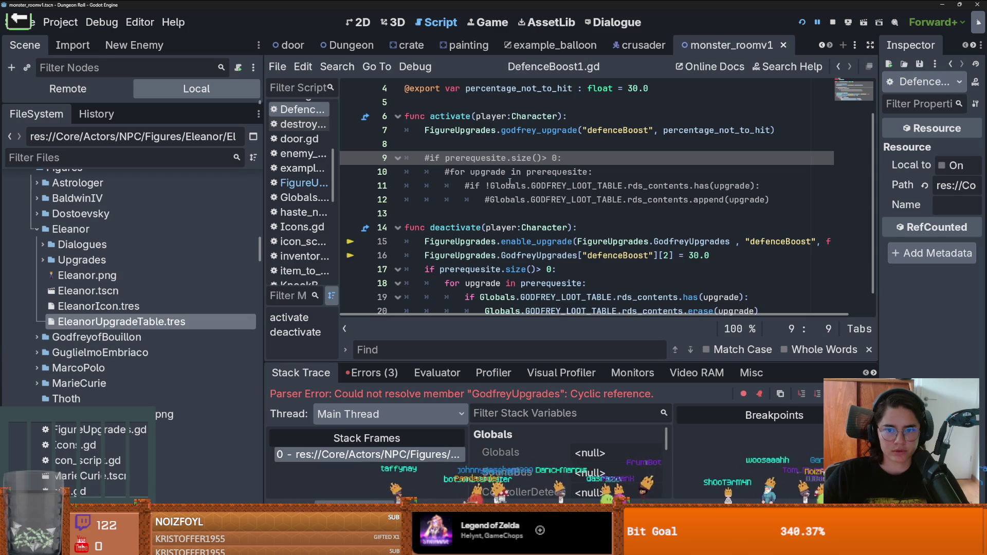
pyautogui.click(478, 143)
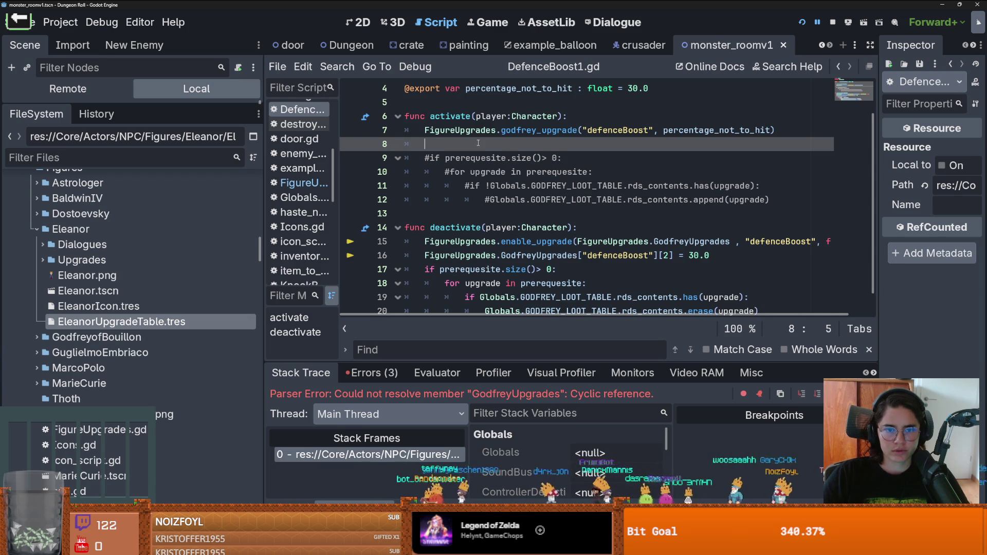
pyautogui.press('Return')
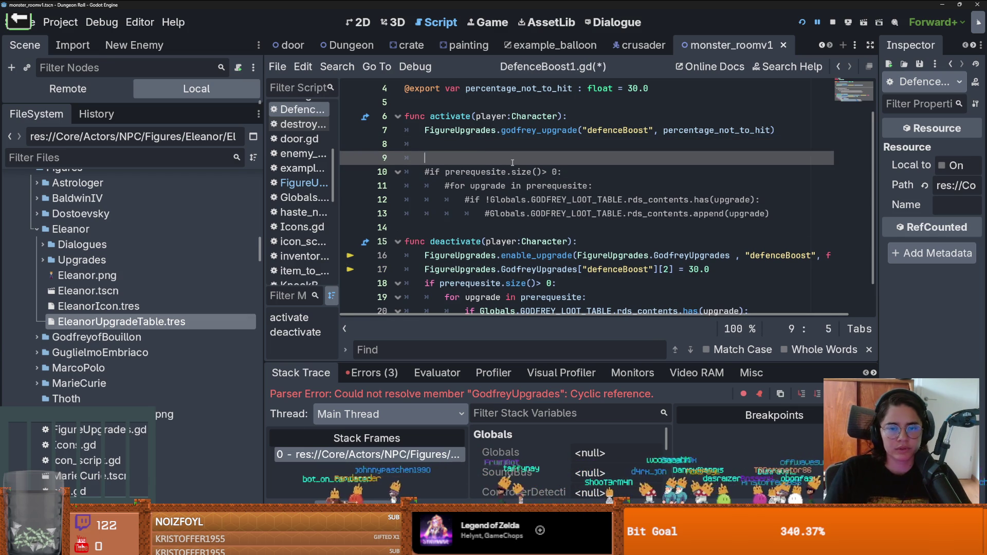
pyautogui.write('Fig')
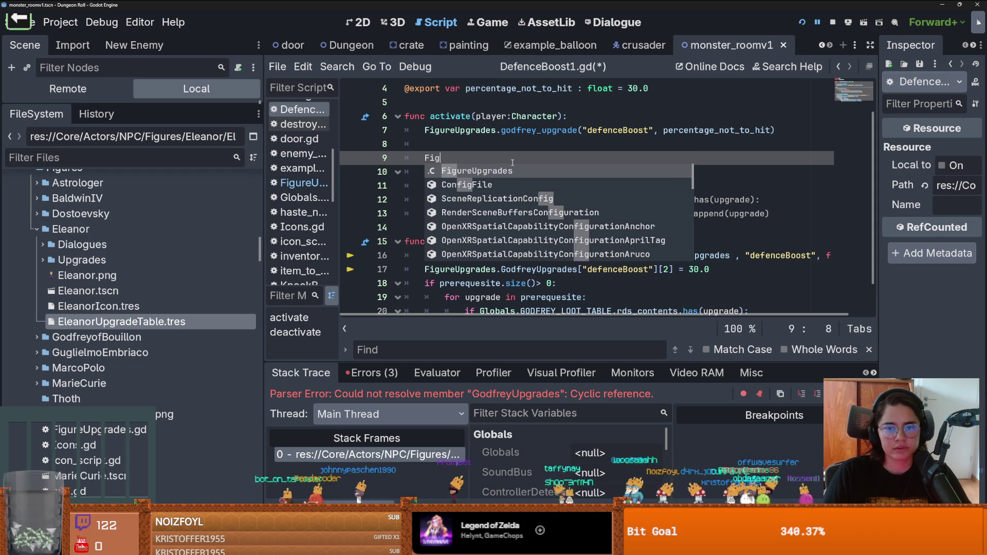
pyautogui.write('ureUpgrades.add_')
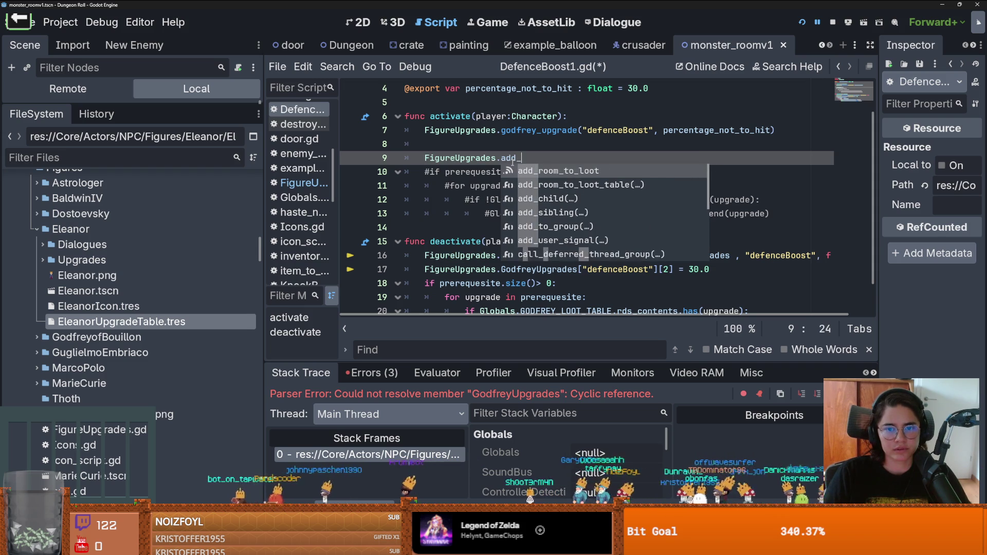
pyautogui.write('to_godfrey')
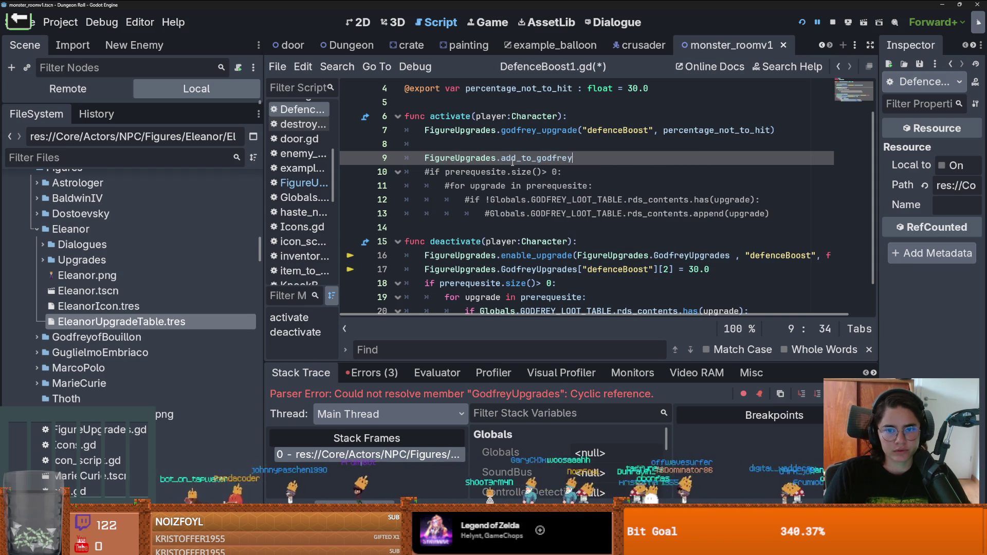
pyautogui.write('_table(')
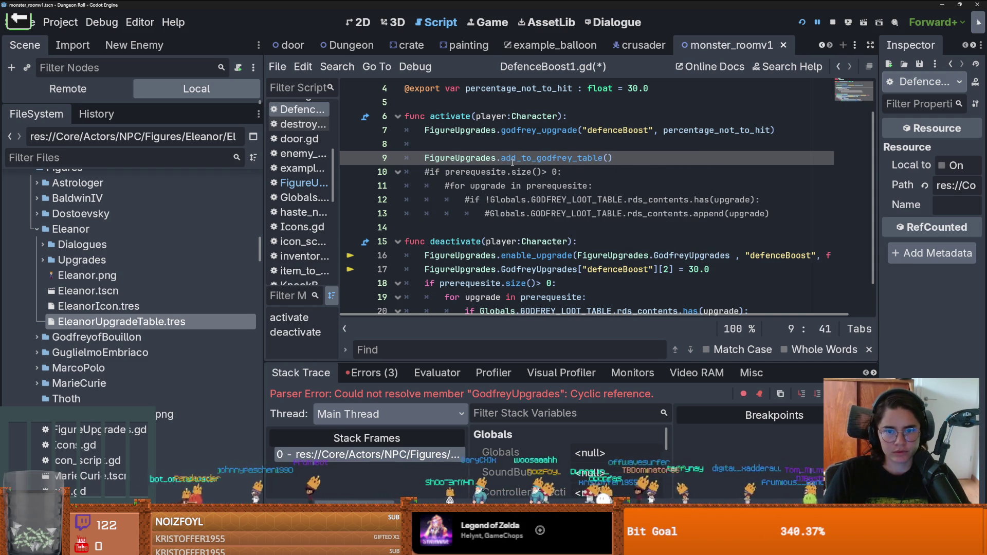
pyautogui.write('Upgrade')
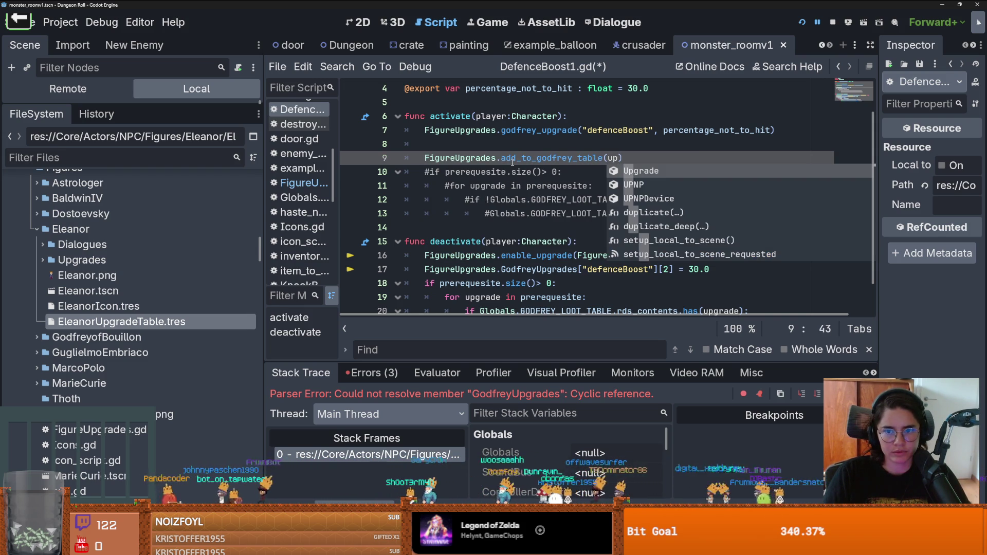
pyautogui.hotkey('ctrl', 's')
pyautogui.hotkey('ctrl', 'BackSpace')
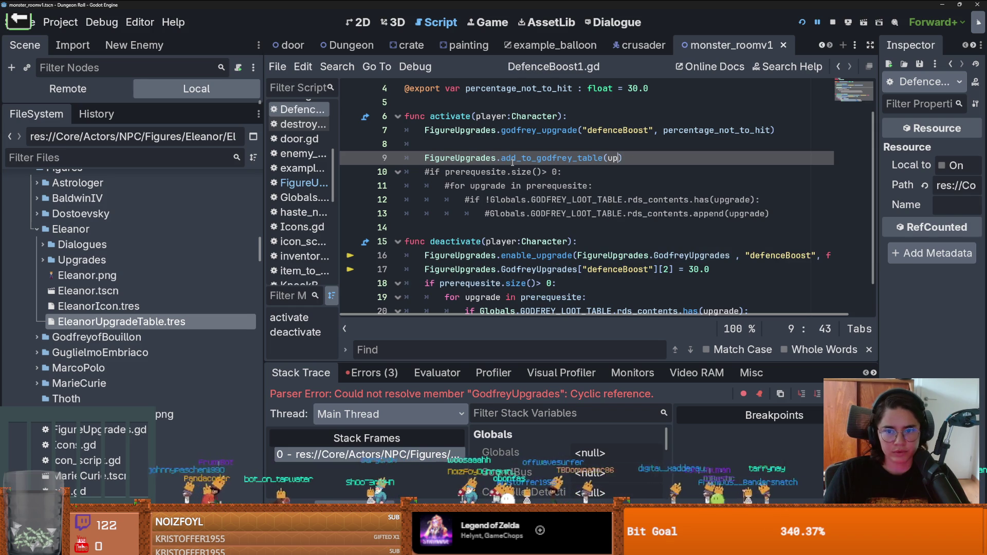
pyautogui.write('prerequesite')
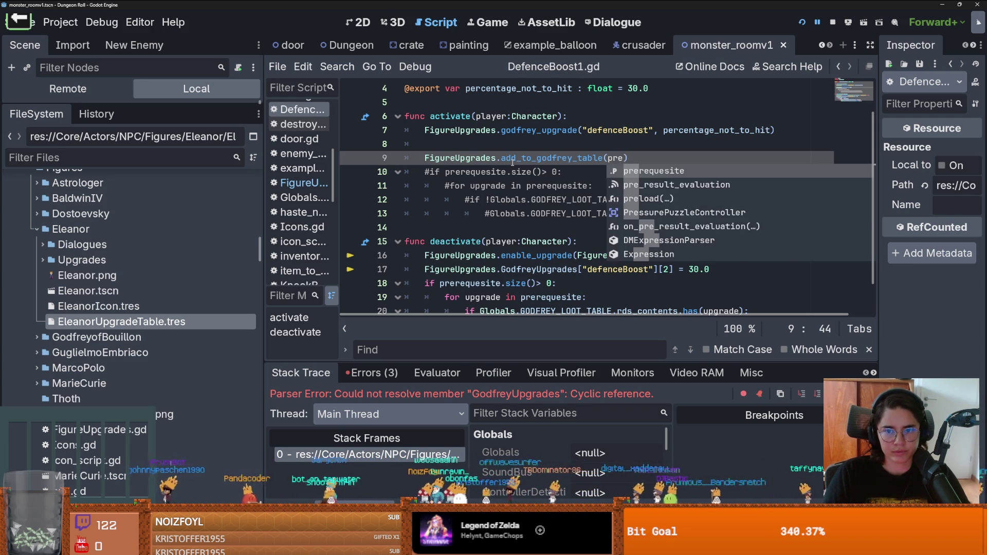
pyautogui.hotkey('ctrl', 's')
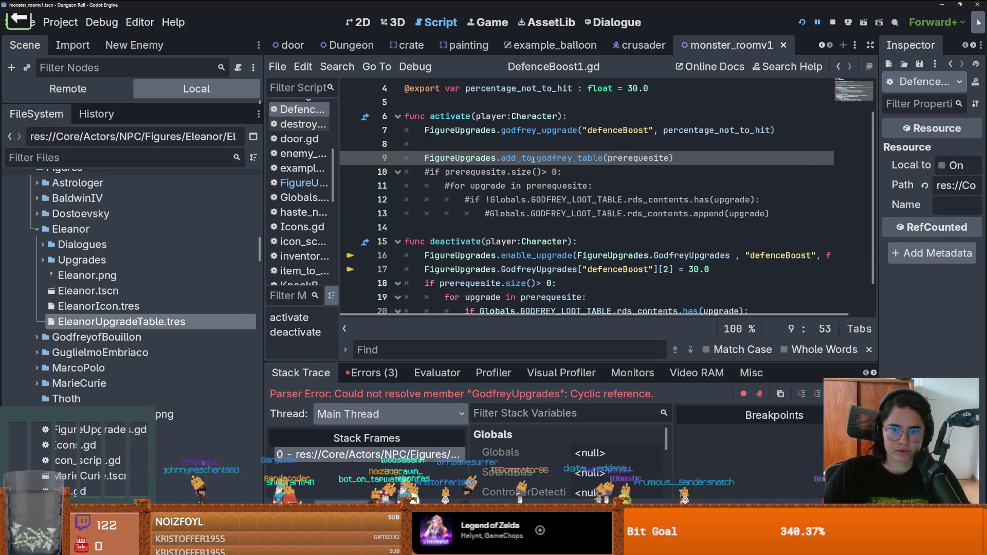
pyautogui.moveTo(673, 157); pyautogui.dragTo(501, 159)
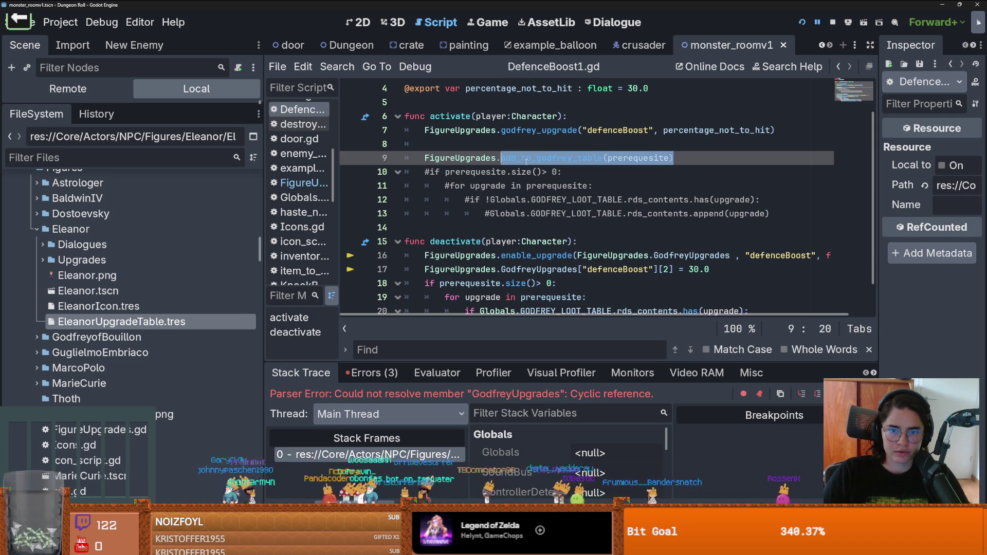
pyautogui.keyDown('ctrl'); pyautogui.click(460, 255); pyautogui.keyUp('ctrl')
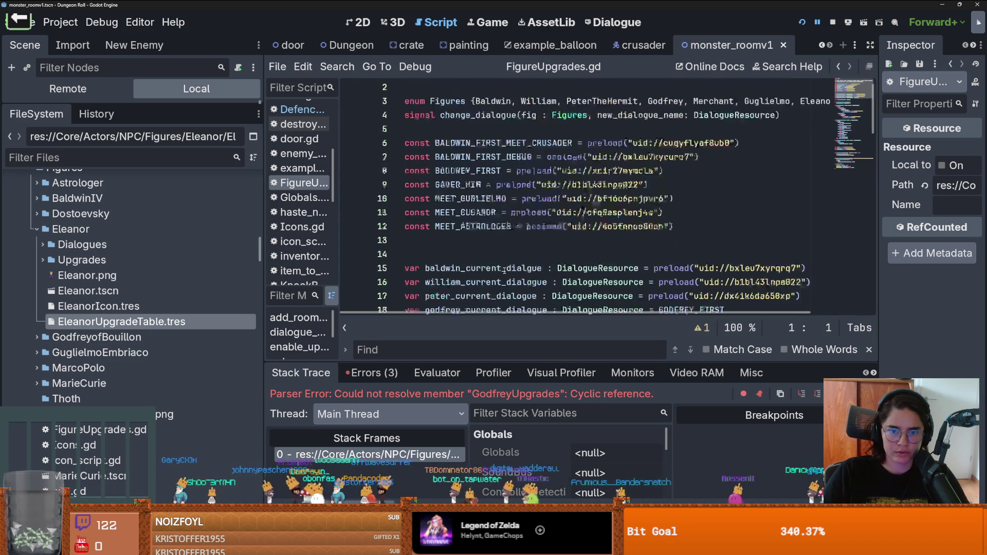
# Add func add_to_godfrey_table(prerequisite) with a pass placeholder body and save
pyautogui.click(414, 216)
pyautogui.press('Return')
pyautogui.press('Return')
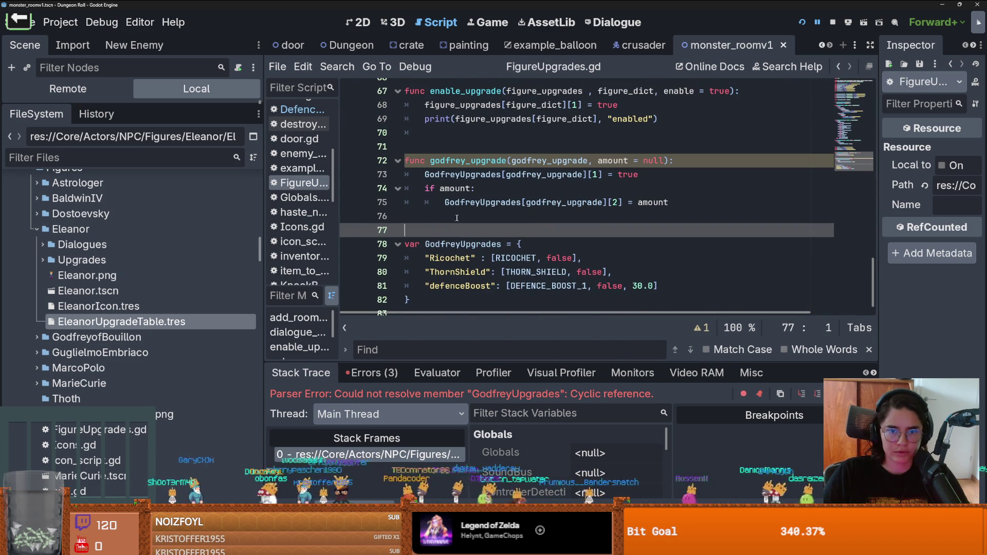
pyautogui.press('Up')
pyautogui.write('func add_to_godfrey_table(prerequisite)')
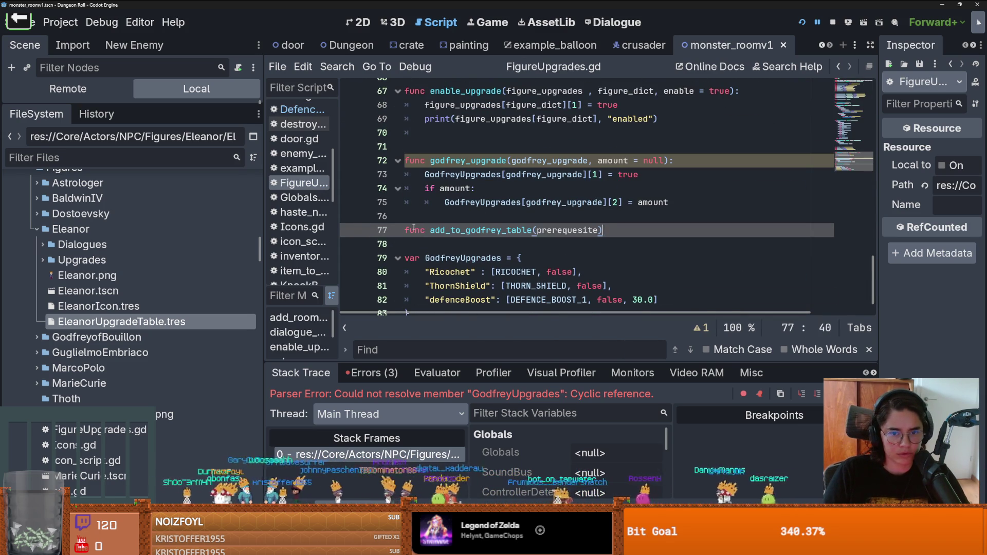
pyautogui.write(':')
pyautogui.press('Return')
pyautogui.write('pass')
pyautogui.hotkey('ctrl', 's')
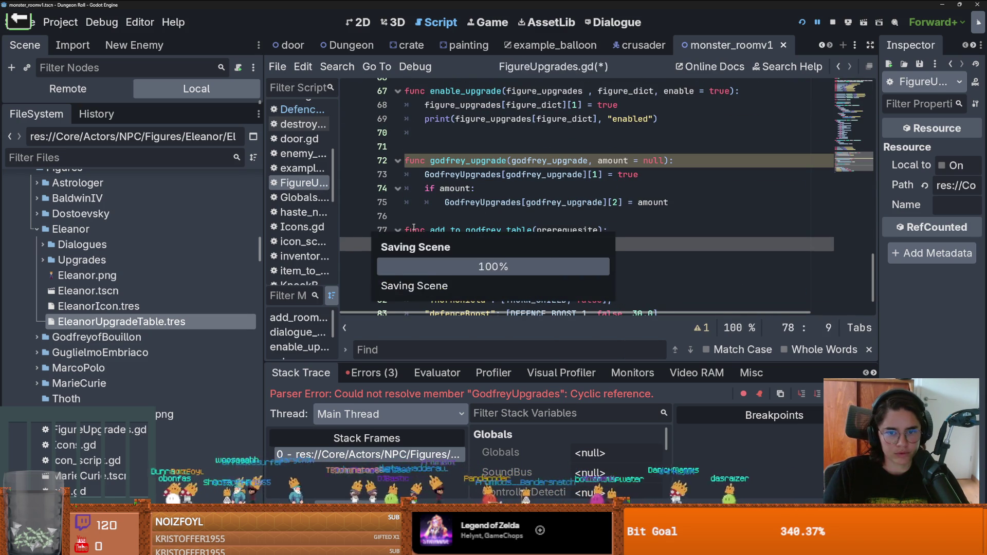
# Add a GODFREY_LOOT_TABLE preload constant for GodfreyLootTable.tres after the constants
pyautogui.scroll(20, 416, 226)
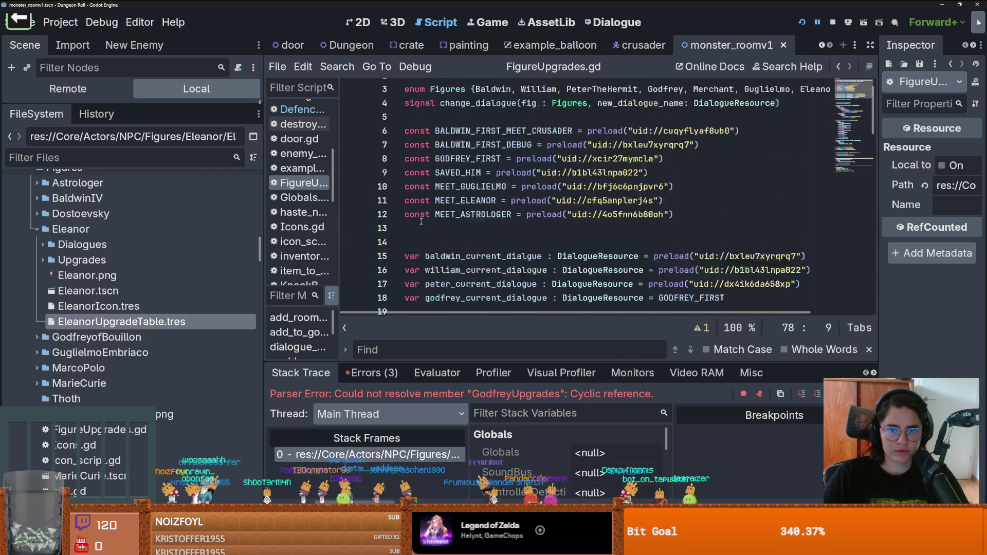
pyautogui.scroll(-5, 421, 220)
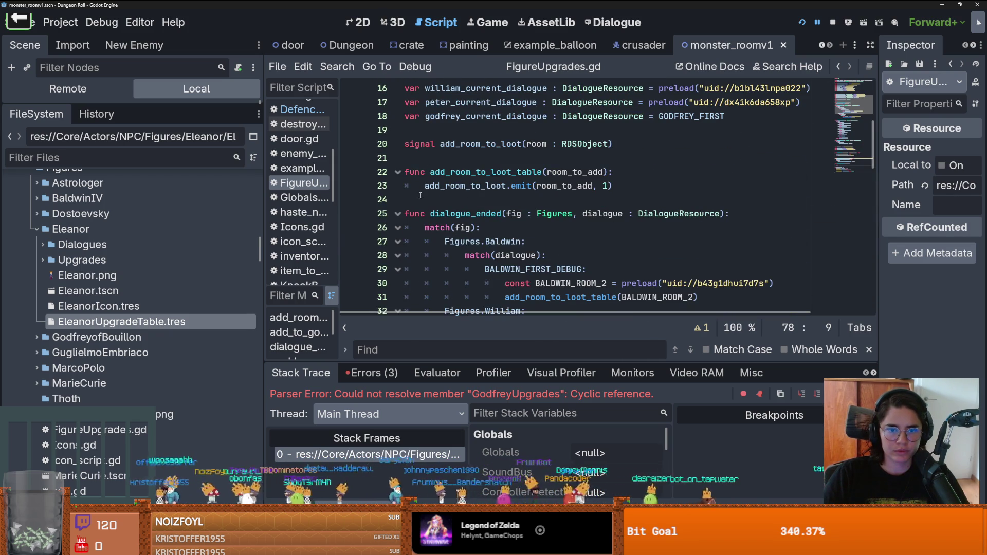
pyautogui.scroll(4, 429, 148)
pyautogui.click(429, 213)
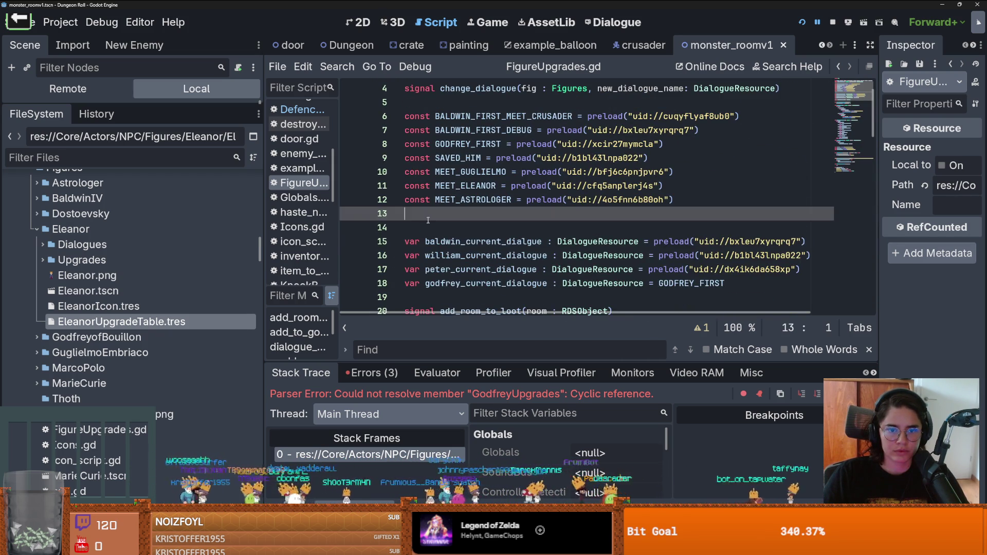
pyautogui.press('Return')
pyautogui.click(36, 337)
pyautogui.click(43, 353)
pyautogui.scroll(-3, 92, 370)
pyautogui.moveTo(93, 405)
pyautogui.mouseDown()
pyautogui.moveTo(170, 391)
pyautogui.moveTo(391, 232)
pyautogui.moveTo(475, 222)
pyautogui.mouseUp()
pyautogui.doubleClick(475, 222)
pyautogui.hotkey('ctrl', 'c')
# Replace pass with GODFREY_LOOT_TABLE.rds_contents.append(prerequesite) and save the script
pyautogui.scroll(-15, 492, 257)
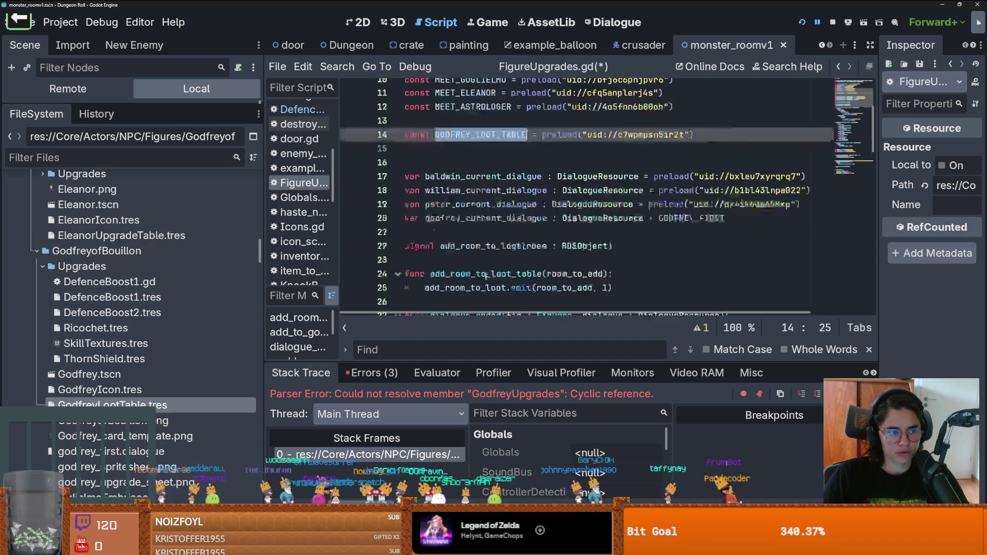
pyautogui.scroll(1, 492, 268)
pyautogui.scroll(-2, 492, 242)
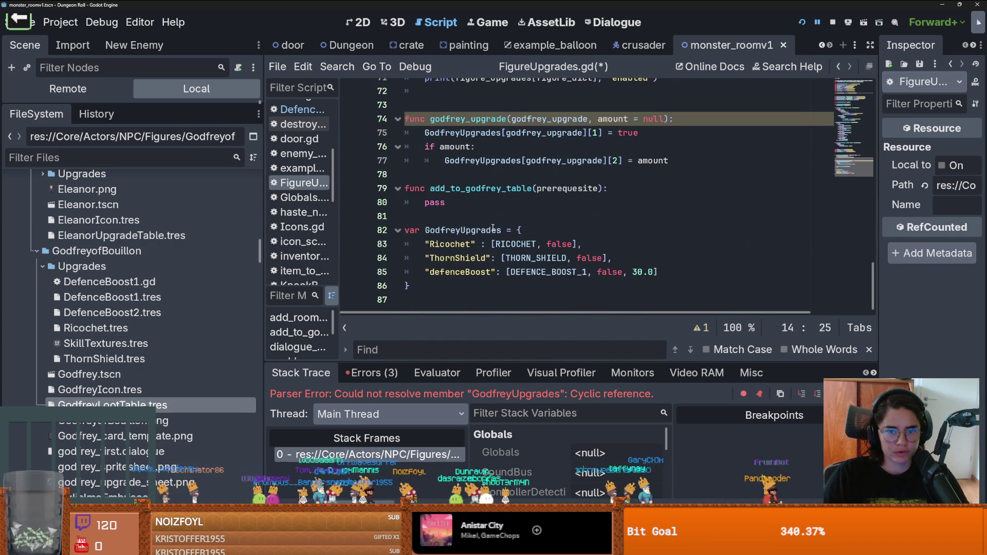
pyautogui.doubleClick(435, 202)
pyautogui.hotkey('ctrl', 'v')
pyautogui.write('.')
pyautogui.press('Down')
pyautogui.press('Down')
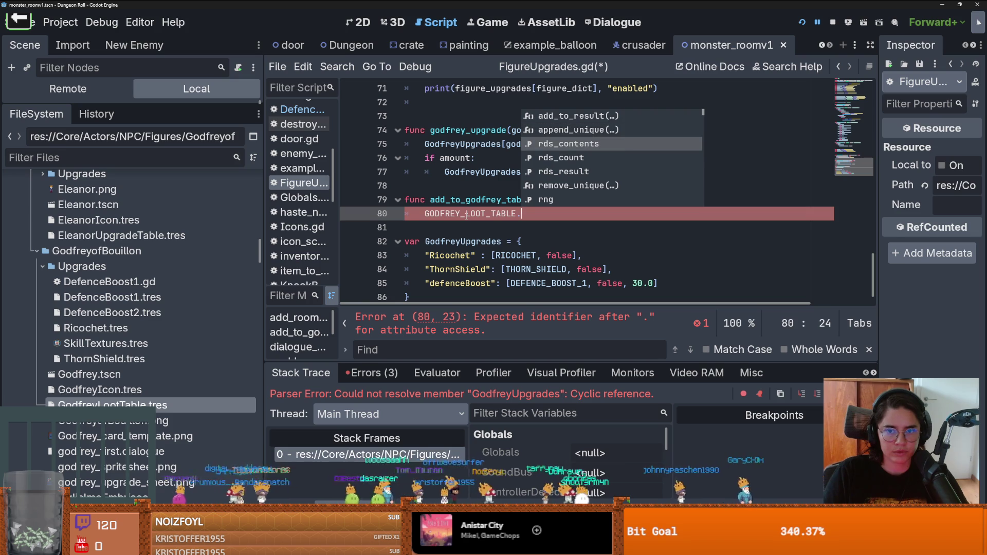
pyautogui.press('Return')
pyautogui.write('.')
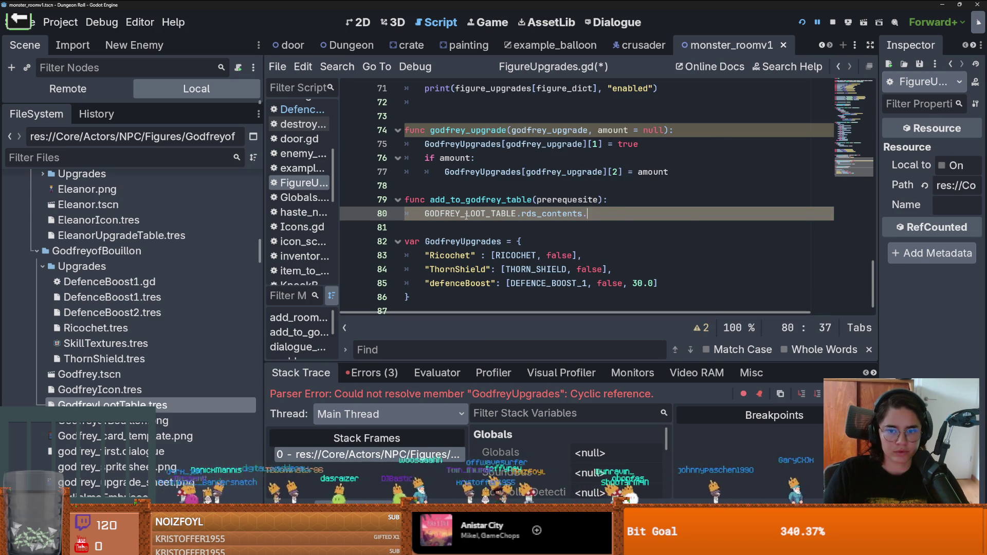
pyautogui.write('ap')
pyautogui.press('Return')
pyautogui.write('pr')
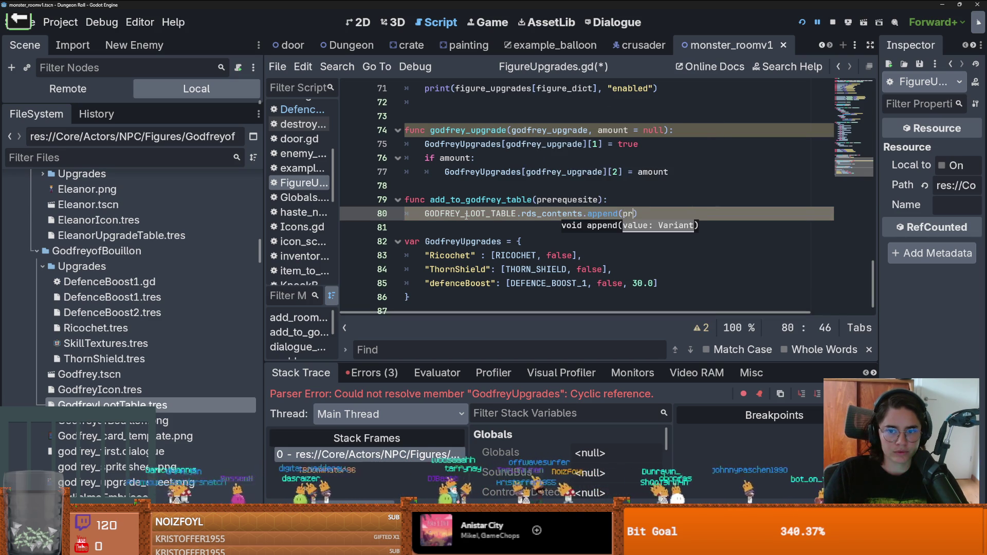
pyautogui.press('Return')
pyautogui.hotkey('ctrl', 's')
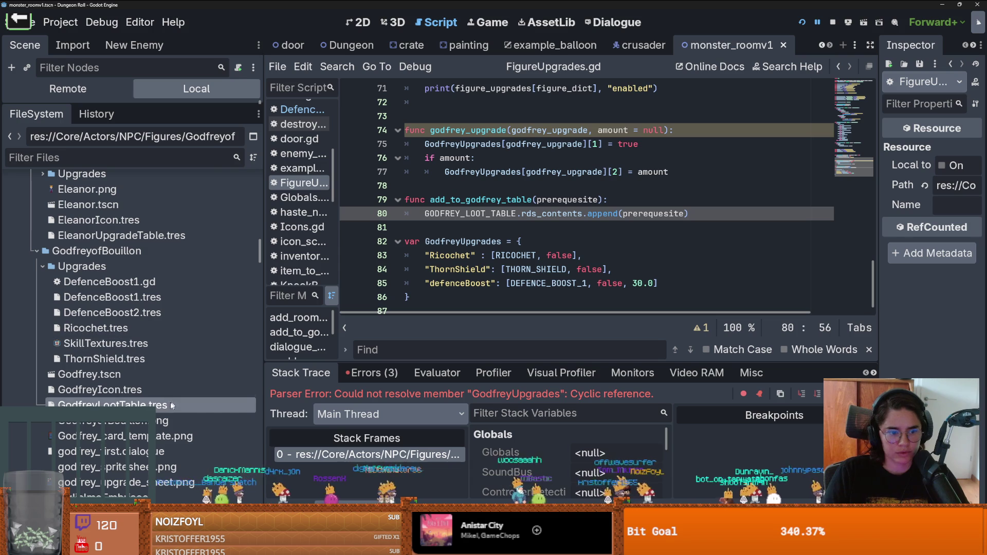
# Return to DefenceBoost1.gd and remove the blank line after the godfrey_upgrade call
pyautogui.click(368, 458)
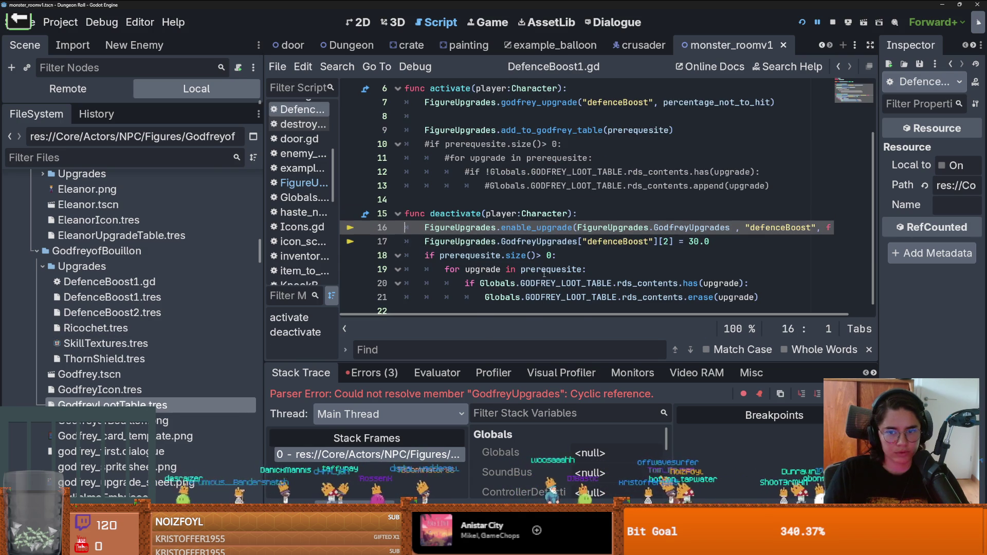
pyautogui.scroll(1, 558, 267)
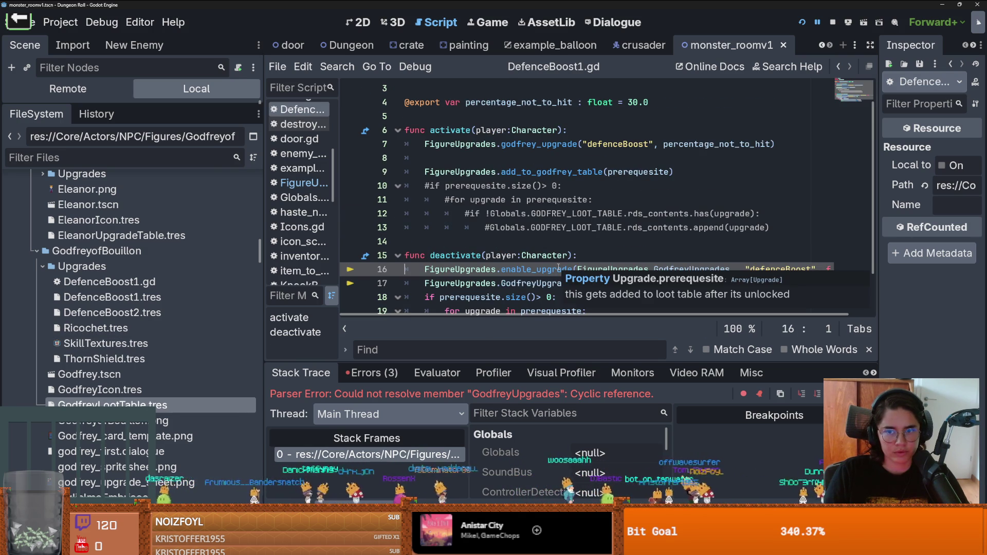
pyautogui.click(635, 159)
pyautogui.press('BackSpace')
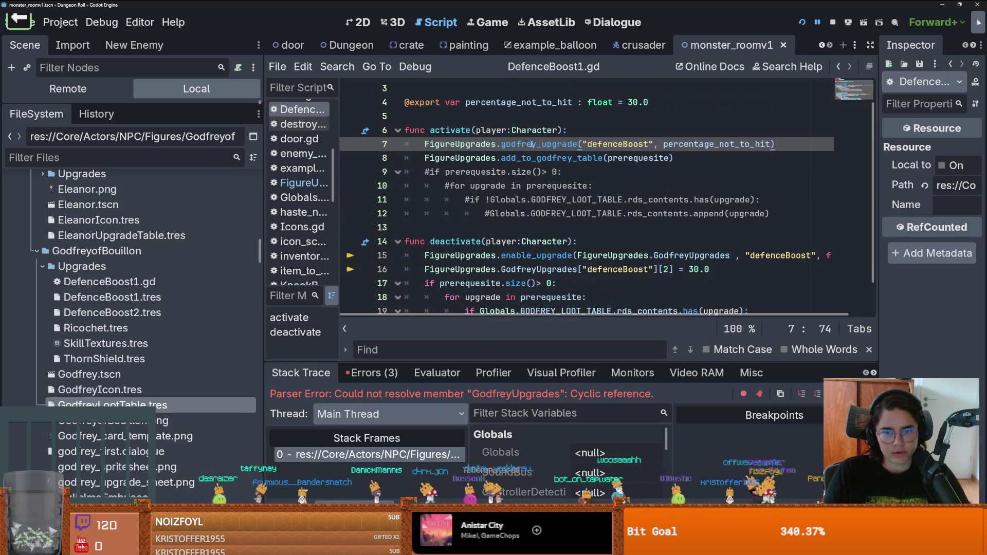
# Add an activate parameter to godfrey_upgrade and use it instead of true on line 75
pyautogui.keyDown('ctrl'); pyautogui.click(532, 144); pyautogui.keyUp('ctrl')
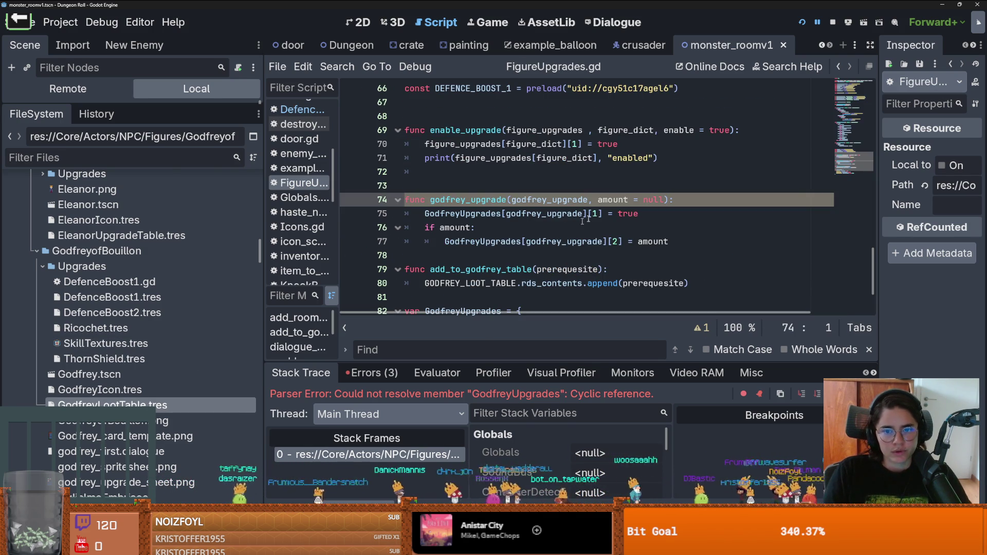
pyautogui.click(599, 199)
pyautogui.write('up')
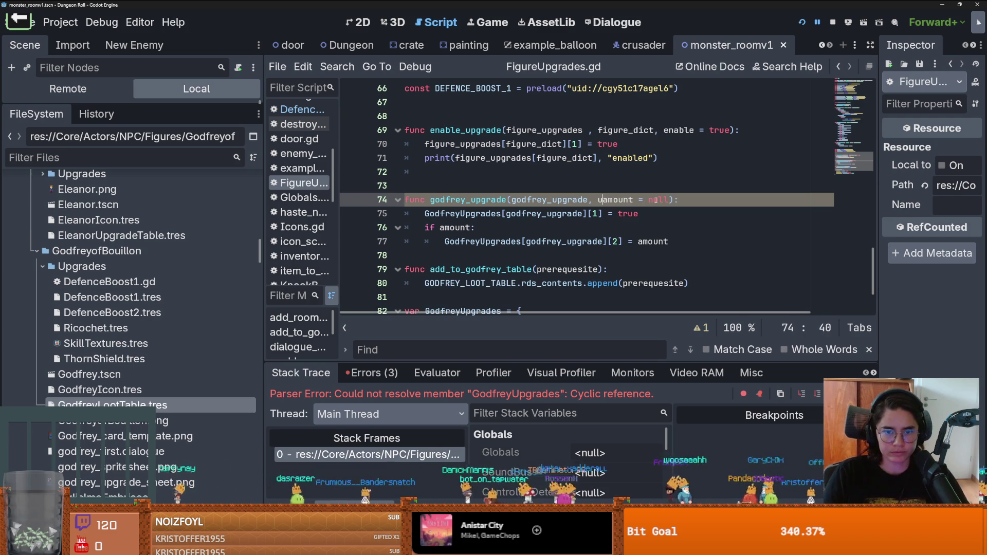
pyautogui.press('BackSpace')
pyautogui.press('BackSpace')
pyautogui.write('to_')
pyautogui.press('BackSpace')
pyautogui.press('BackSpace')
pyautogui.press('BackSpace')
pyautogui.write('activate')
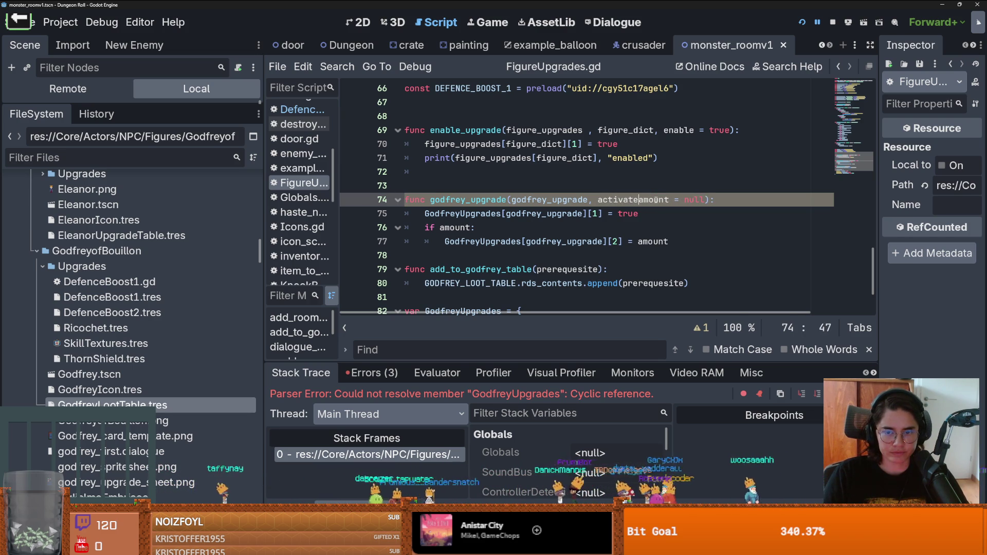
pyautogui.write(',')
pyautogui.doubleClick(618, 200)
pyautogui.hotkey('ctrl', 'c')
pyautogui.doubleClick(628, 213)
pyautogui.hotkey('ctrl', 'v')
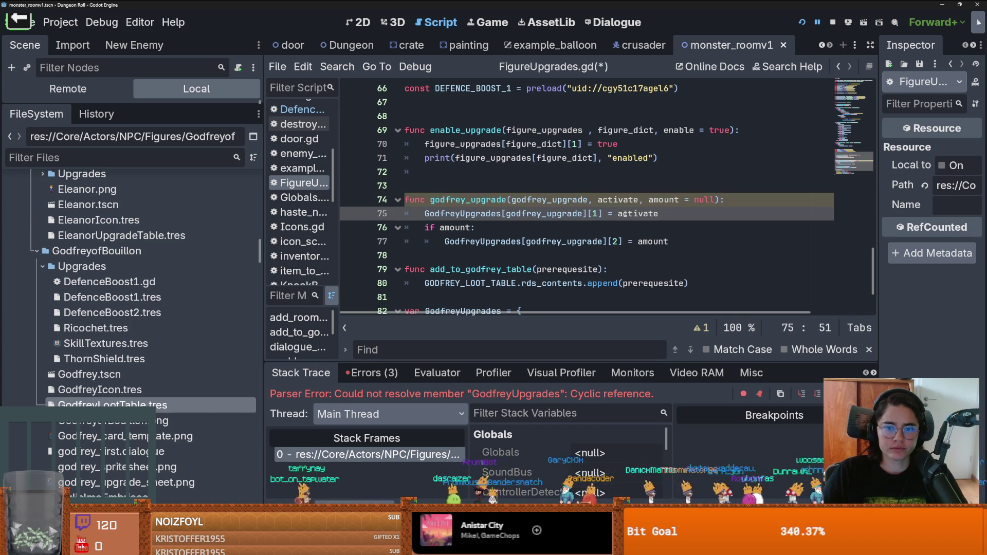
# In DefenceBoost1.gd, pass true to godfrey_upgrade and save the script
pyautogui.click(383, 453)
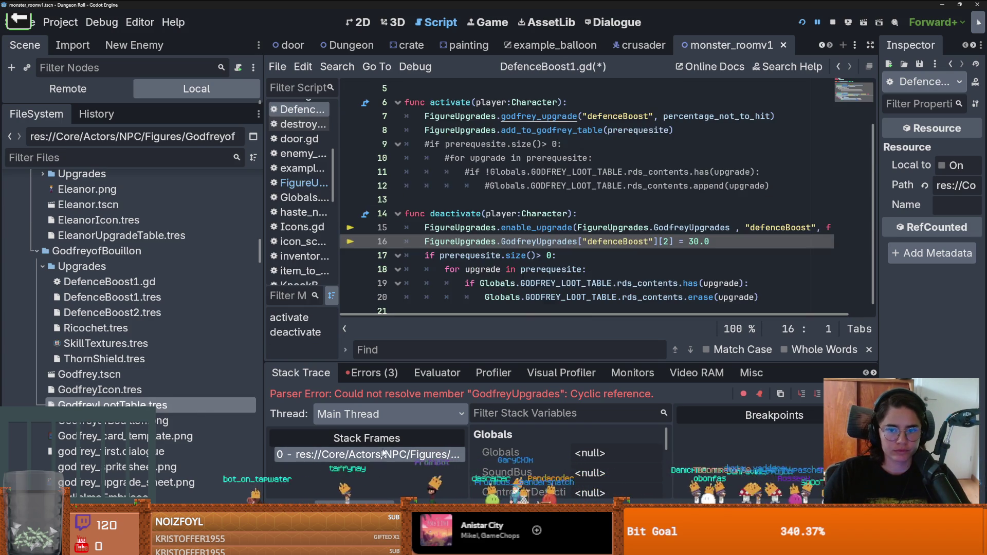
pyautogui.scroll(1, 657, 165)
pyautogui.click(660, 158)
pyautogui.write('true,')
pyautogui.press('Left')
pyautogui.press('Left')
pyautogui.press('Left')
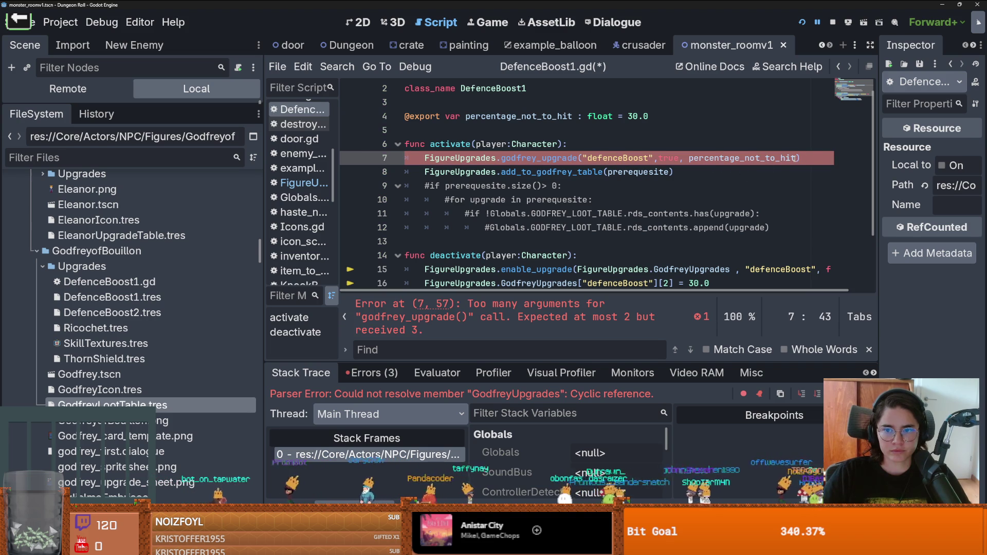
pyautogui.click(367, 454)
pyautogui.hotkey('ctrl', 's')
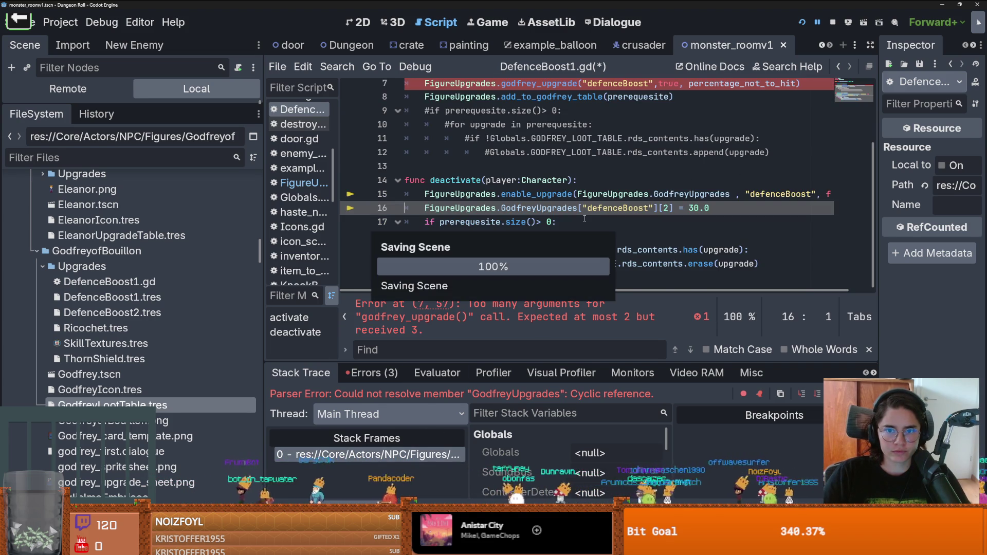
# Review the godfrey_upgrade and add_to_godfrey_table definitions and the GodfreyLootTable resource
pyautogui.scroll(2, 584, 218)
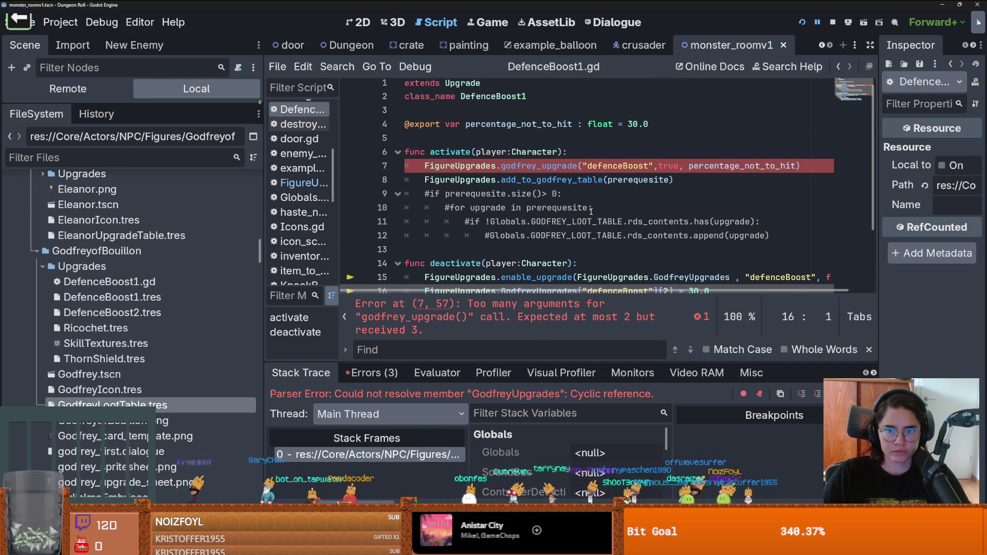
pyautogui.keyDown('ctrl'); pyautogui.click(555, 165); pyautogui.keyUp('ctrl')
pyautogui.hotkey('ctrl', 's')
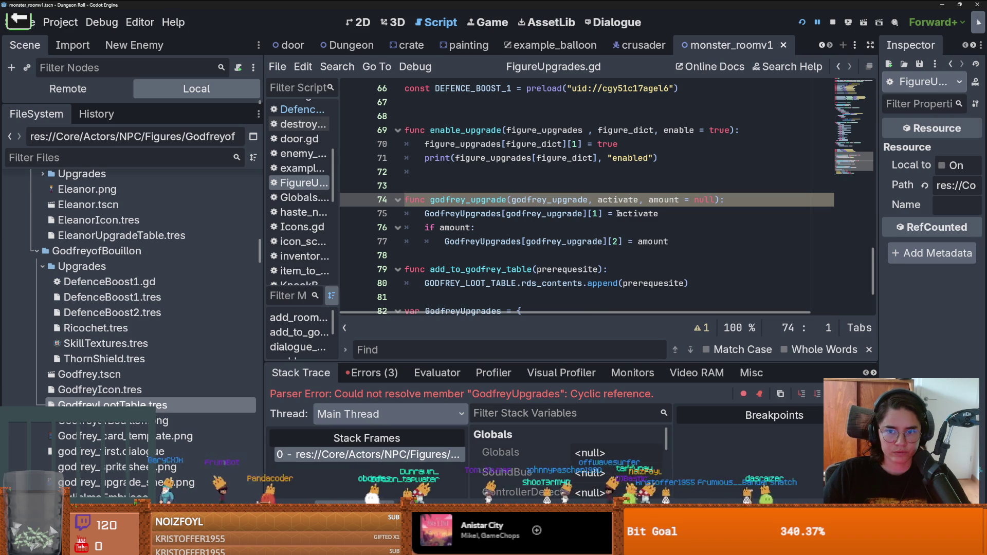
pyautogui.moveTo(618, 214)
pyautogui.hotkey('alt', 'Left')
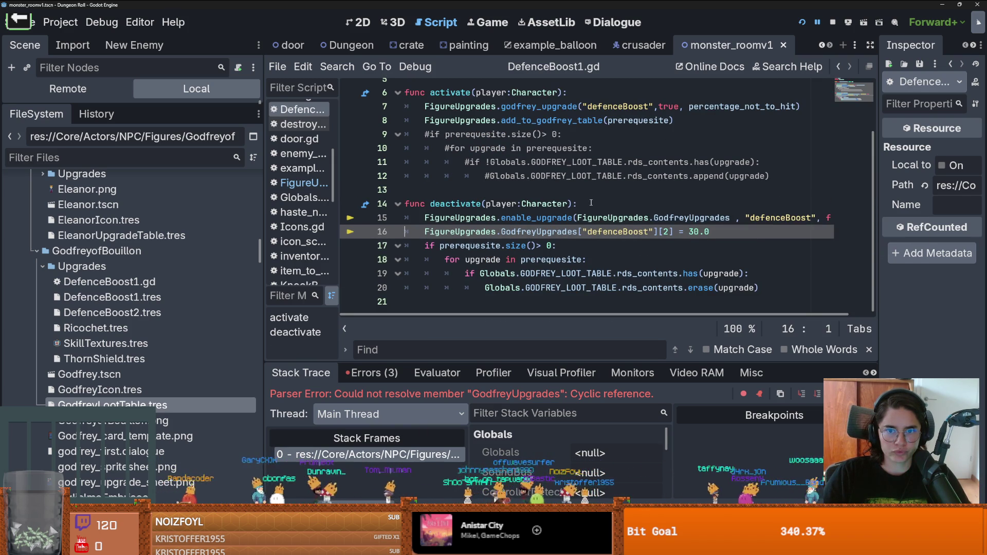
pyautogui.moveTo(586, 218)
pyautogui.hscroll(1, 586, 218)
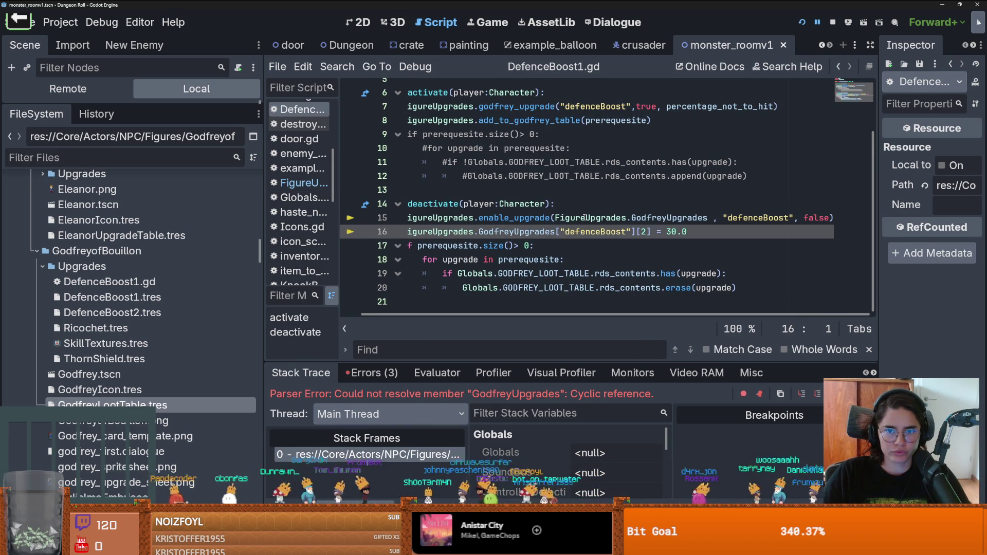
pyautogui.hscroll(-1, 584, 218)
pyautogui.doubleClick(550, 120)
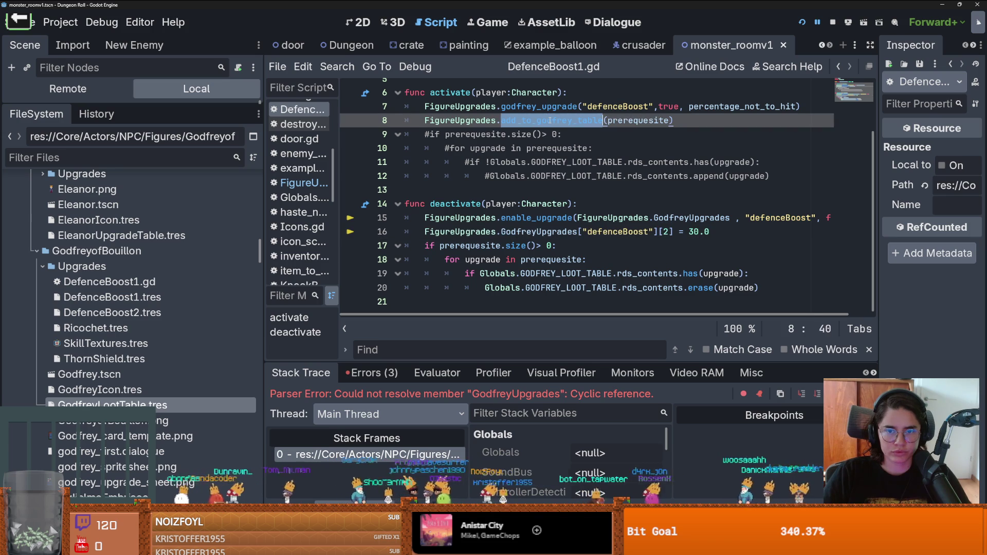
pyautogui.keyDown('ctrl'); pyautogui.click(550, 121); pyautogui.keyUp('ctrl')
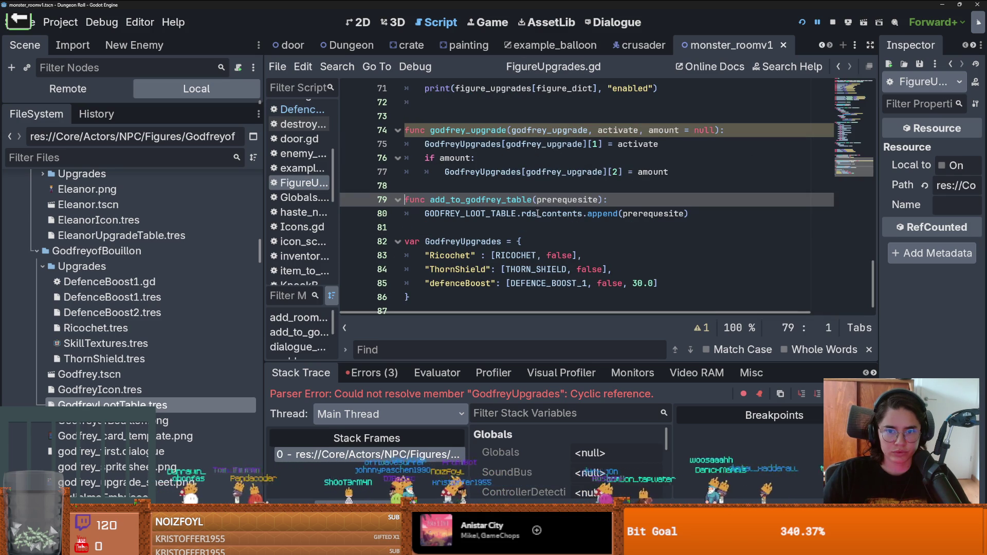
pyautogui.scroll(2, 741, 104)
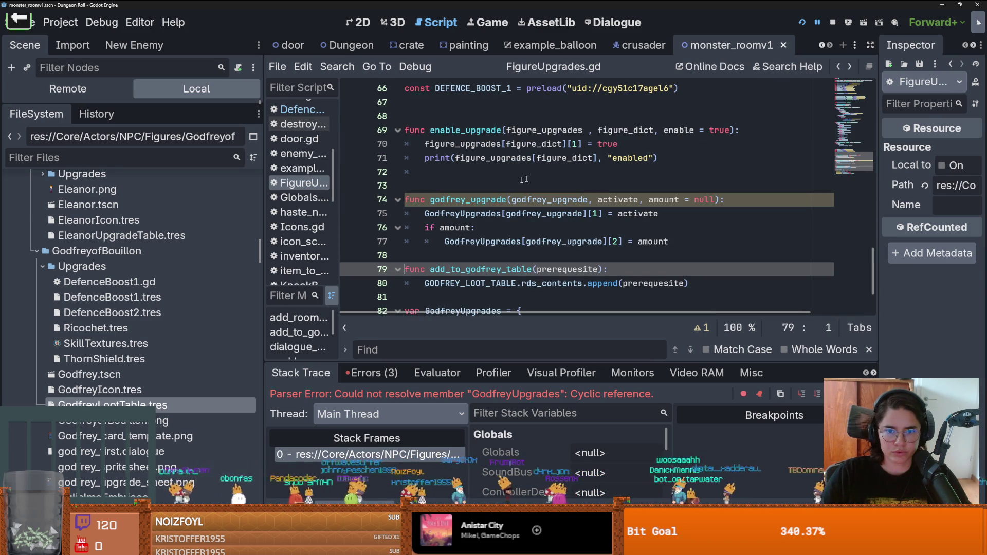
pyautogui.click(224, 404)
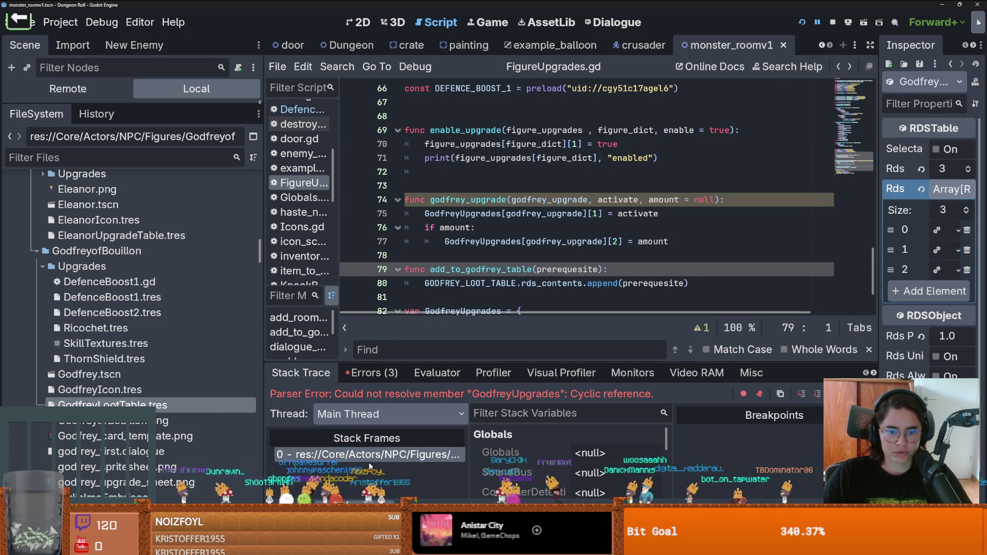
pyautogui.click(392, 454)
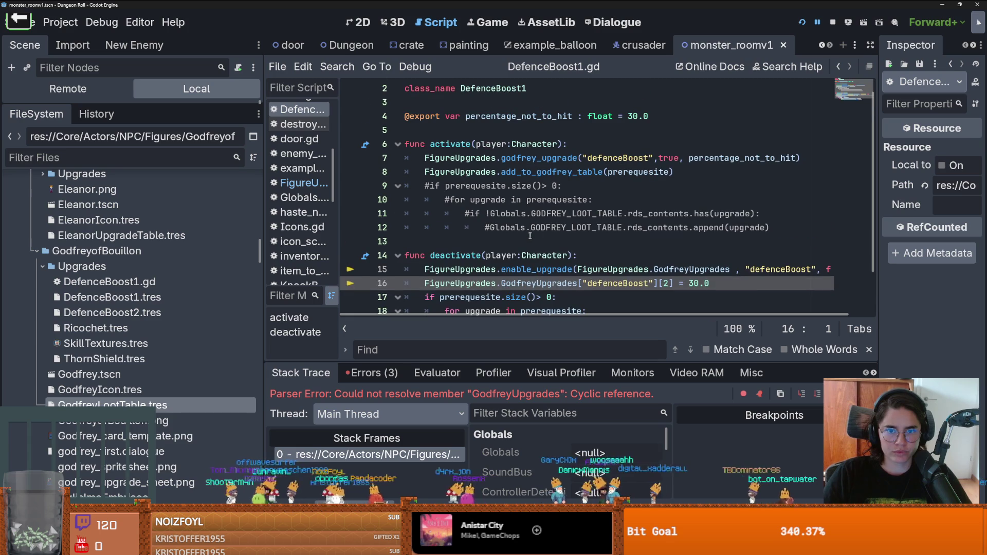
# Nest the add_to_godfrey_table call under an if prerequesite.size() > 0 condition
pyautogui.click(815, 157)
pyautogui.press('Return')
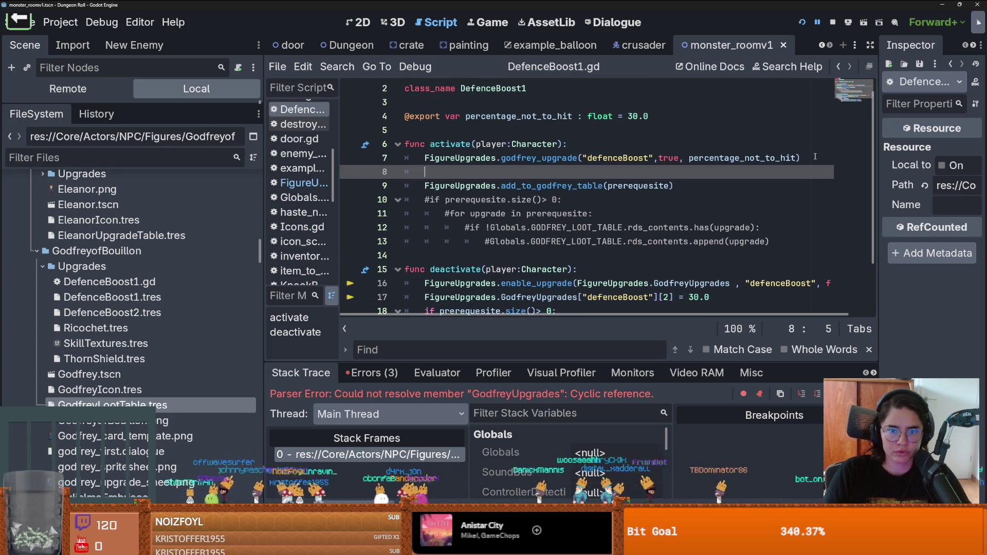
pyautogui.moveTo(562, 199); pyautogui.dragTo(429, 199)
pyautogui.hotkey('ctrl', 'c')
pyautogui.click(517, 172)
pyautogui.hotkey('ctrl', 'v')
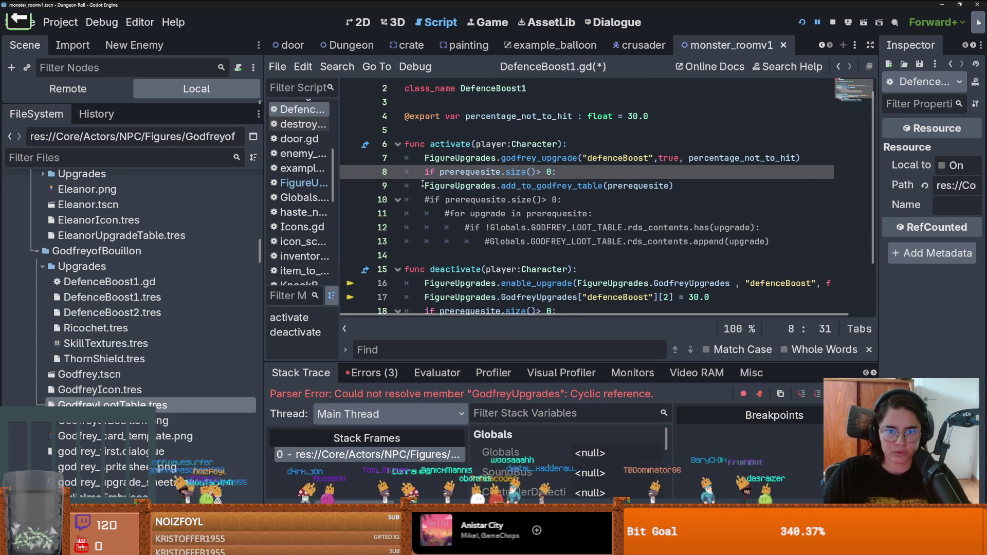
pyautogui.press('Down')
pyautogui.press('Home')
pyautogui.press('Tab')
# Delete the old commented-out loop block and add a blank line above the condition
pyautogui.moveTo(794, 242)
pyautogui.mouseDown()
pyautogui.moveTo(411, 228)
pyautogui.moveTo(362, 205)
pyautogui.mouseUp()
pyautogui.press('BackSpace')
pyautogui.click(425, 171)
pyautogui.press('Return')
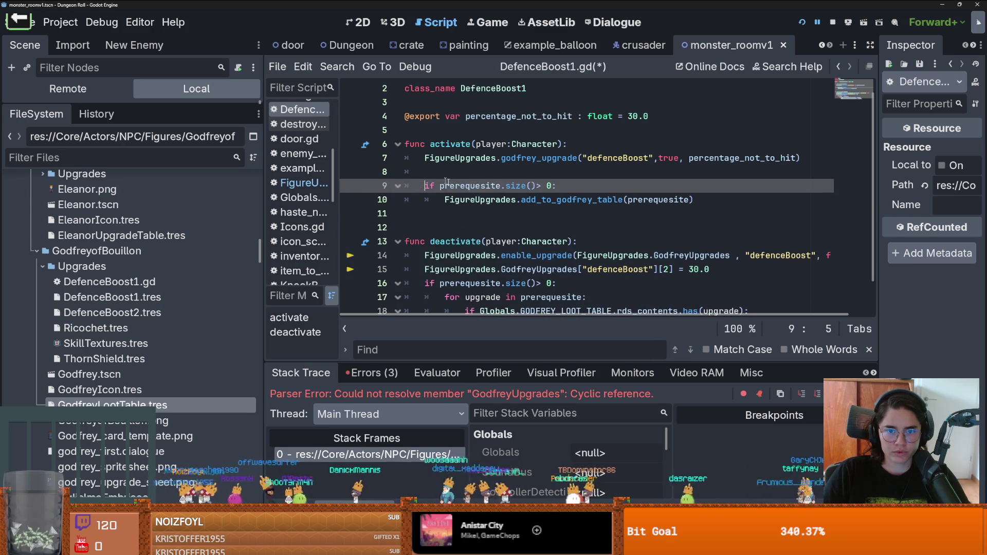
pyautogui.scroll(-1, 540, 210)
# Replace deactivate()'s body with activate()'s code passing false, then rerun the game
pyautogui.moveTo(760, 288)
pyautogui.mouseDown()
pyautogui.moveTo(668, 288)
pyautogui.moveTo(406, 245)
pyautogui.moveTo(406, 218)
pyautogui.mouseUp()
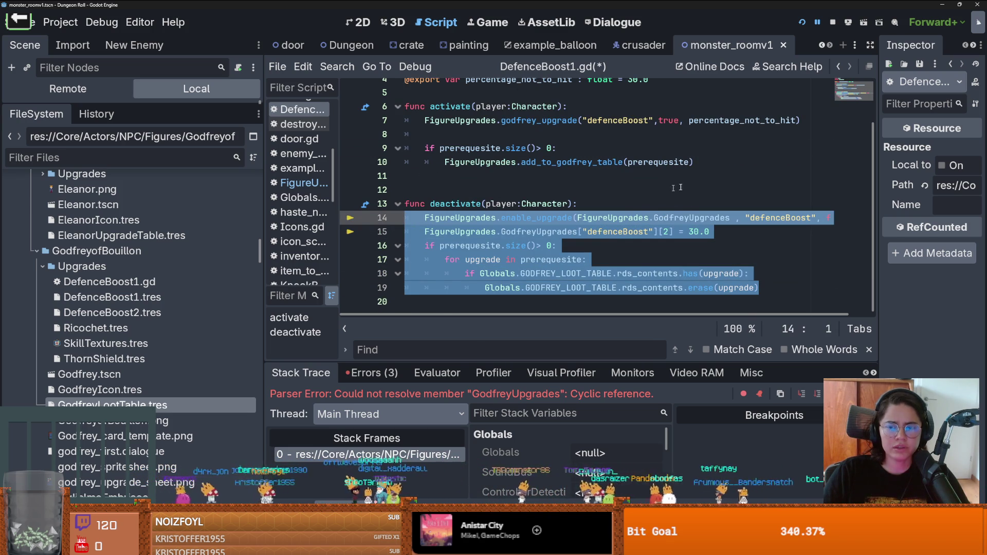
pyautogui.press('BackSpace')
pyautogui.click(695, 213)
pyautogui.moveTo(694, 213); pyautogui.dragTo(424, 172)
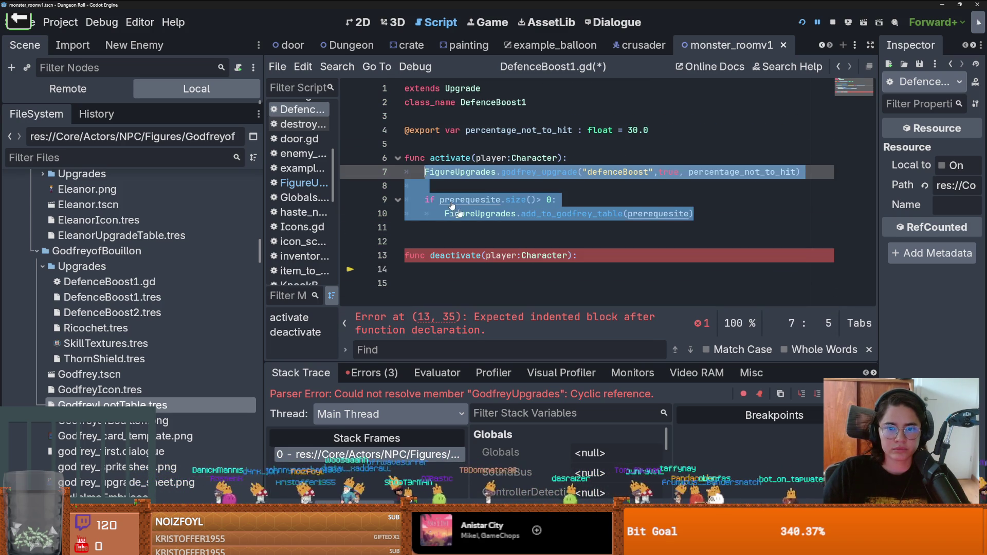
pyautogui.click(566, 270)
pyautogui.hotkey('ctrl', 'v')
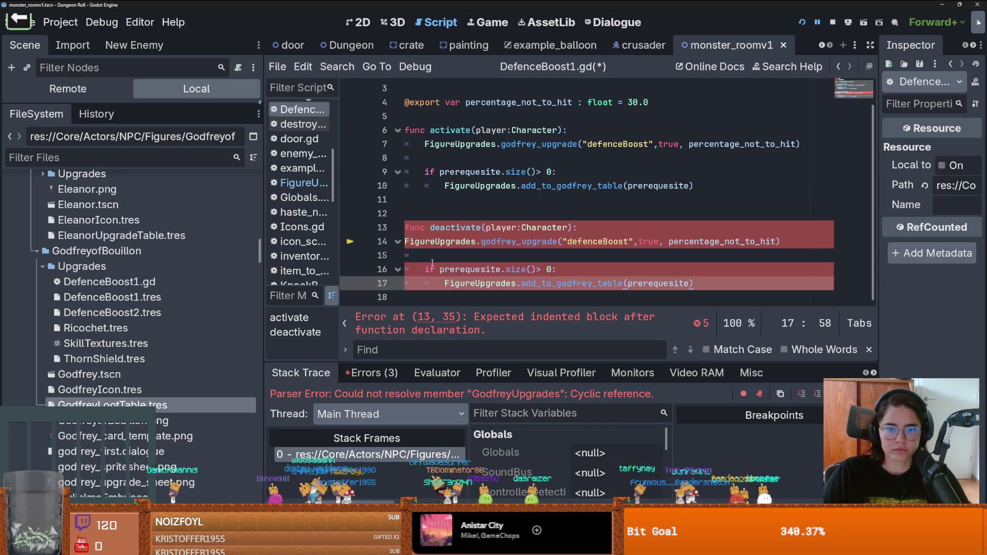
pyautogui.click(433, 241)
pyautogui.press('Tab')
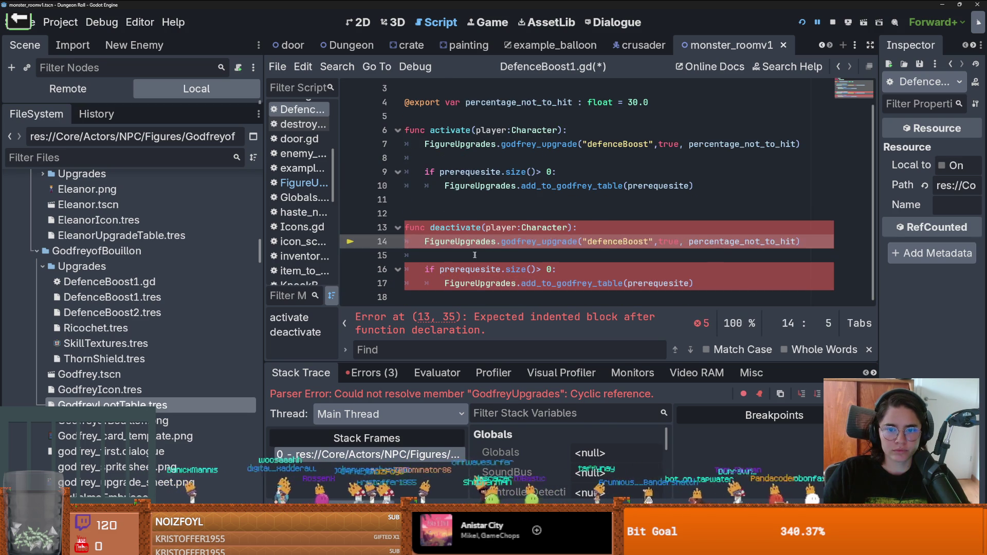
pyautogui.doubleClick(663, 251)
pyautogui.write('false')
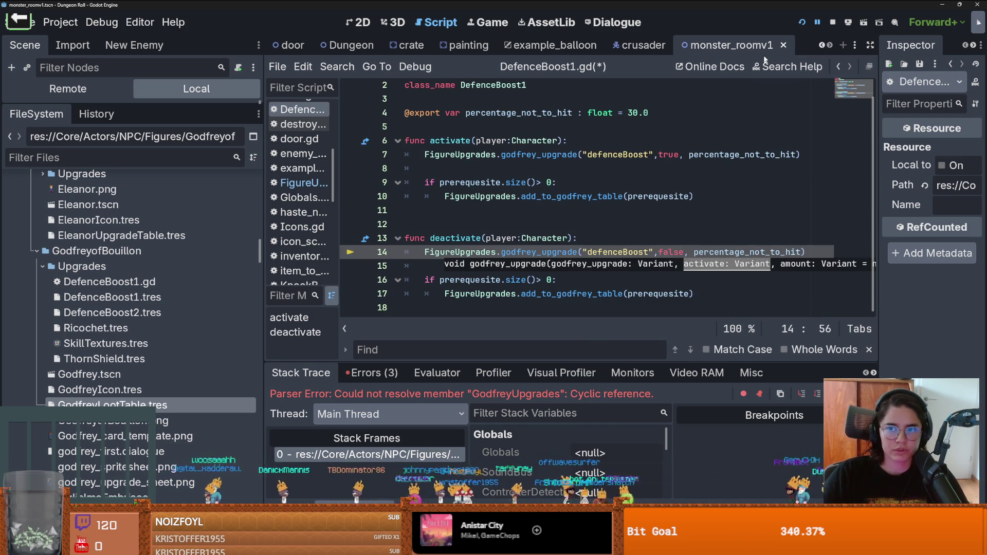
pyautogui.click(801, 22)
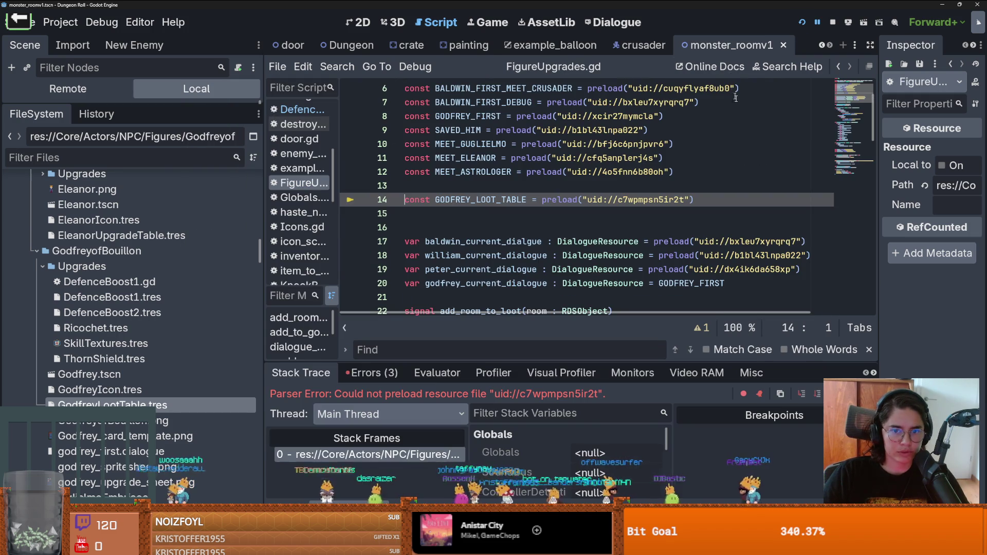
# Comment out the GODFREY_LOOT_TABLE preload line with Ctrl+K
pyautogui.click(606, 212)
pyautogui.scroll(-2, 604, 212)
pyautogui.scroll(2, 601, 211)
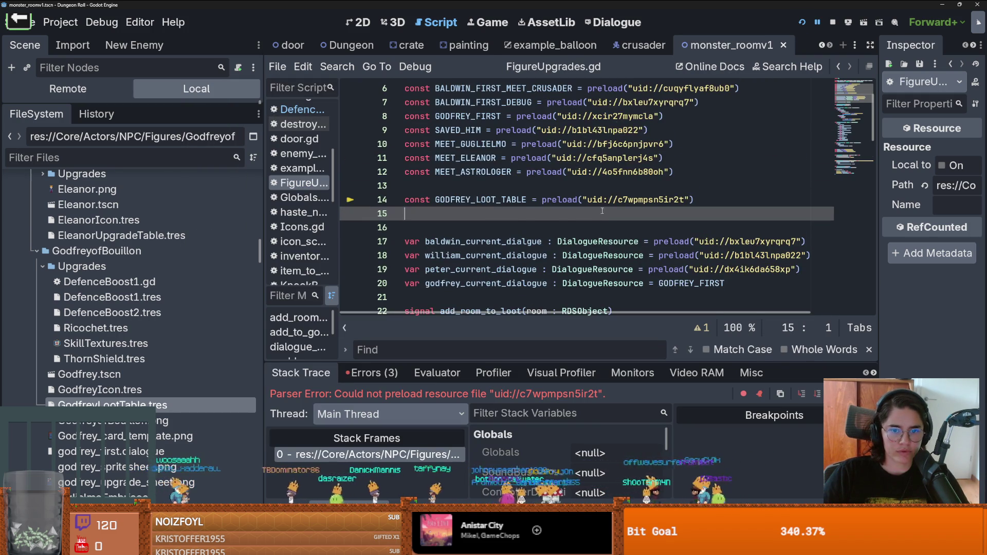
pyautogui.click(532, 200)
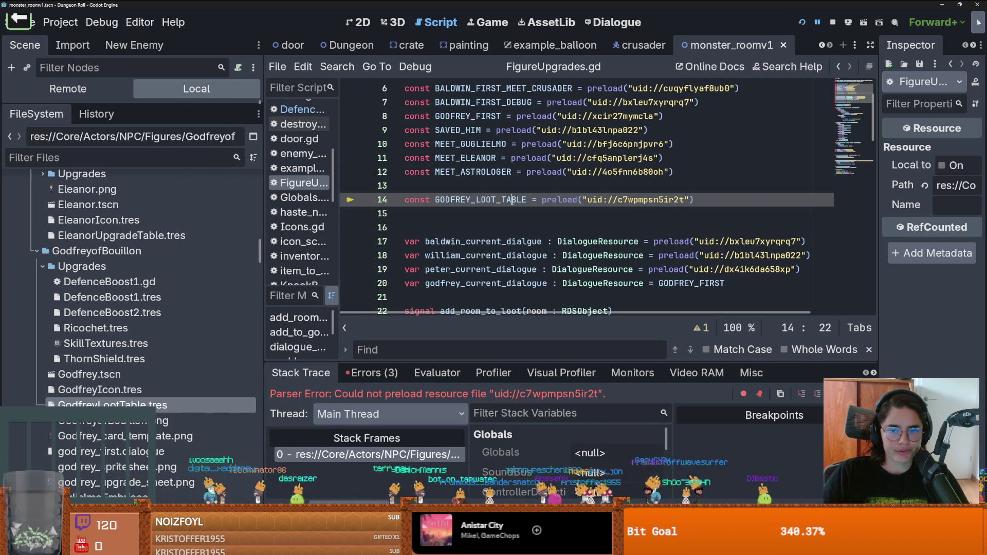
pyautogui.hotkey('ctrl', 'k')
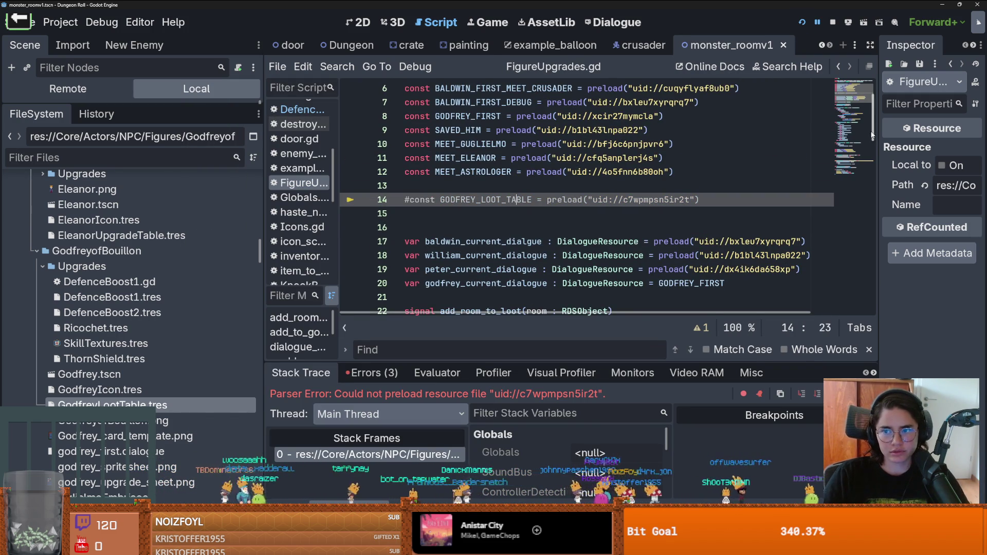
# Give add_to_godfrey_table a pass body, comment out its append line, and test-run the game
pyautogui.click(853, 164)
pyautogui.moveTo(495, 180); pyautogui.dragTo(405, 163)
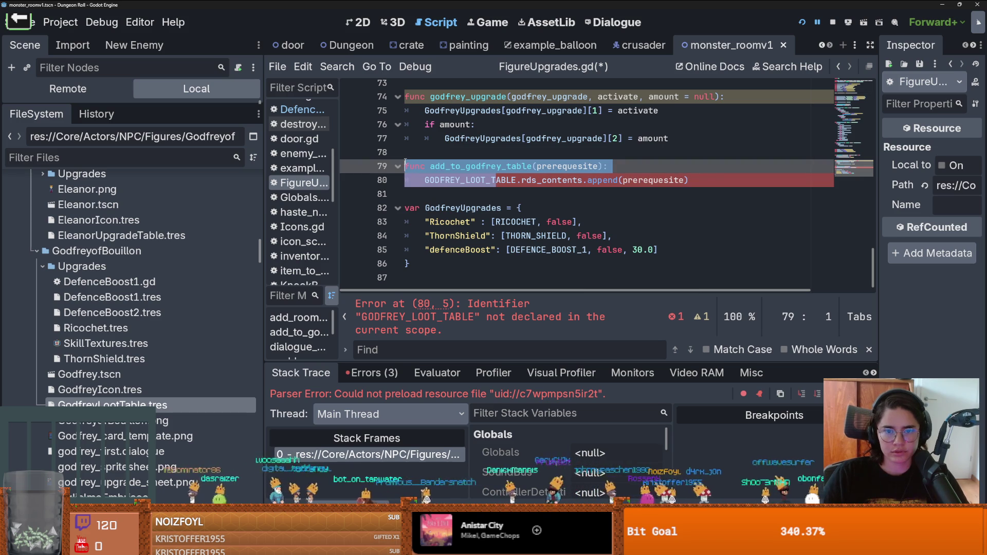
pyautogui.click(638, 163)
pyautogui.press('Return')
pyautogui.write('pass')
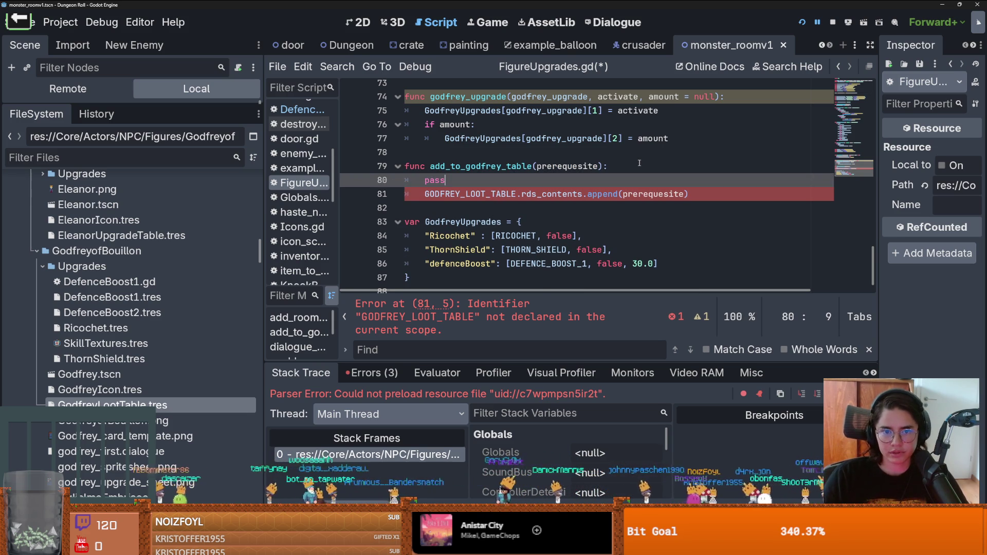
pyautogui.click(620, 194)
pyautogui.hotkey('ctrl', 'k')
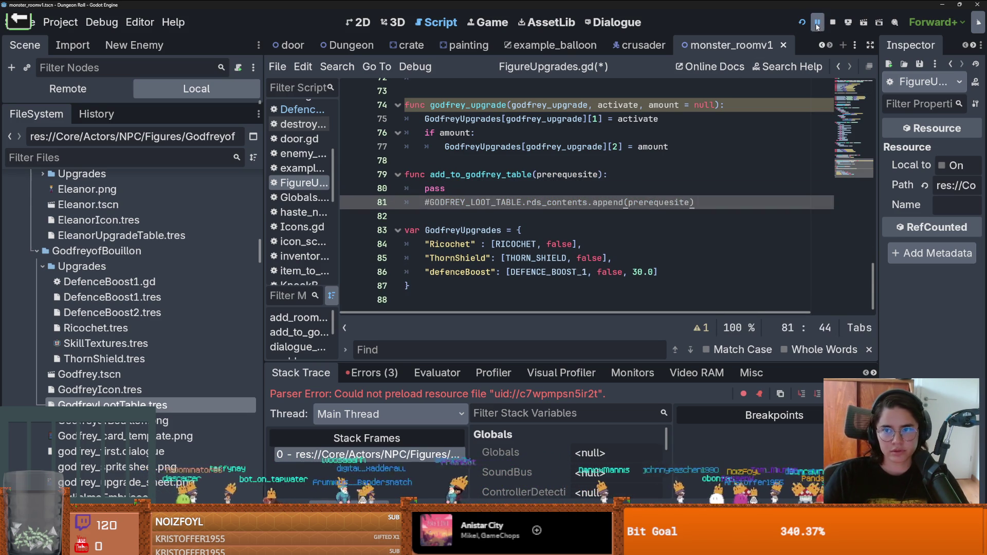
pyautogui.press('F5')
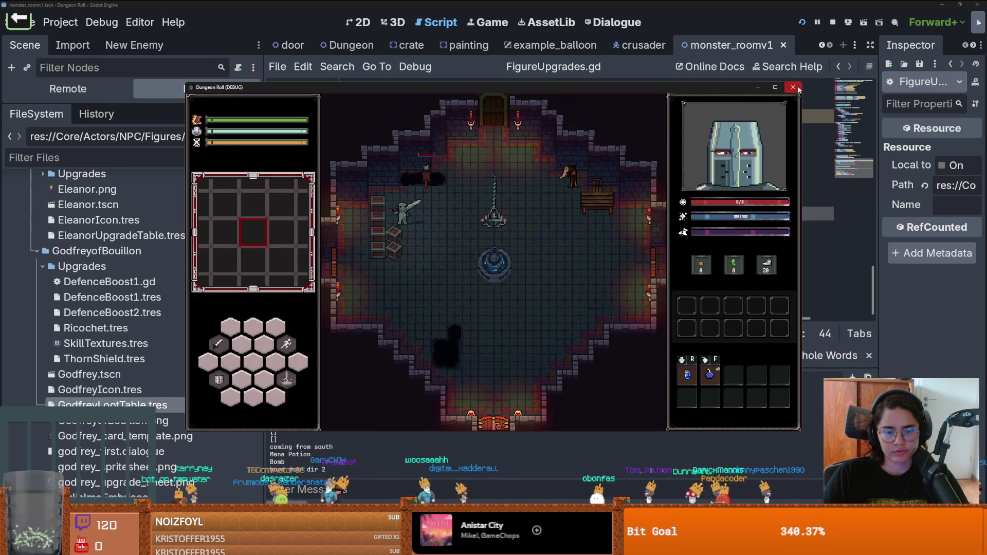
pyautogui.click(792, 87)
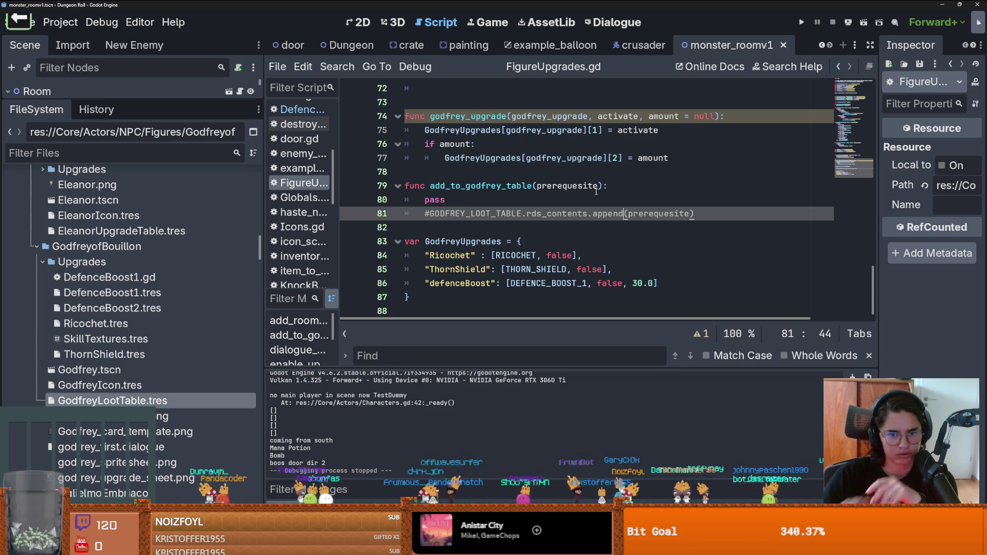
# Uncomment the append line, delete pass, run the game and check the Errors list
pyautogui.click(427, 214)
pyautogui.press('BackSpace')
pyautogui.tripleClick(437, 201)
pyautogui.press('BackSpace')
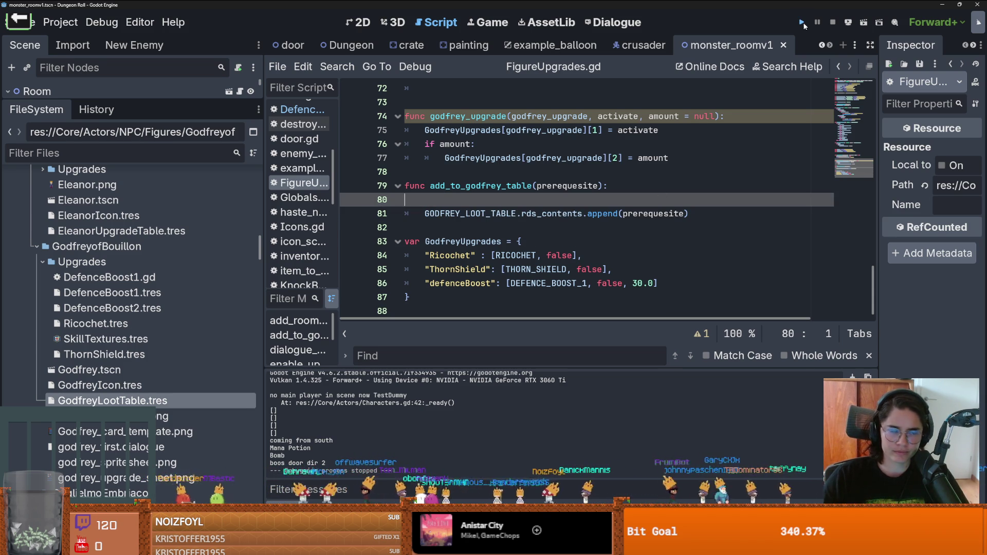
pyautogui.press('F5')
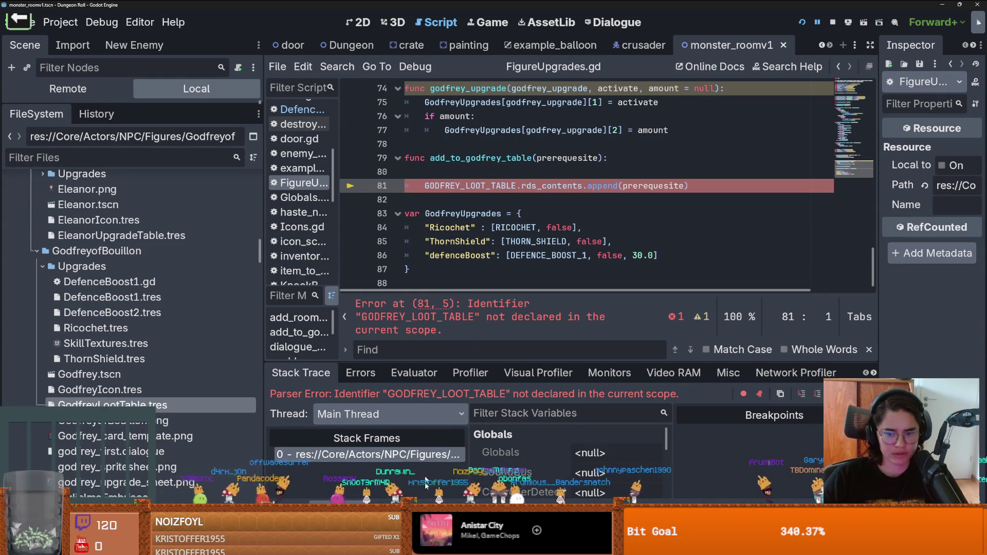
pyautogui.click(373, 377)
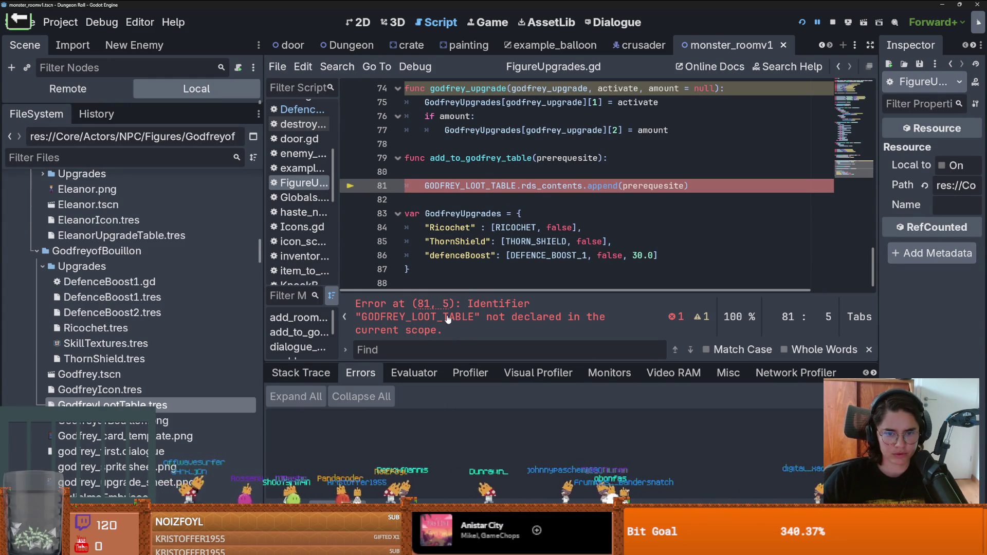
pyautogui.hotkey('alt', 'o')
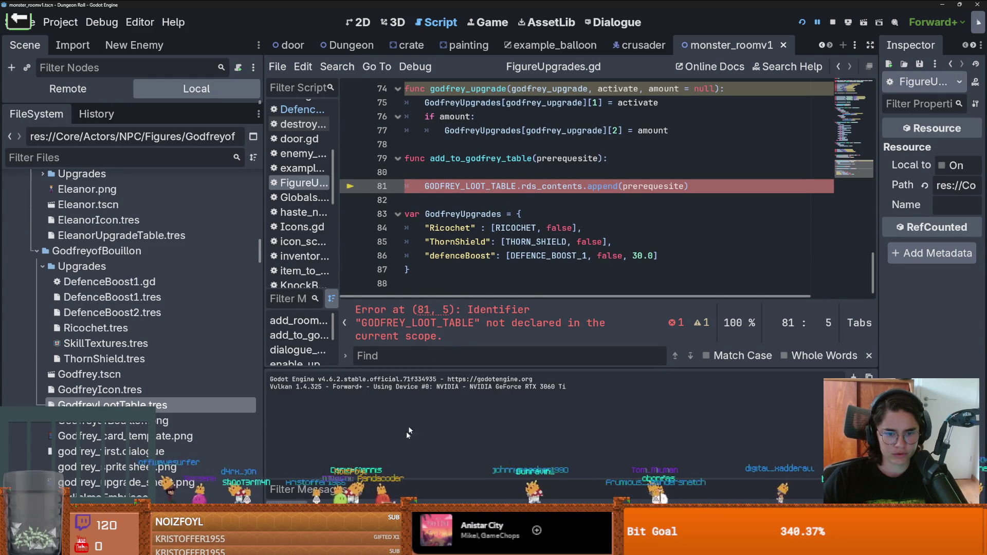
pyautogui.hotkey('alt', 'd')
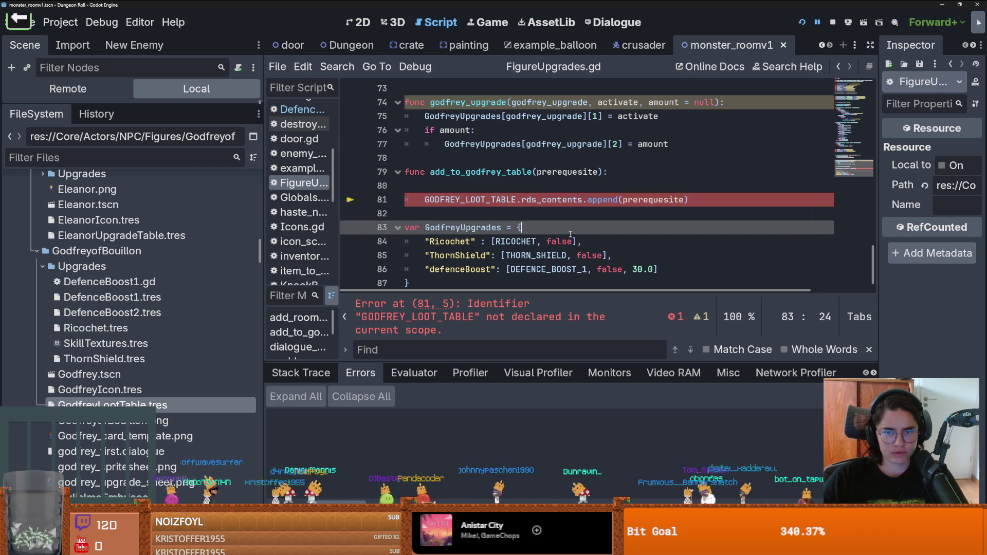
# Restore the pass placeholder and comment the append line out again
pyautogui.press('Up')
pyautogui.write('pass')
pyautogui.press('Down')
pyautogui.press('Home')
pyautogui.write('#')
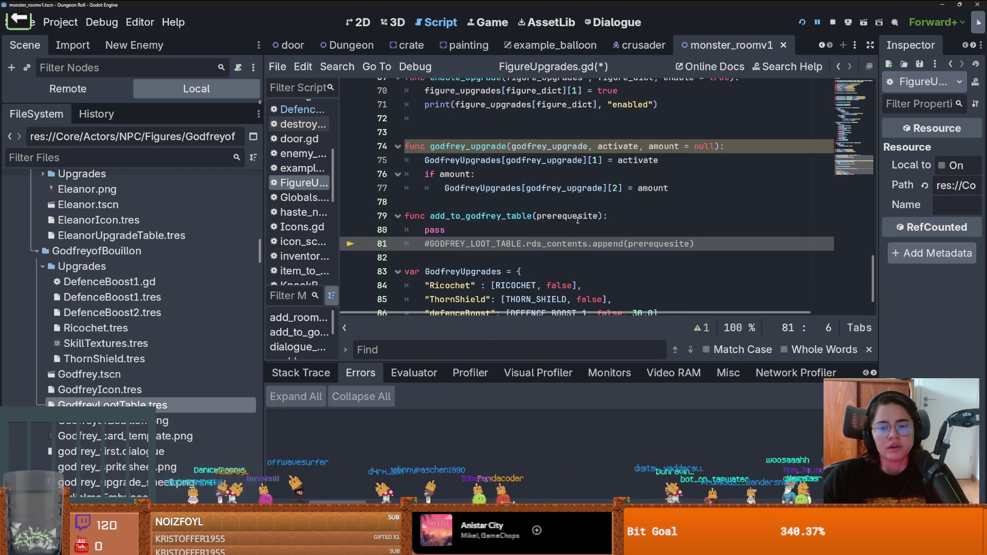
pyautogui.doubleClick(577, 217)
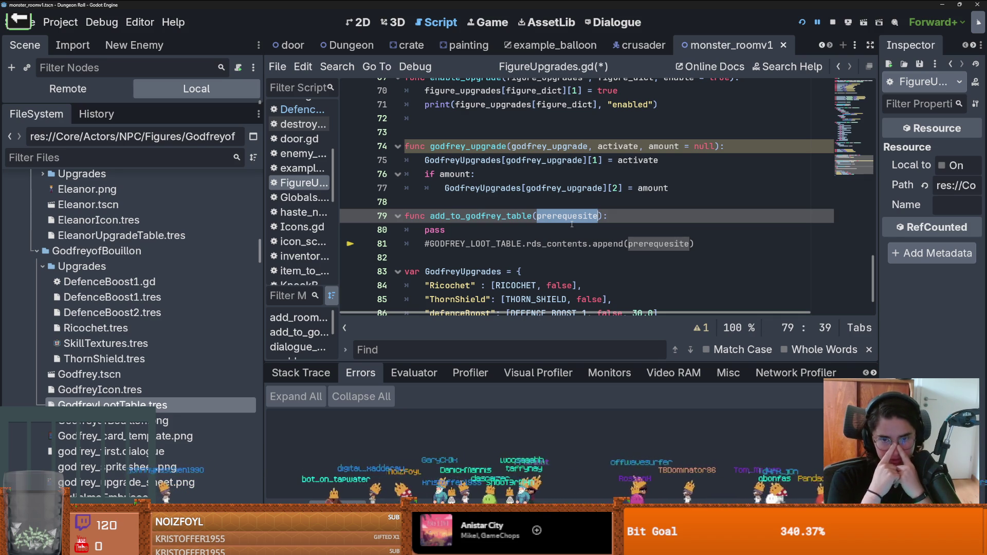
# Open the Overlay node's CharacterOverlay scene from the Dungeon scene
pyautogui.click(132, 155)
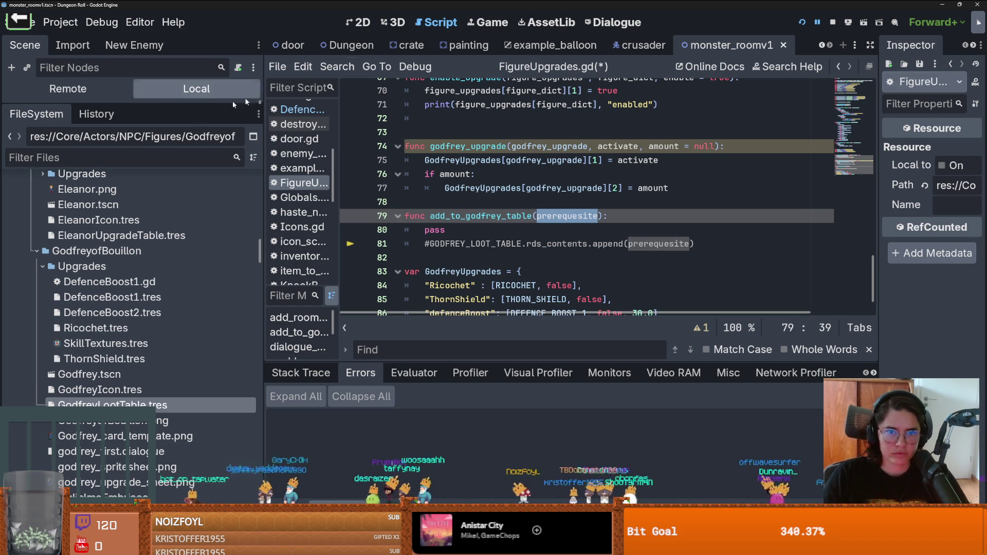
pyautogui.moveTo(185, 109); pyautogui.dragTo(185, 281)
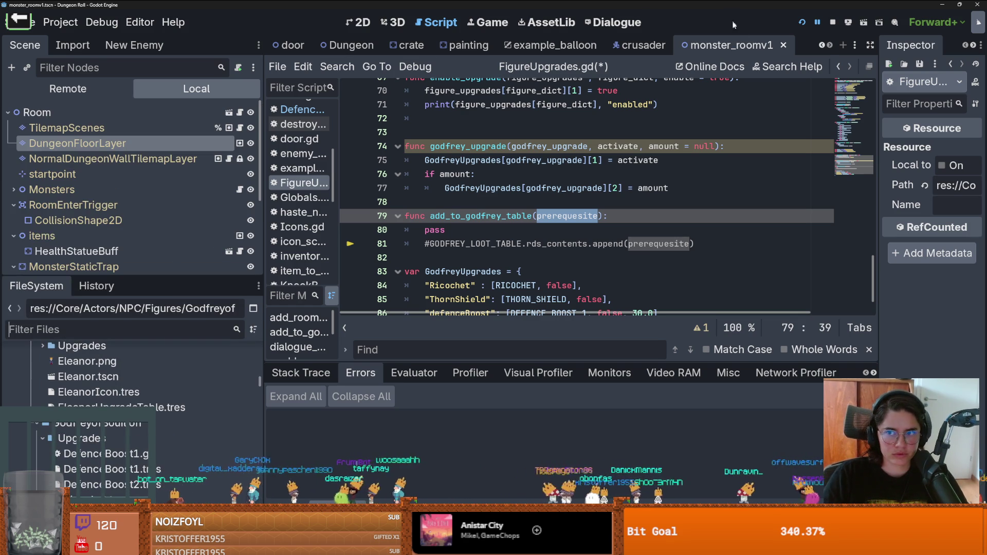
pyautogui.click(822, 45)
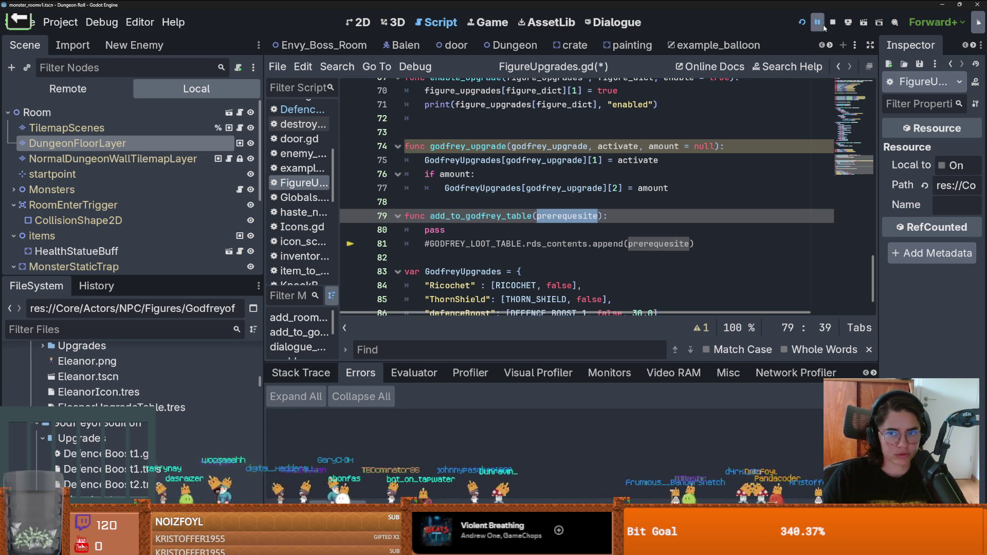
pyautogui.click(829, 45)
pyautogui.click(822, 46)
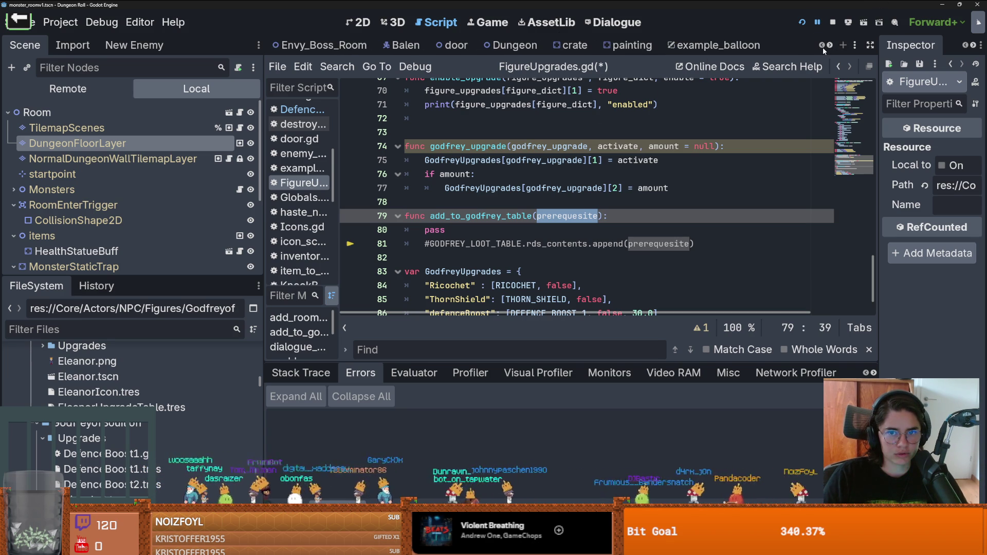
pyautogui.click(514, 46)
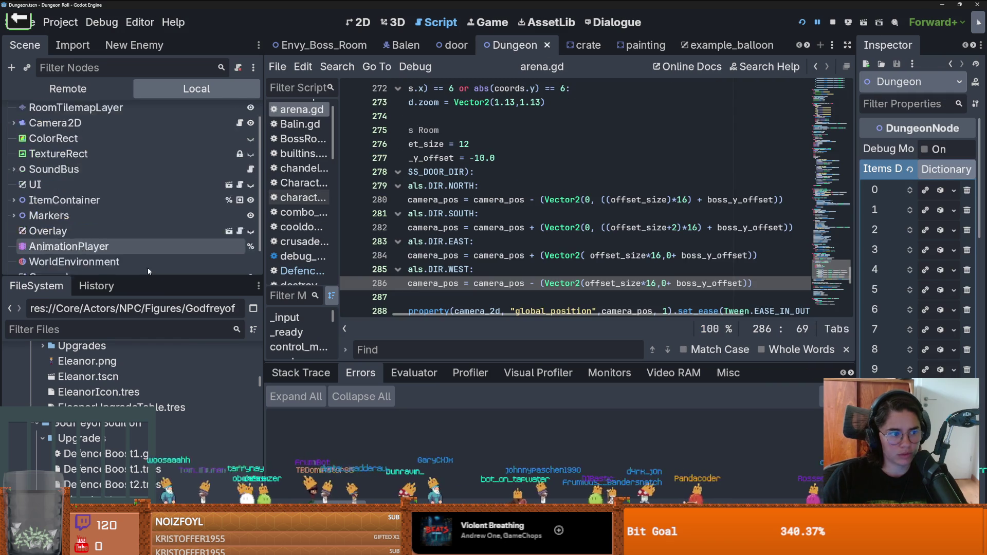
pyautogui.click(227, 201)
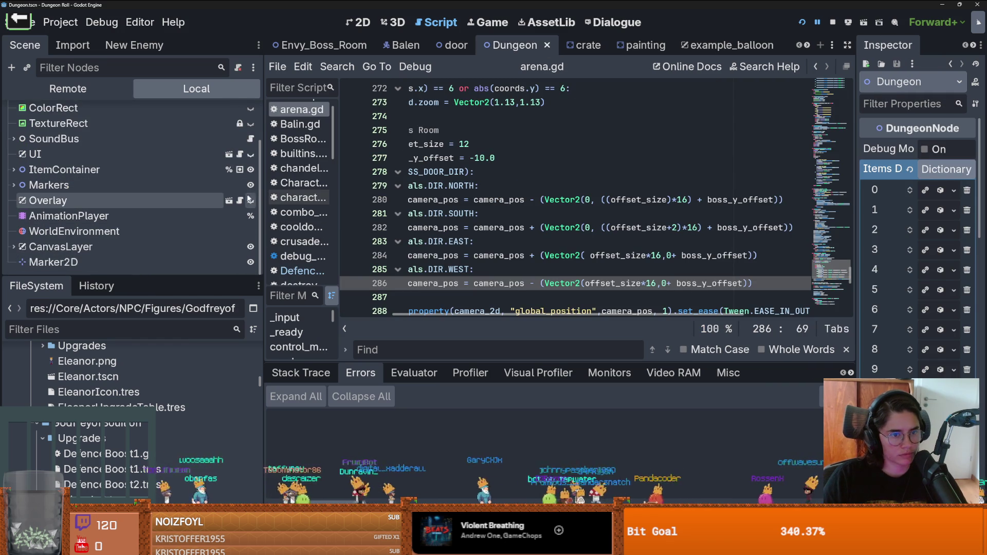
pyautogui.click(231, 201)
pyautogui.scroll(-3, 462, 161)
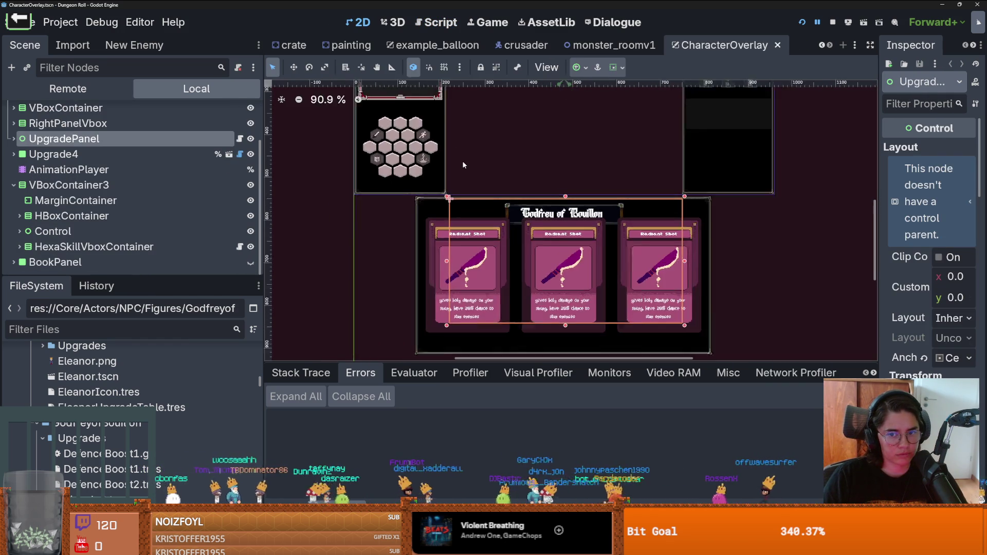
pyautogui.scroll(1, 441, 195)
pyautogui.scroll(-4, 435, 219)
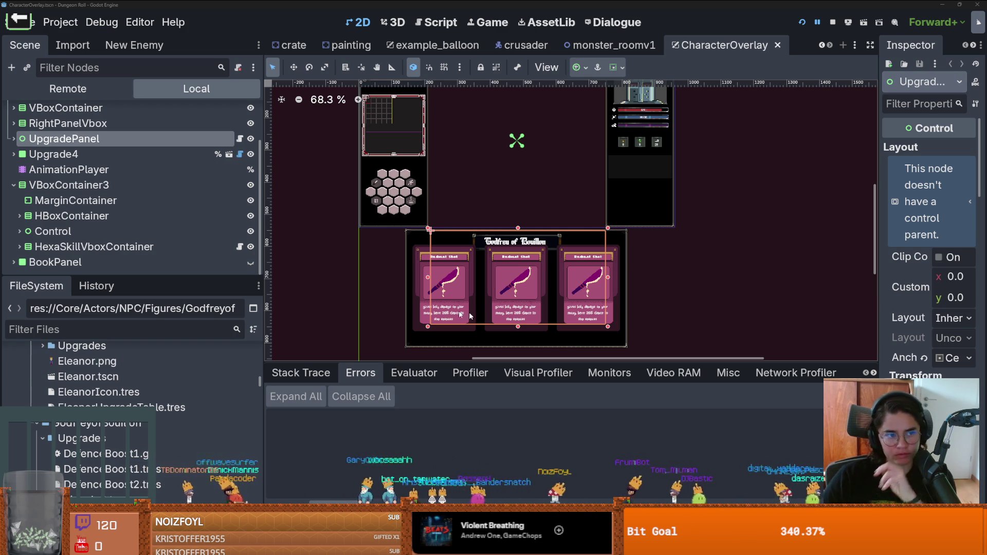
# Inspect GodfreyLootTable.tres with the Inspector widened to show full property names
pyautogui.click(224, 315)
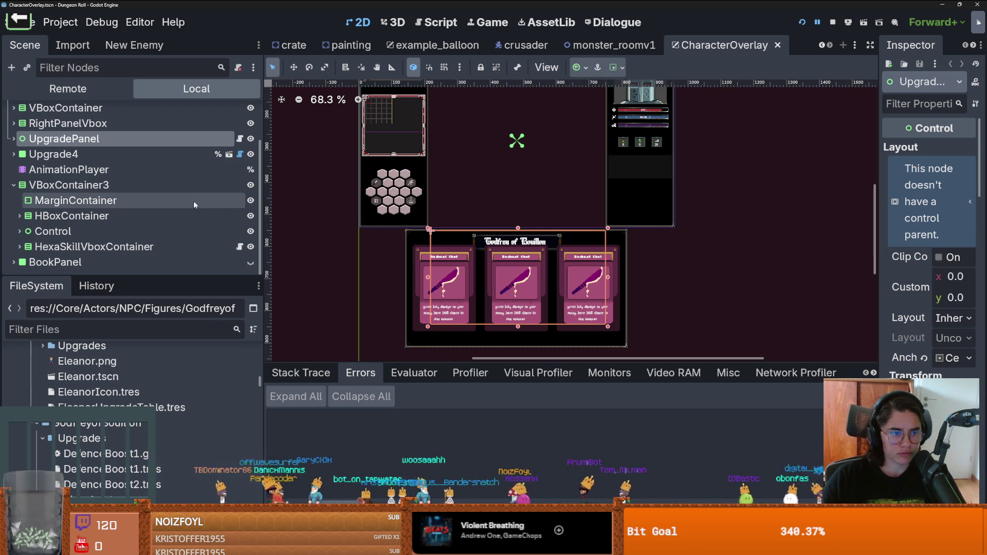
pyautogui.moveTo(196, 276)
pyautogui.mouseDown()
pyautogui.moveTo(206, 328)
pyautogui.moveTo(240, 217)
pyautogui.mouseUp()
pyautogui.scroll(-5, 154, 355)
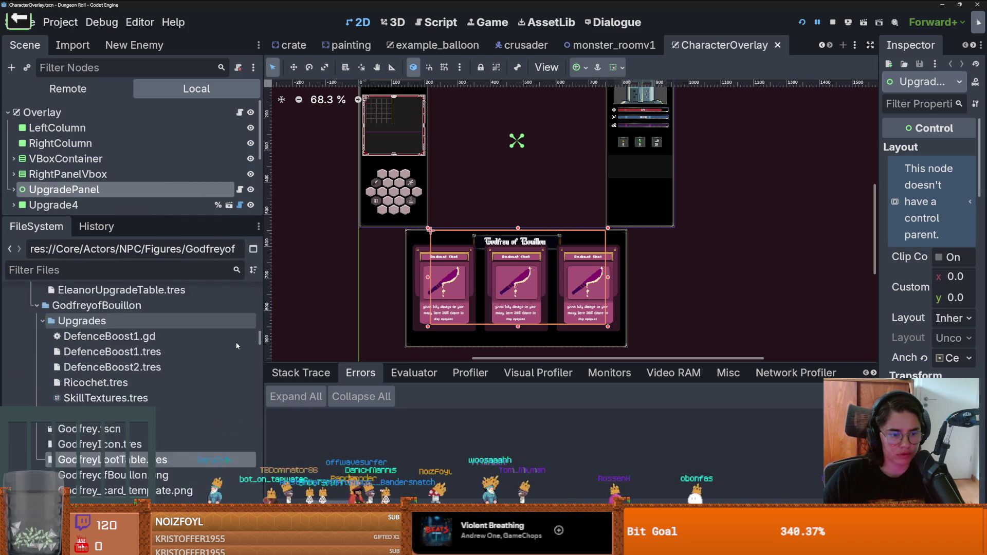
pyautogui.click(167, 373)
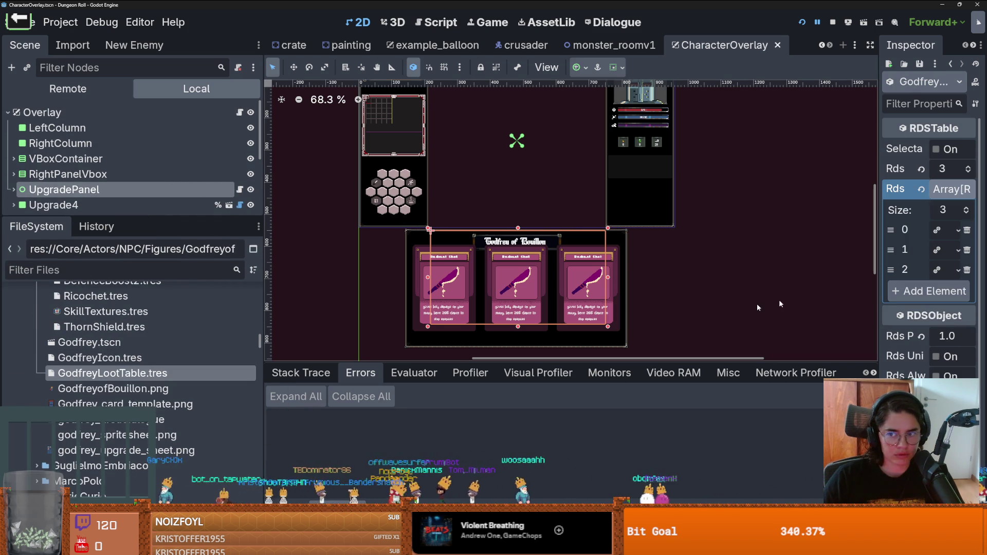
pyautogui.moveTo(882, 286); pyautogui.dragTo(808, 283)
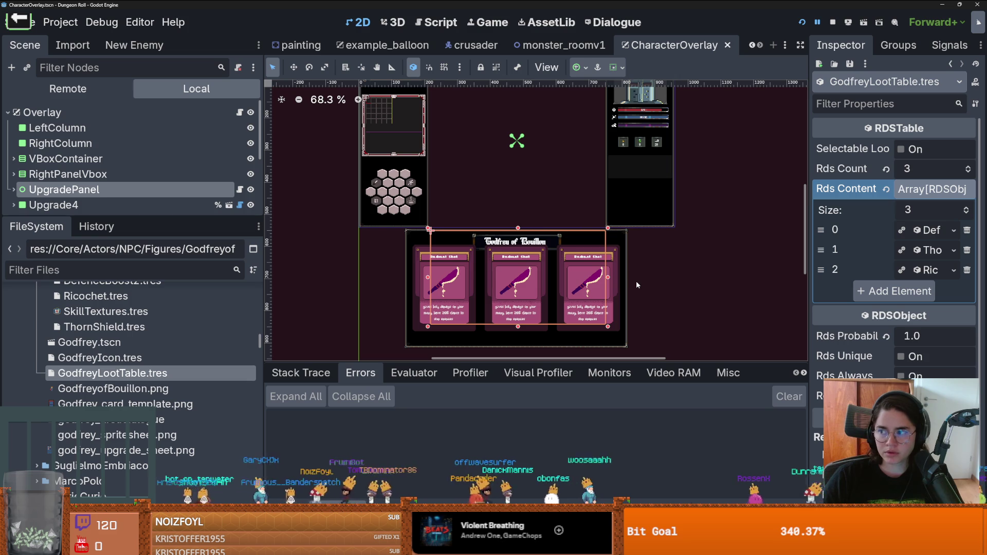
pyautogui.scroll(5, 135, 368)
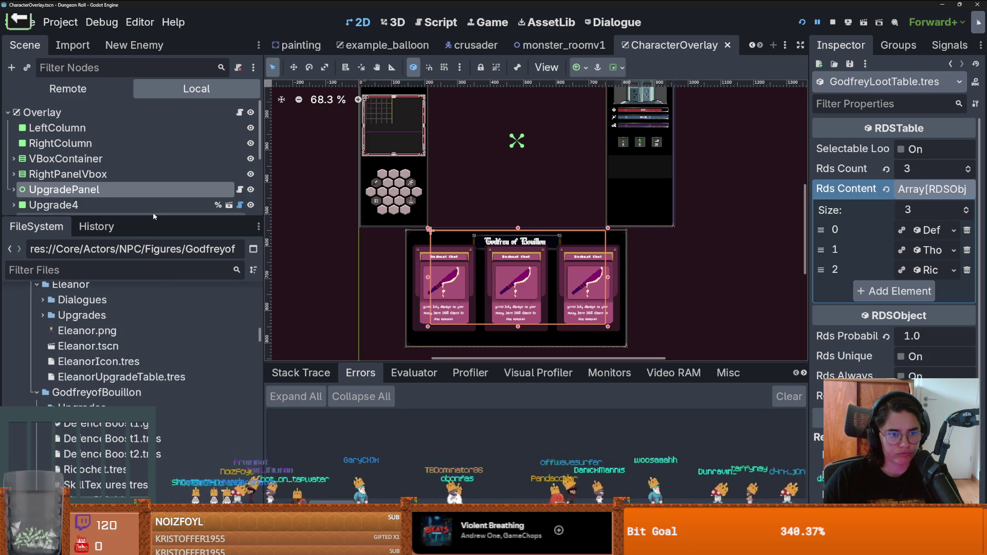
# Filter the files by 'Figure' and open FigureUpgrades.gd
pyautogui.click(139, 265)
pyautogui.write('Figures')
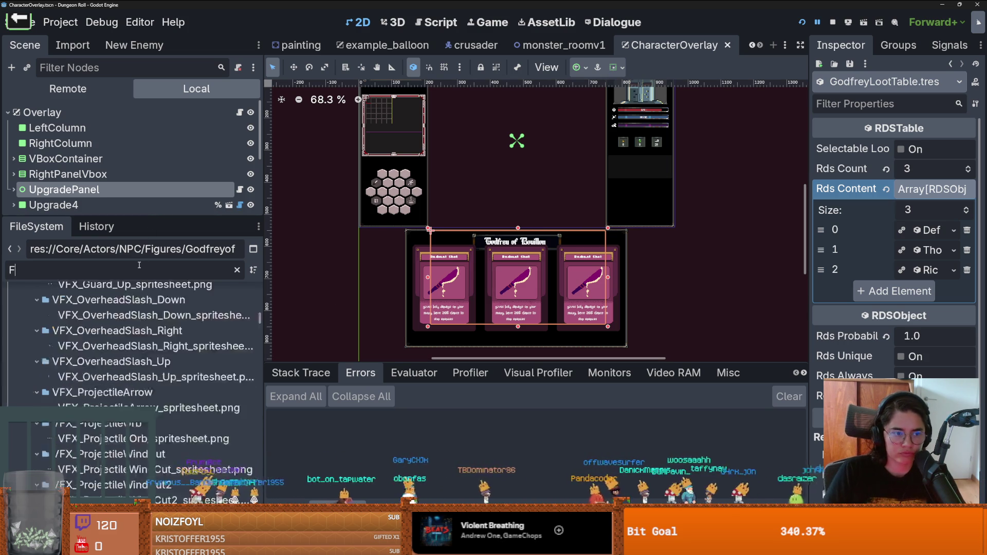
pyautogui.press('BackSpace')
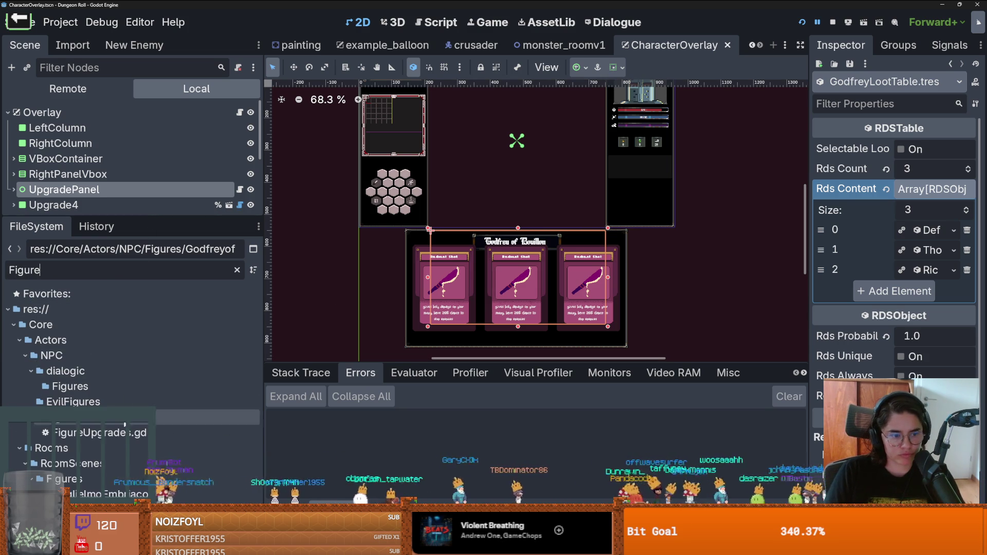
pyautogui.doubleClick(93, 432)
pyautogui.scroll(20, 525, 258)
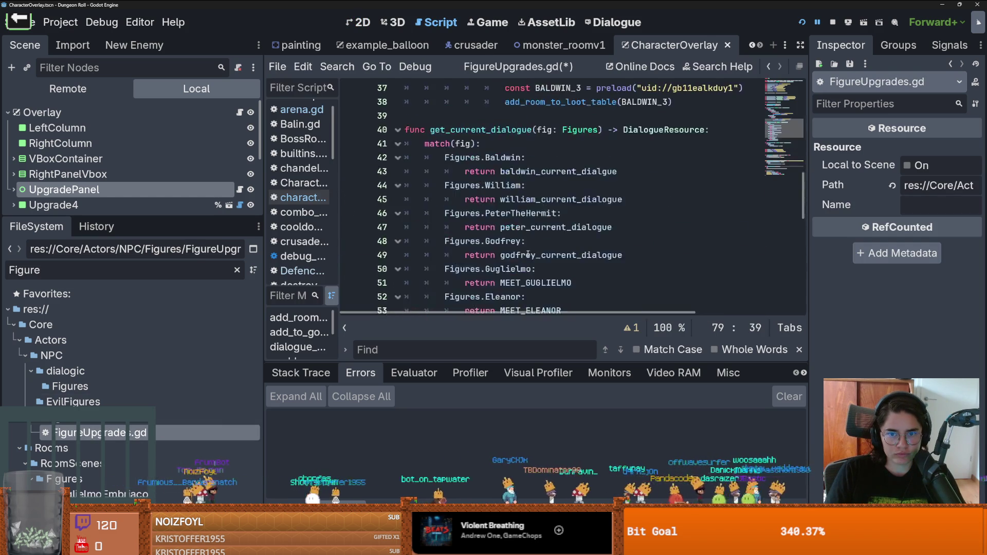
# Uncomment the GODFREY_LOOT_TABLE constant
pyautogui.click(399, 273)
pyautogui.press('Delete')
pyautogui.click(414, 287)
pyautogui.scroll(-20, 493, 275)
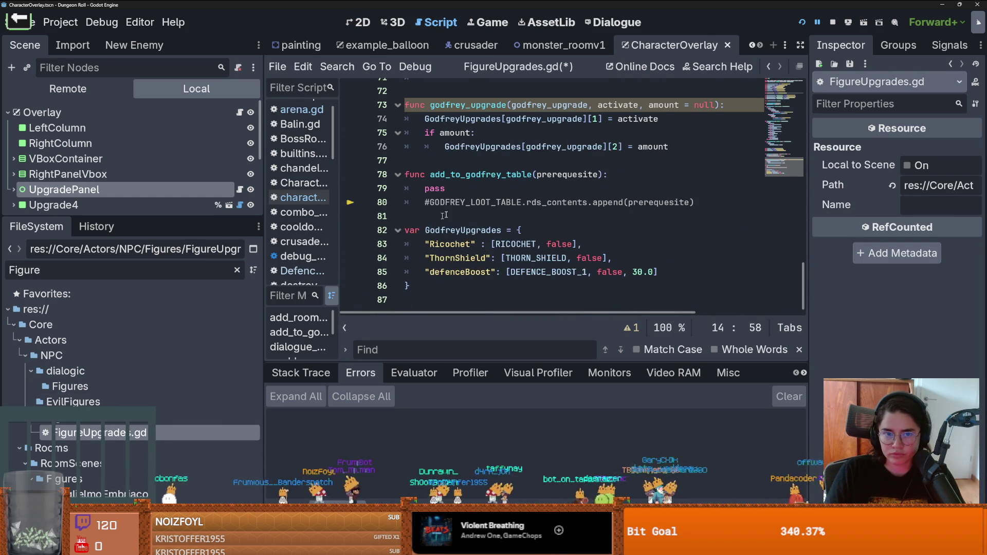
# Rename the add_to_godfrey_table parameter to upgrade : Upgrade
pyautogui.click(461, 212)
pyautogui.moveTo(580, 216)
pyautogui.mouseDown()
pyautogui.moveTo(375, 189)
pyautogui.moveTo(374, 180)
pyautogui.mouseUp()
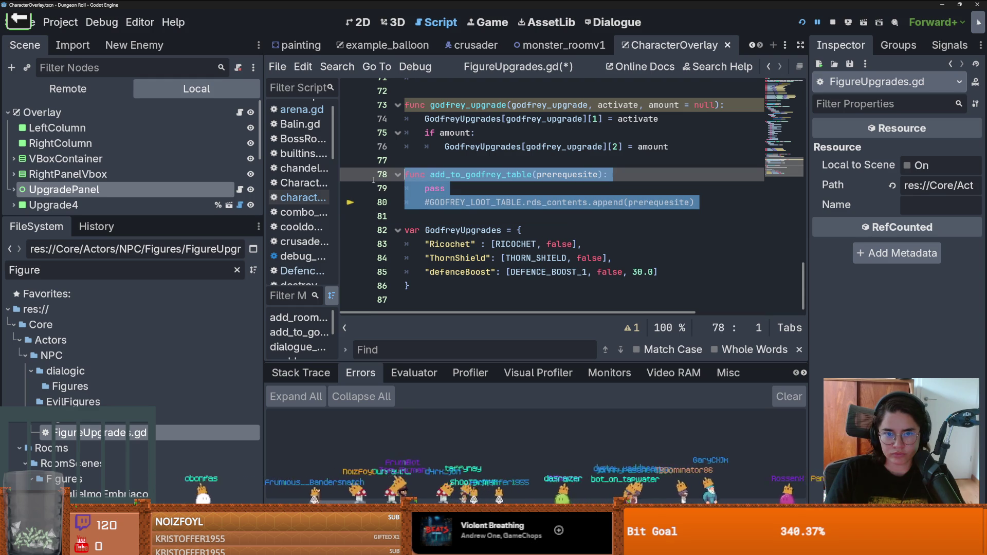
pyautogui.click(473, 202)
pyautogui.doubleClick(487, 175)
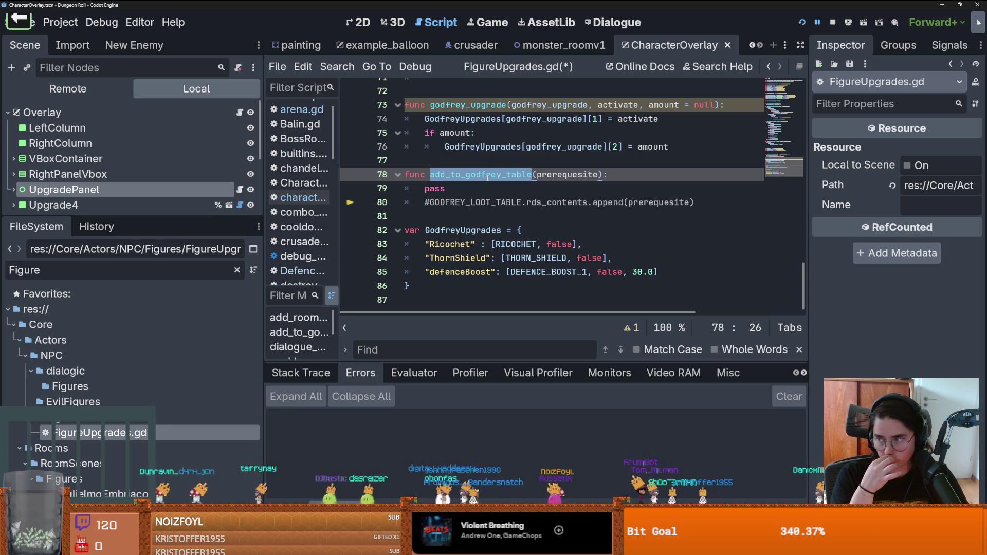
pyautogui.click(552, 174)
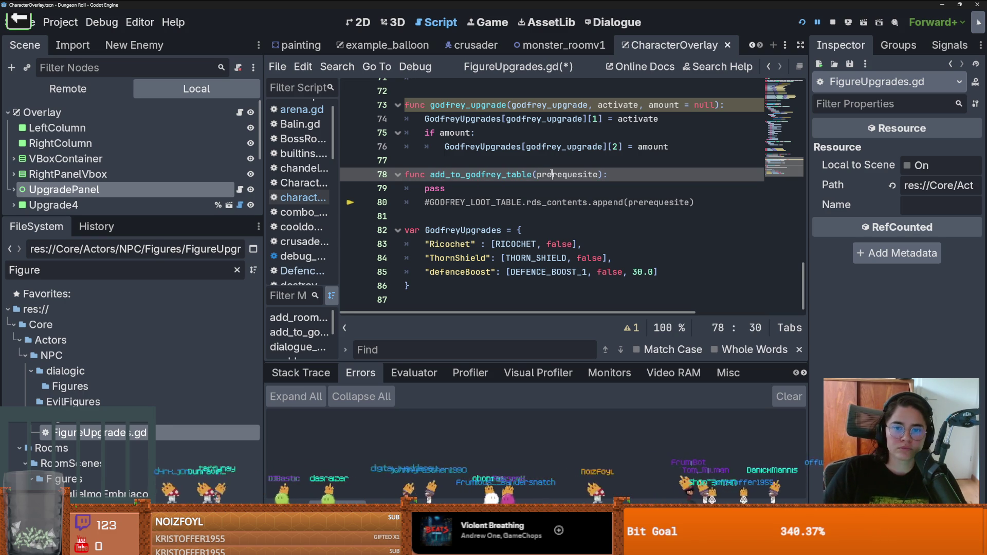
pyautogui.doubleClick(551, 174)
pyautogui.write('upgrade : ')
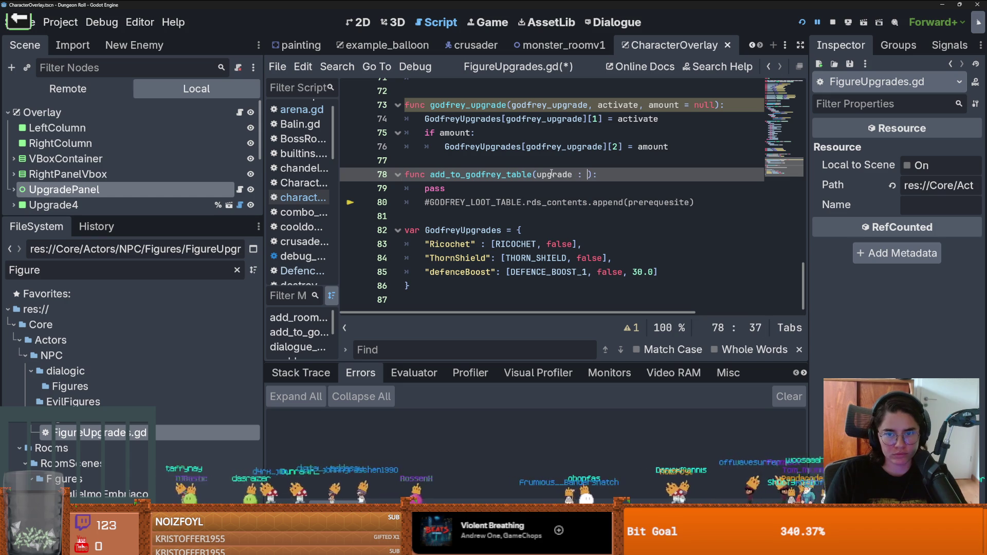
pyautogui.write('e')
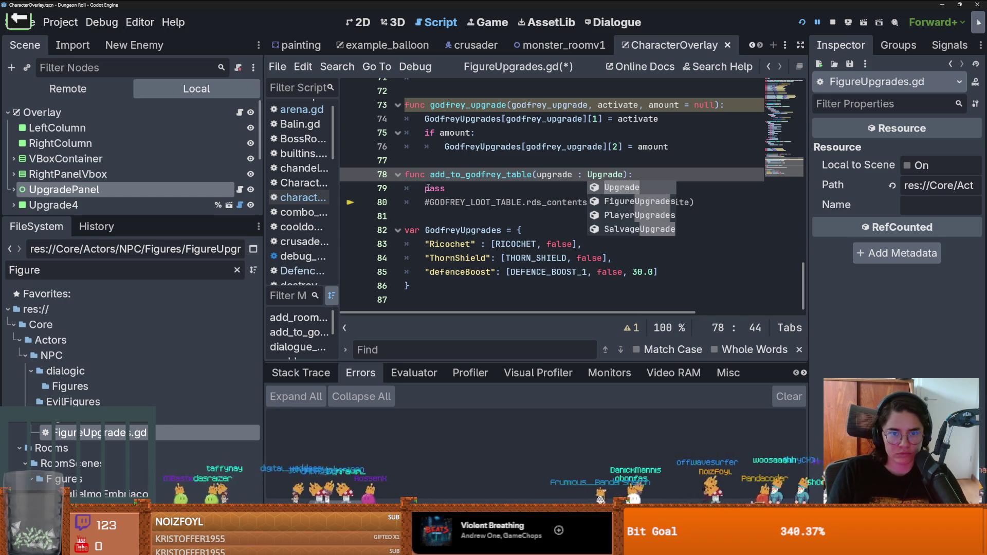
# Replace pass with an if check on upgrade.prerequesite.size() > 0
pyautogui.doubleClick(427, 189)
pyautogui.write('if upgrade.')
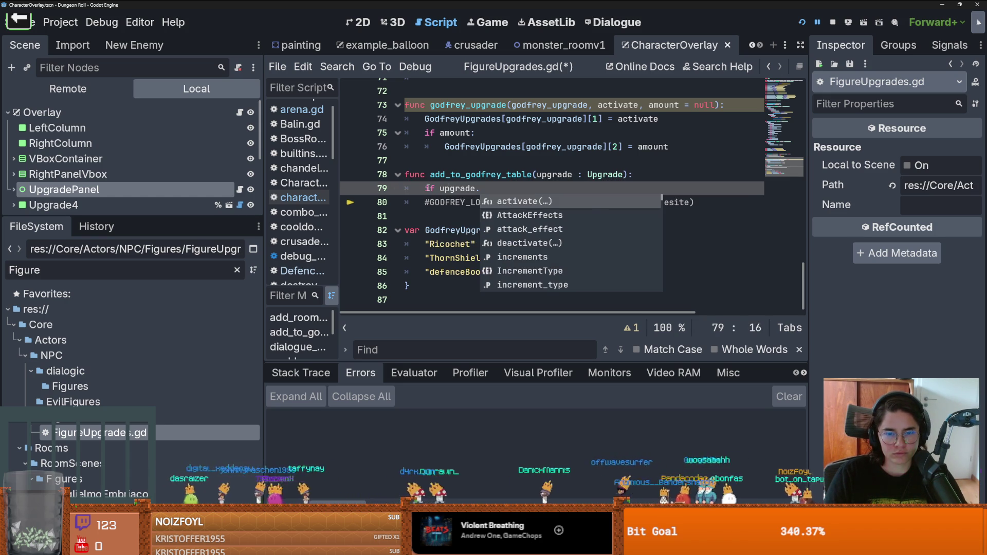
pyautogui.write('prerequesite')
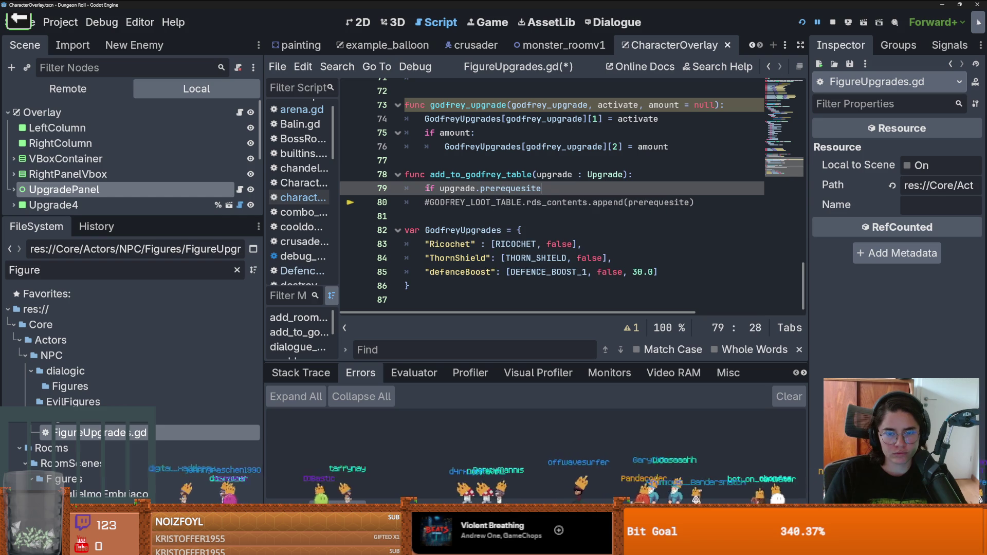
pyautogui.write('.size() >')
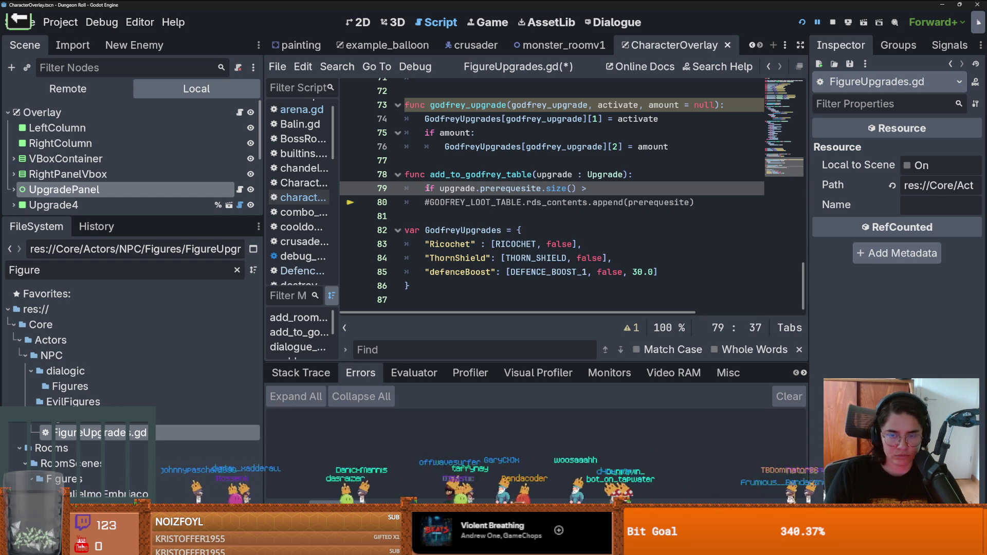
pyautogui.write(' 0:')
pyautogui.press('Return')
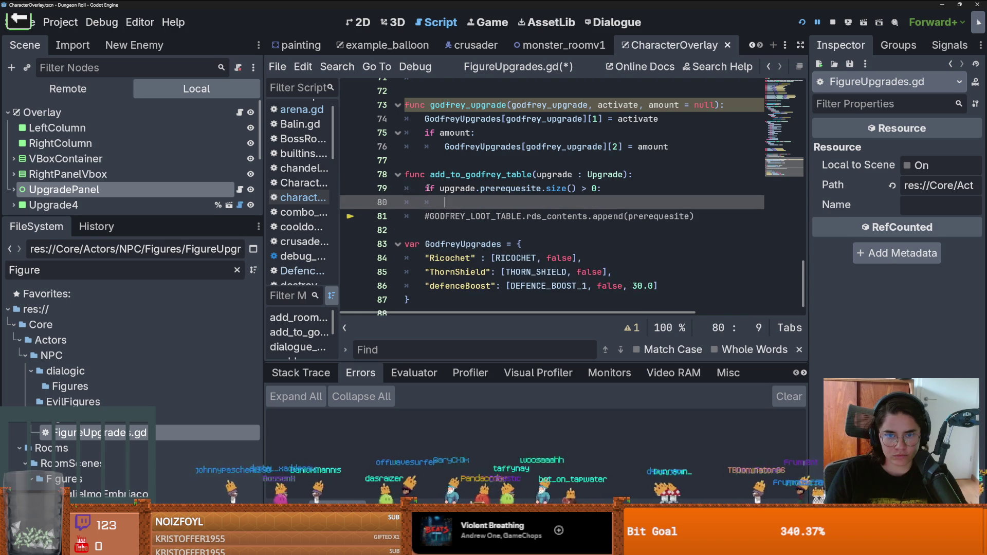
# Delete the commented-out append line and save the script
pyautogui.press('Down')
pyautogui.press('End')
pyautogui.hotkey('shift', 'Home')
pyautogui.hotkey('shift', 'Home')
pyautogui.press('BackSpace')
pyautogui.click(504, 219)
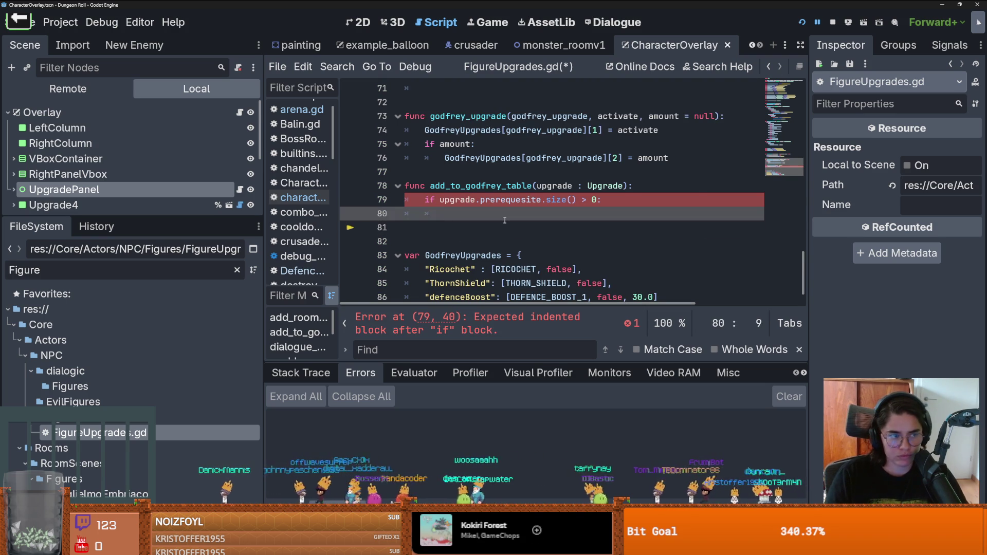
pyautogui.write('s')
pyautogui.hotkey('ctrl', 's')
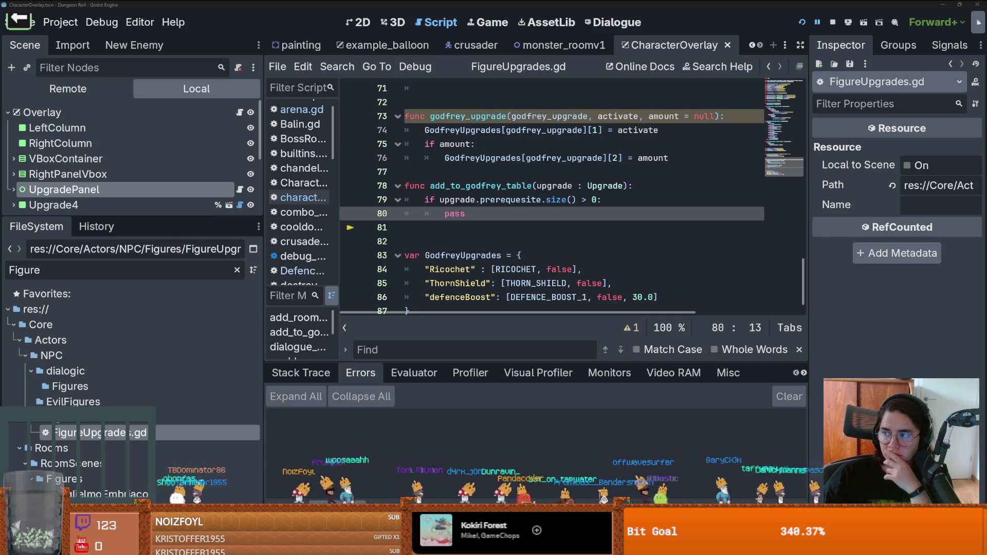
pyautogui.scroll(-1, 461, 191)
pyautogui.doubleClick(454, 189)
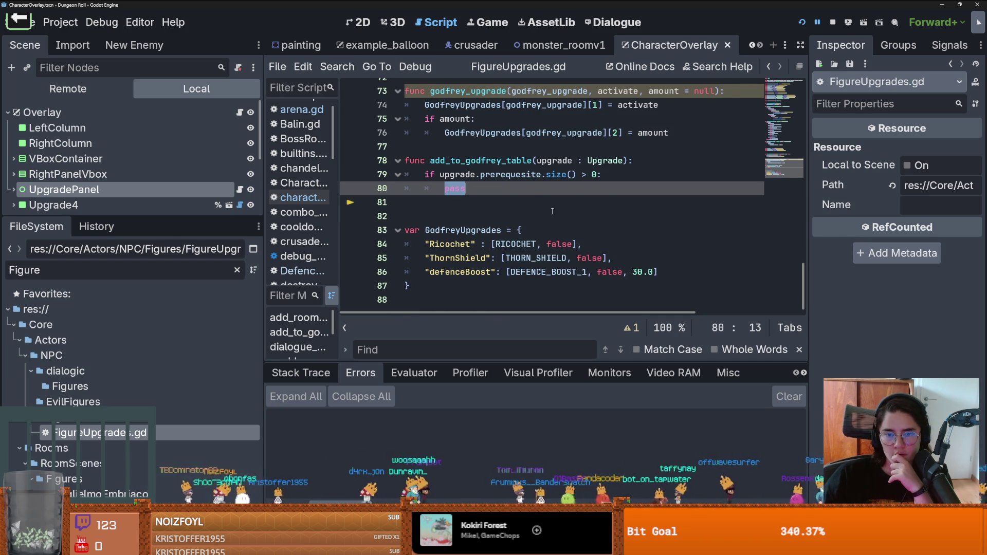
pyautogui.scroll(3, 553, 211)
pyautogui.scroll(-2, 747, 226)
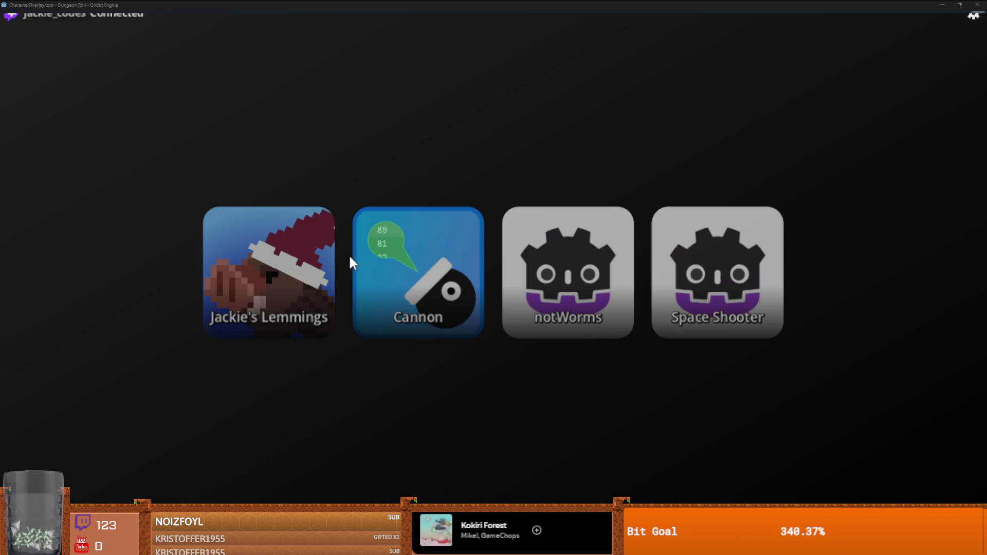
pyautogui.click(369, 261)
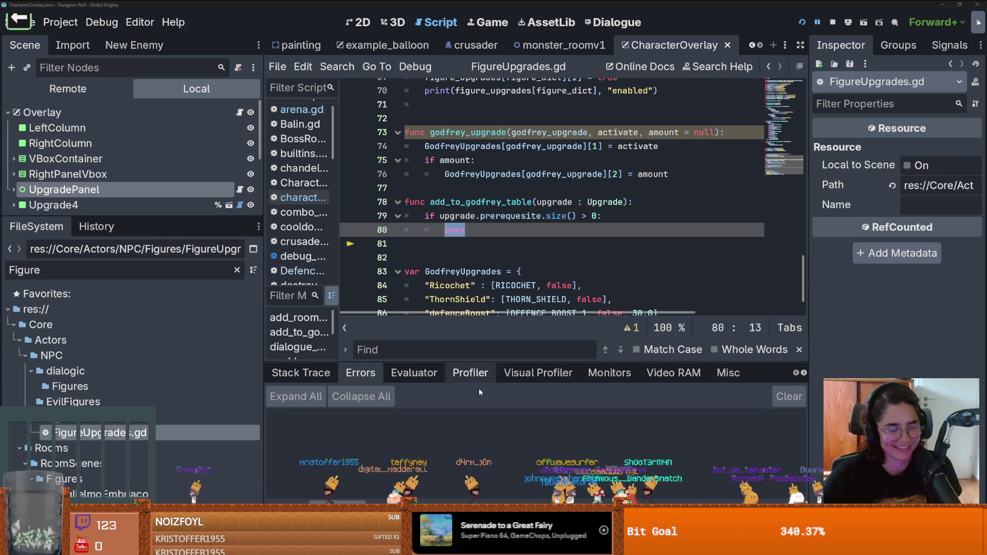
# Remove the extra blank line after pass
pyautogui.click(466, 258)
pyautogui.press('BackSpace')
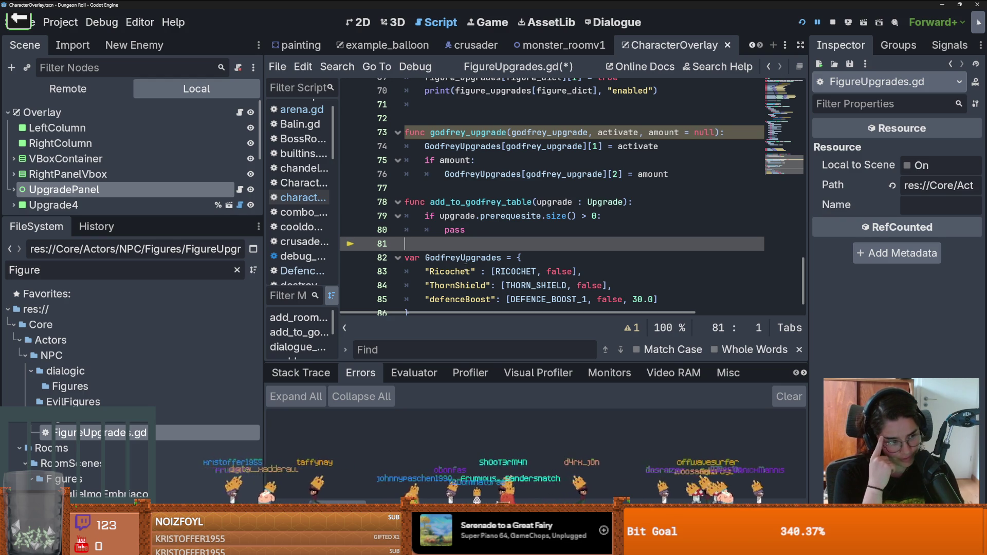
pyautogui.scroll(15, 784, 141)
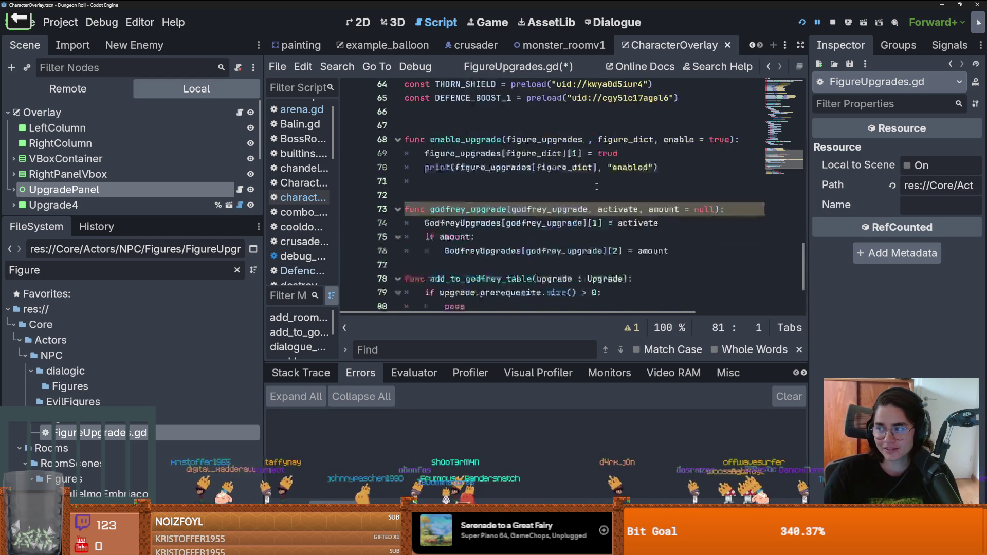
pyautogui.scroll(-1, 462, 220)
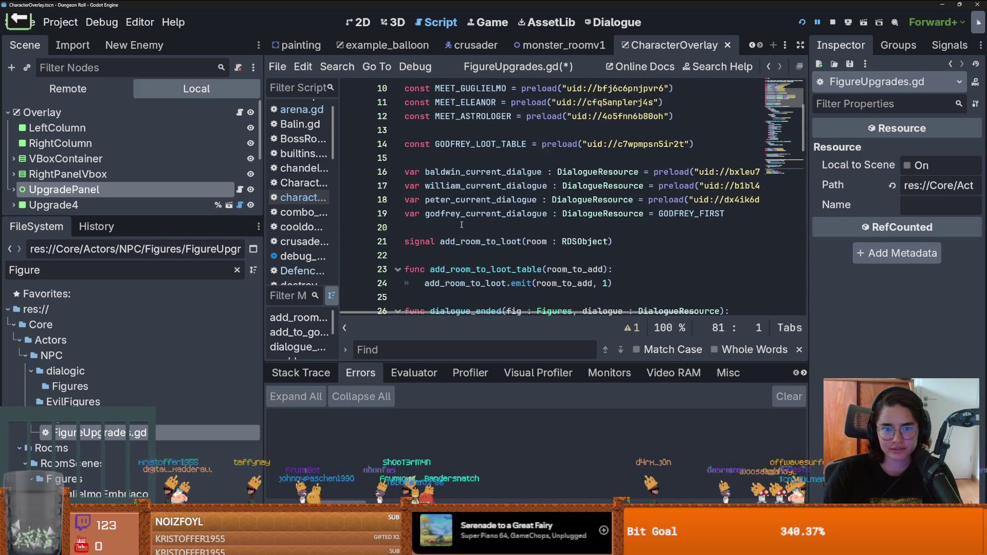
# Declare var loot_registry: Dictionary = { below the add_room_to_loot signal, opening its body
pyautogui.click(456, 212)
pyautogui.press('Return')
pyautogui.write('var loot')
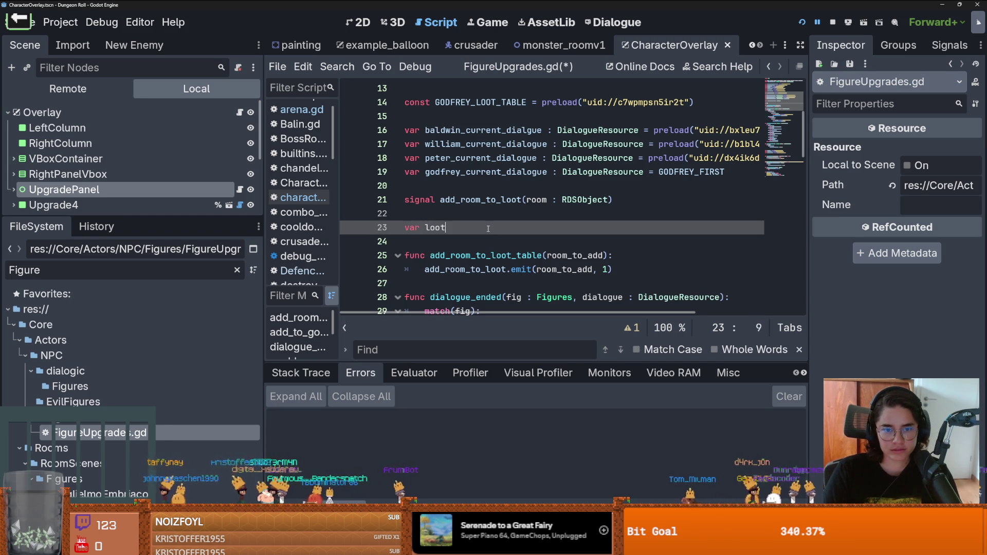
pyautogui.write('_registry:')
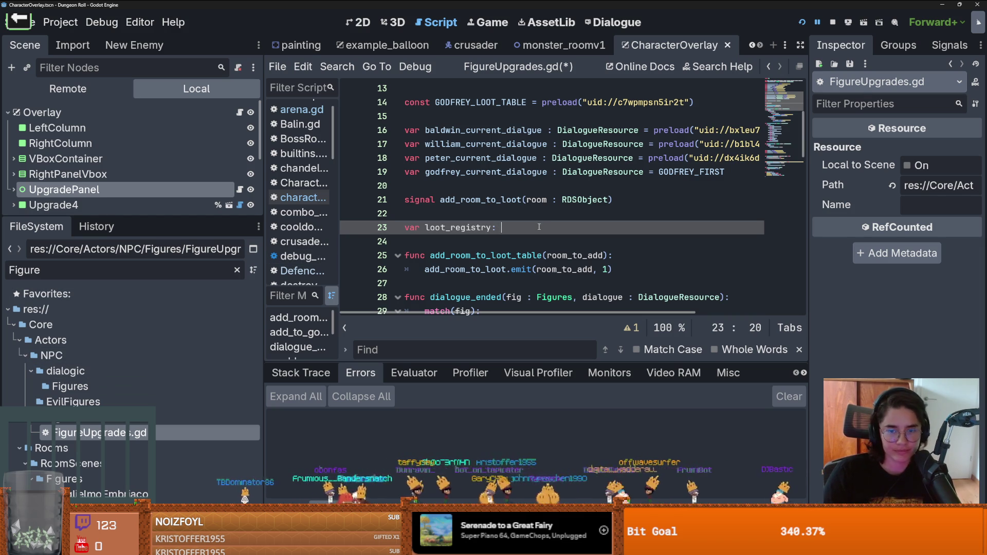
pyautogui.write('c')
pyautogui.press('Return')
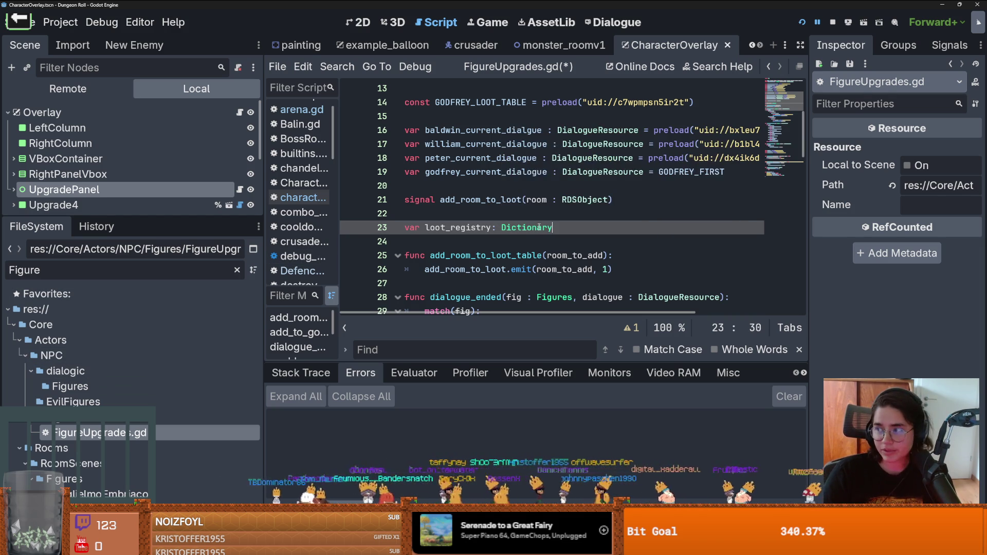
pyautogui.write('{')
pyautogui.press('Return')
pyautogui.write('""')
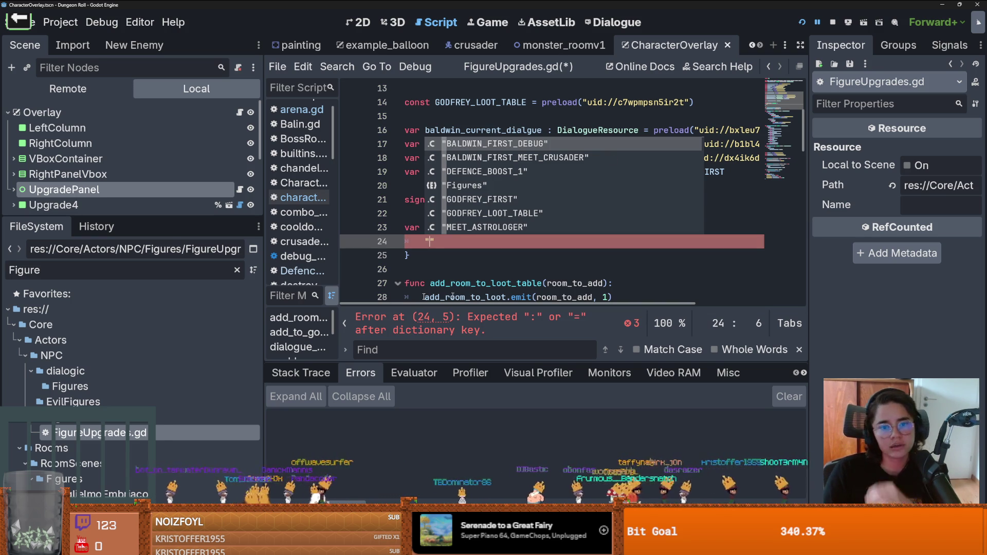
# Drag the Scene/FileSystem splitter down to enlarge the scene tree
pyautogui.doubleClick(65, 433)
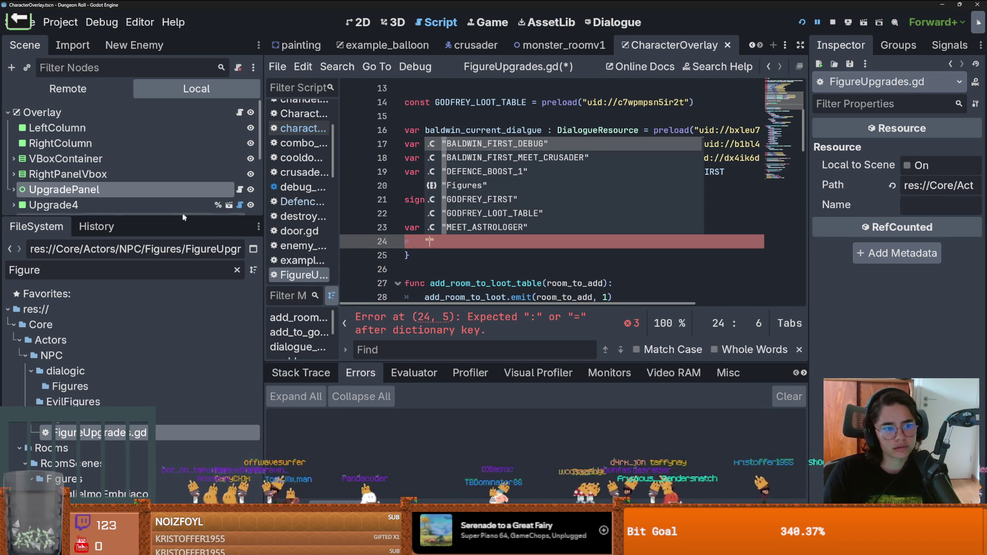
pyautogui.moveTo(188, 218); pyautogui.dragTo(188, 276)
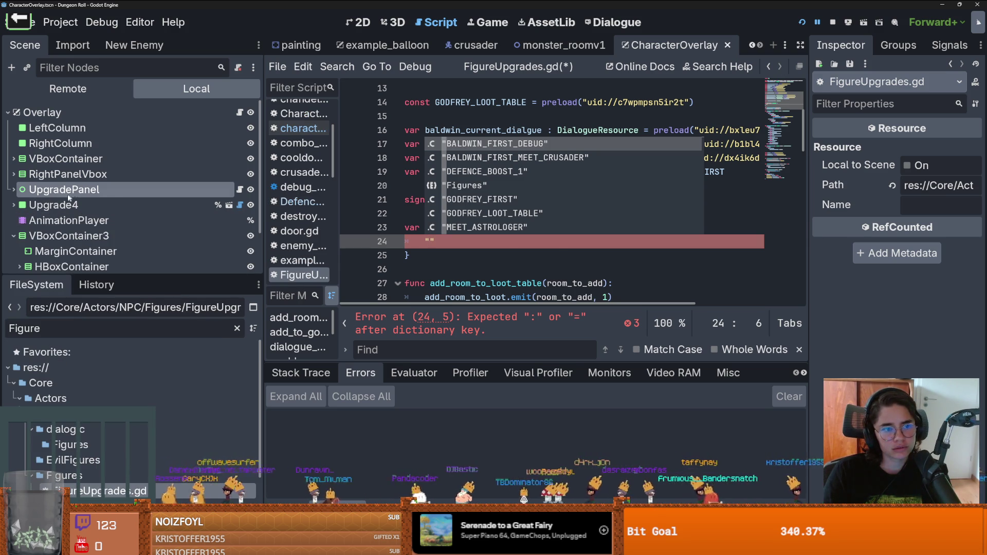
pyautogui.hotkey('ctrl', 'F1')
pyautogui.scroll(-2, 144, 464)
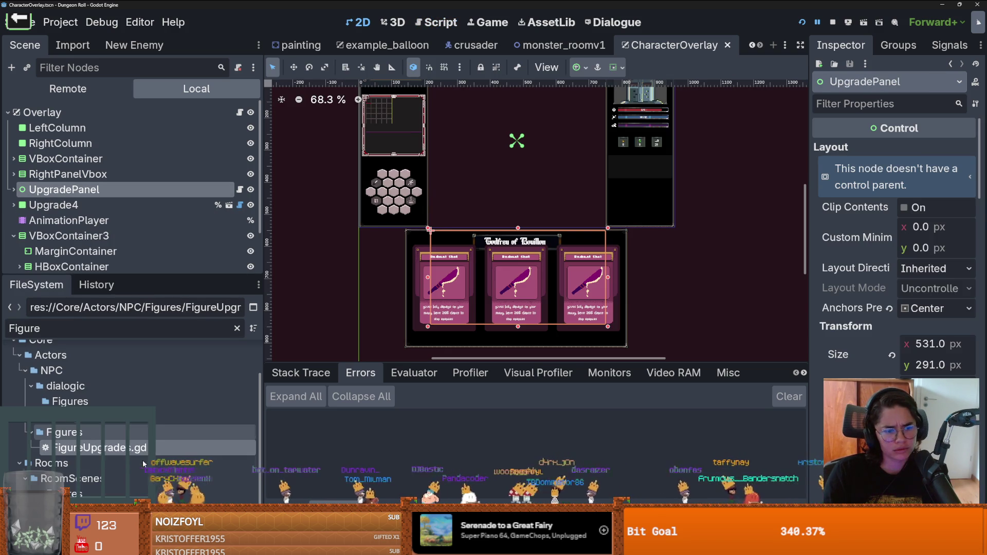
pyautogui.hotkey('ctrl', 'F3')
pyautogui.scroll(1, 487, 109)
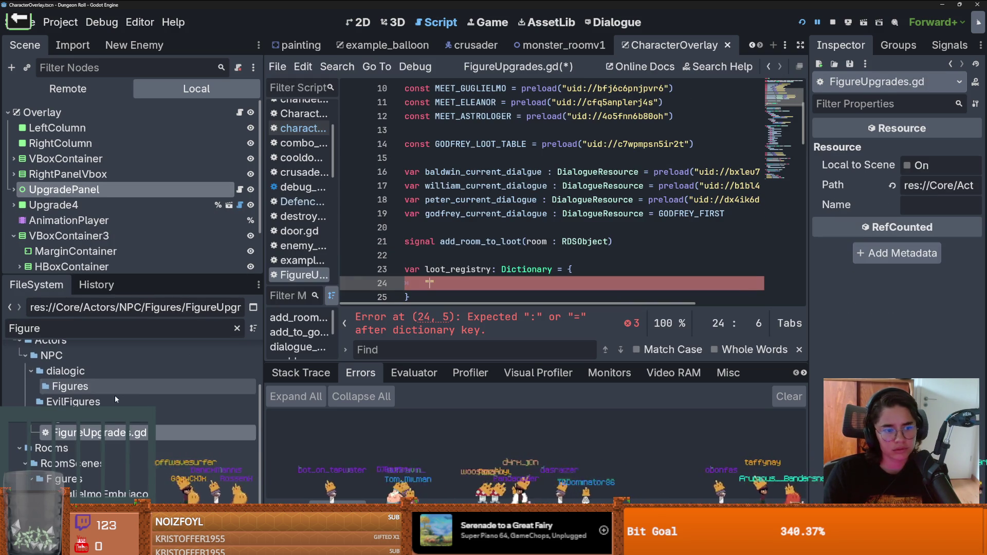
# Clear the 'Figure' FileSystem filter so all project files are listed
pyautogui.click(101, 329)
pyautogui.press('BackSpace')
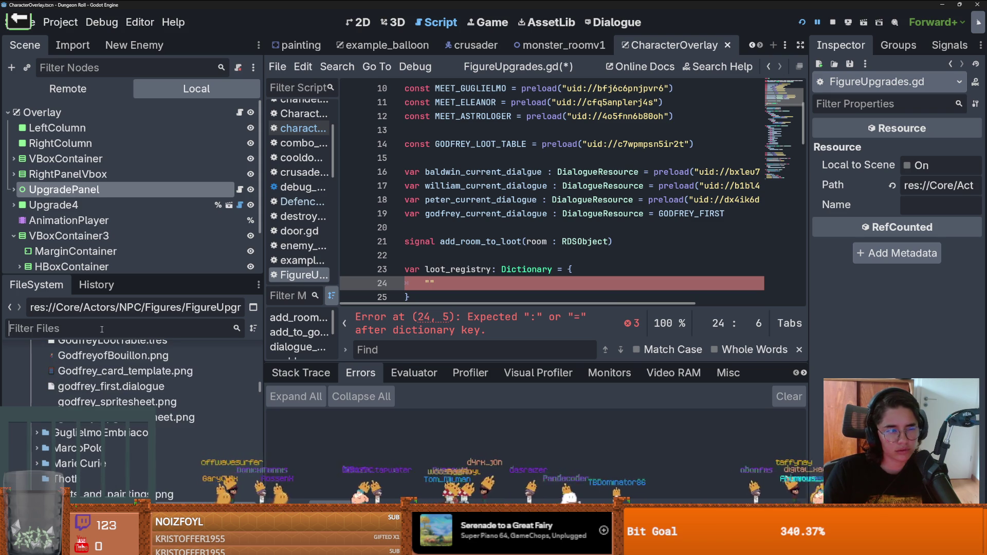
pyautogui.scroll(-2, 91, 439)
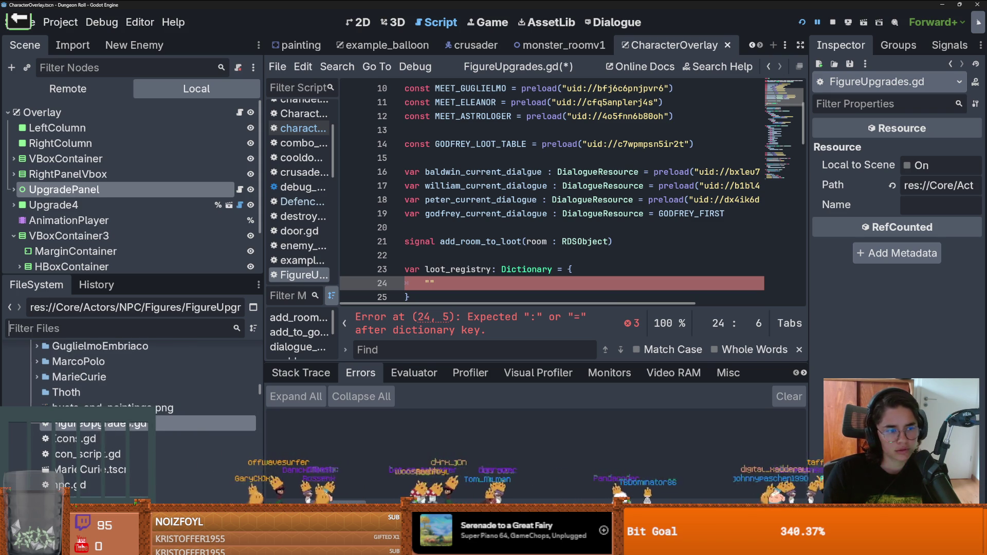
pyautogui.scroll(5, 98, 439)
pyautogui.scroll(-6, 98, 438)
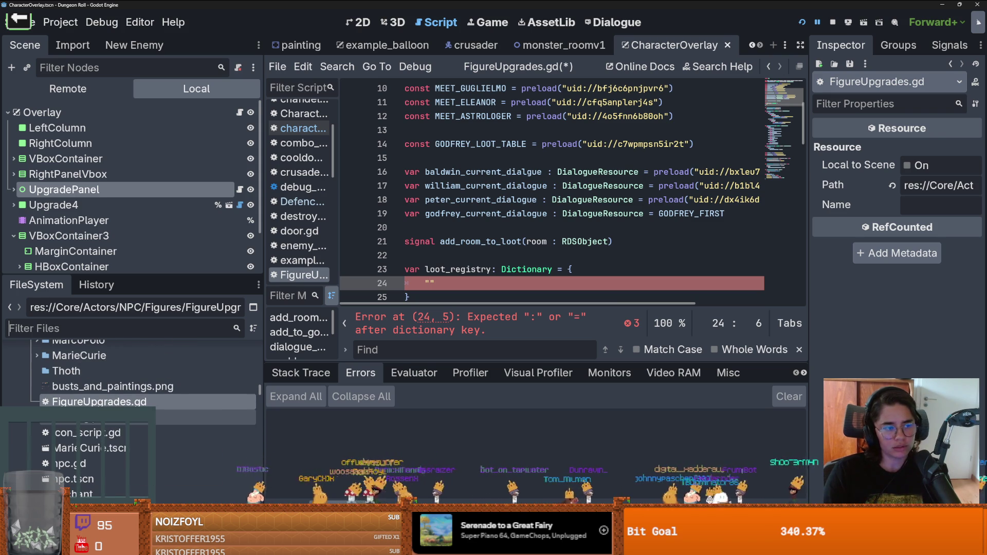
# Change prerequesite's type to Array[String], save, and show DefenceBoost1.tres's properties
pyautogui.moveTo(163, 406)
pyautogui.scroll(10, 163, 406)
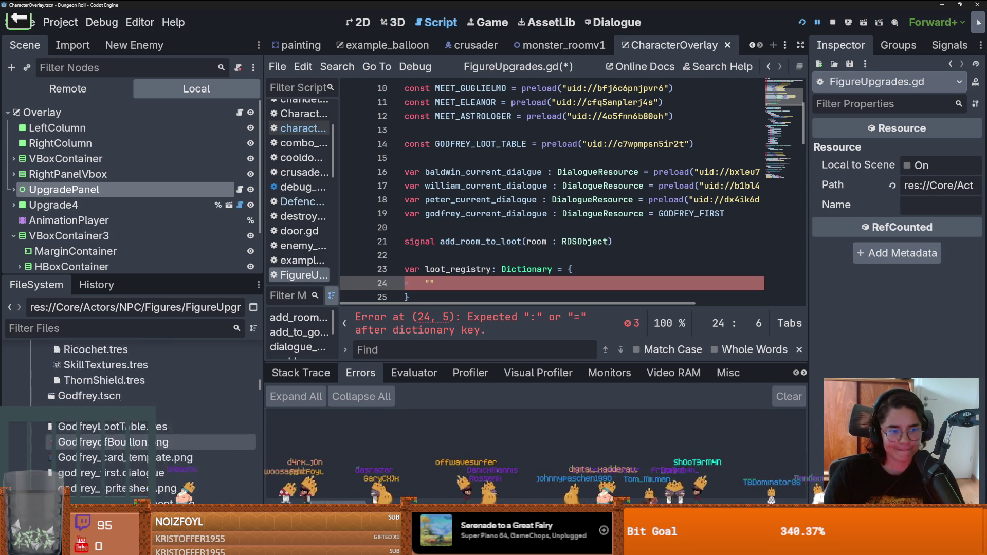
pyautogui.scroll(3, 154, 401)
pyautogui.doubleClick(108, 390)
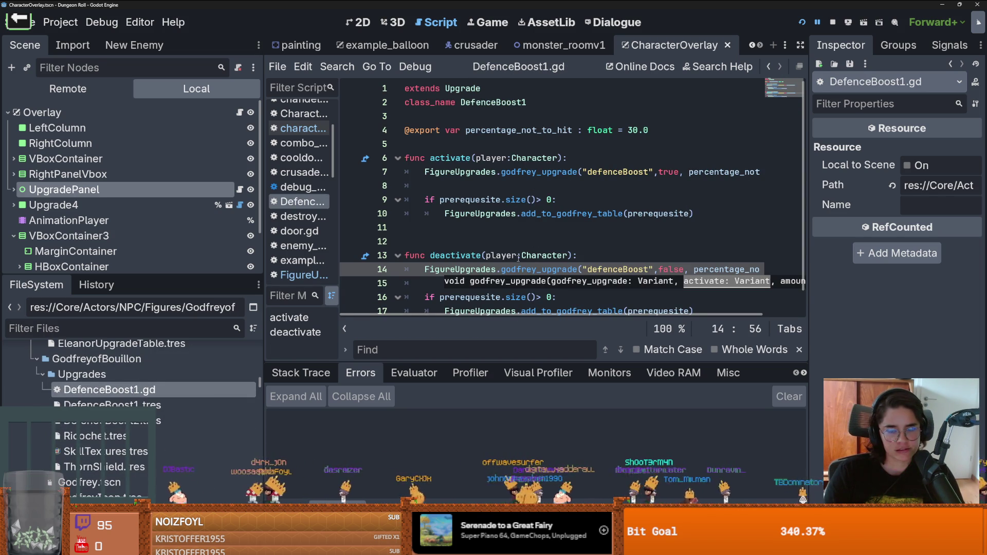
pyautogui.keyDown('ctrl'); pyautogui.click(548, 211); pyautogui.keyUp('ctrl')
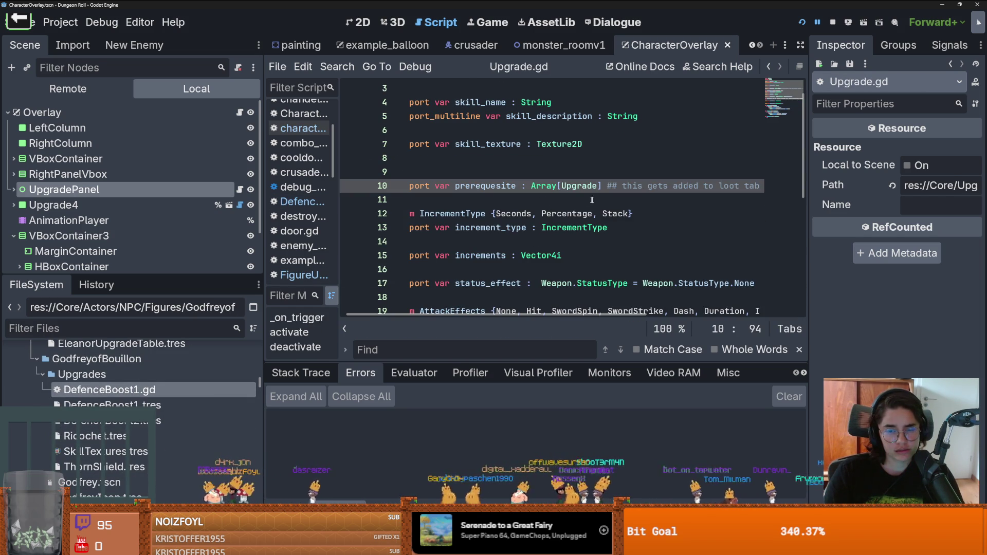
pyautogui.doubleClick(580, 185)
pyautogui.write('Strin')
pyautogui.press('Return')
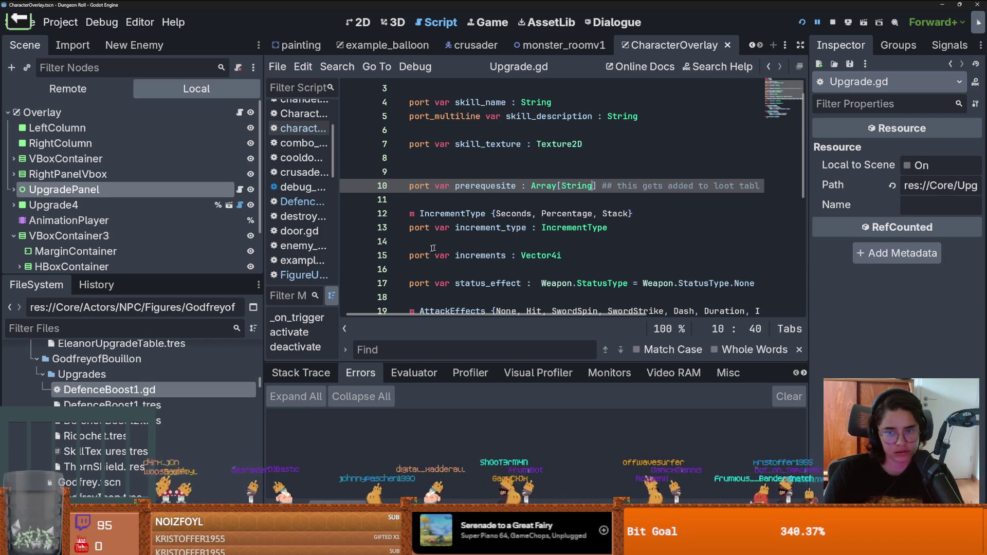
pyautogui.hotkey('ctrl', 's')
pyautogui.click(128, 404)
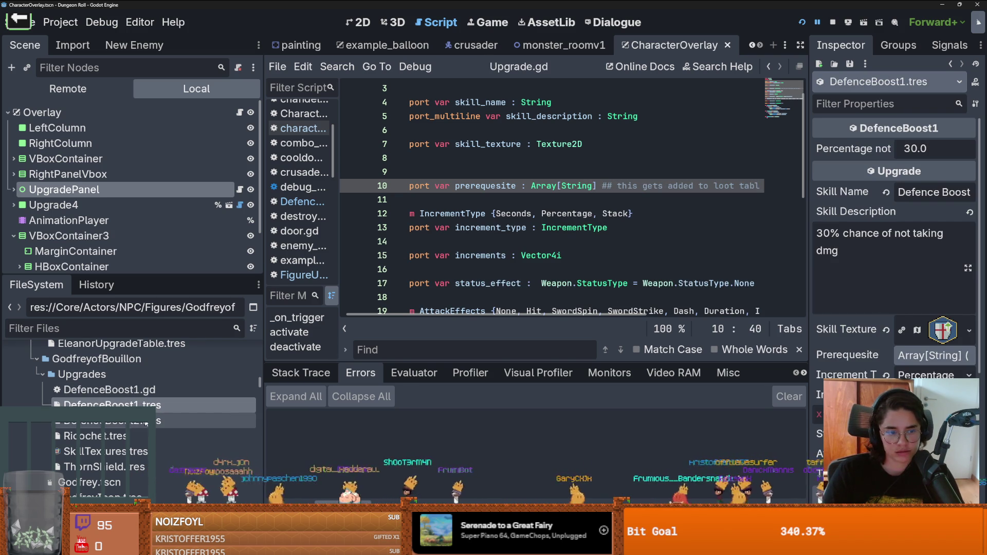
# Check DefenceBoost2.tres's skill name in the Inspector, then return to FigureUpgrades.gd
pyautogui.click(129, 420)
pyautogui.moveTo(808, 278); pyautogui.dragTo(638, 183)
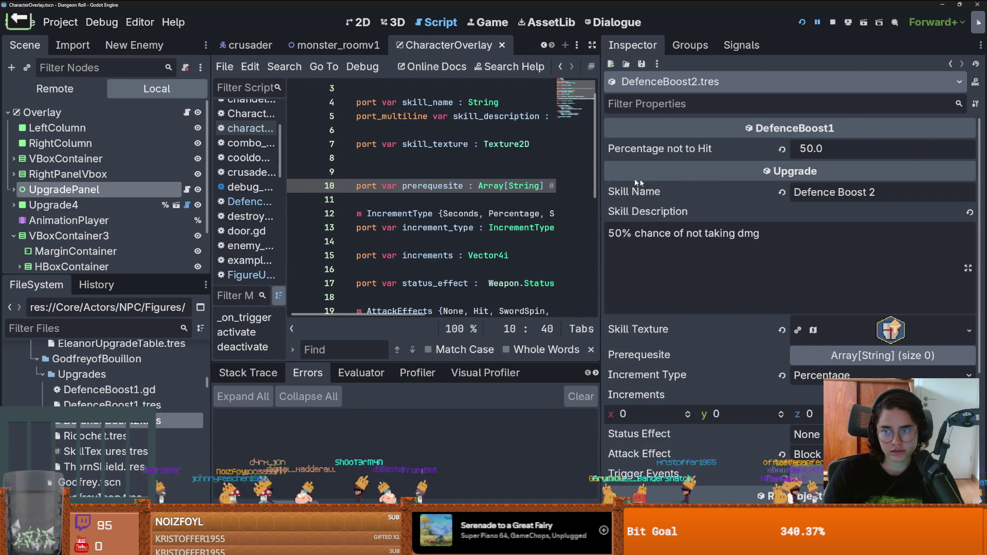
pyautogui.hotkey('ctrl', 'a')
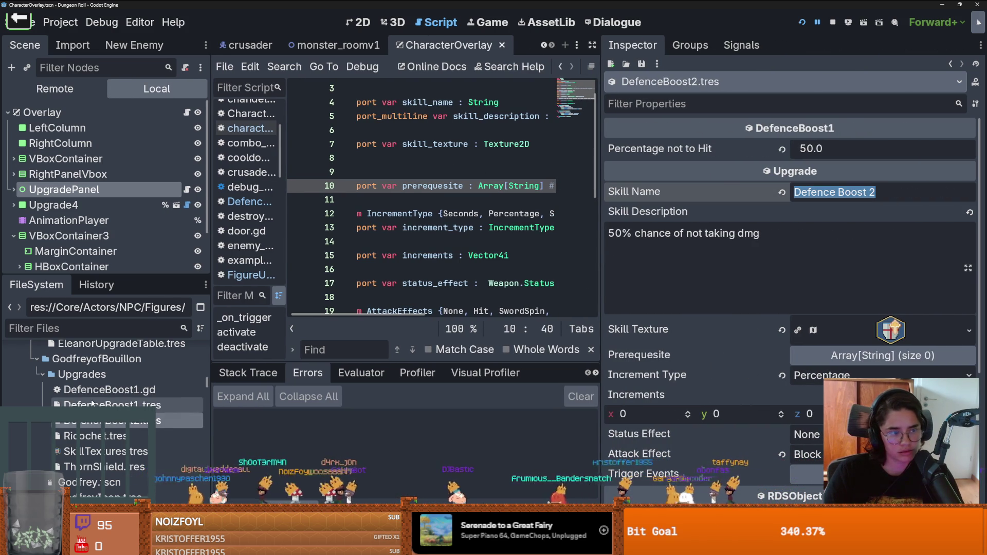
pyautogui.scroll(3, 92, 404)
pyautogui.doubleClick(98, 455)
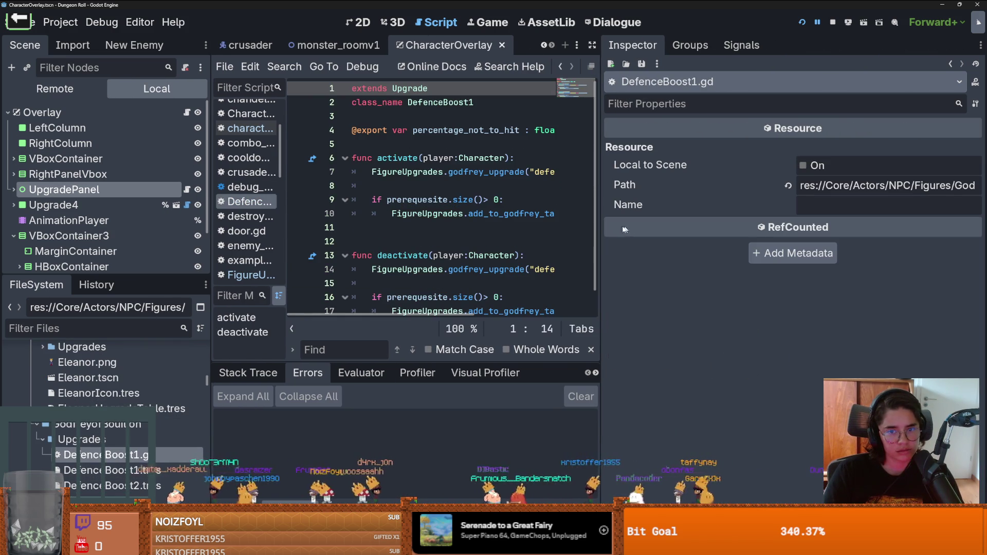
pyautogui.moveTo(600, 228); pyautogui.dragTo(835, 229)
pyautogui.keyDown('ctrl'); pyautogui.click(426, 214); pyautogui.keyUp('ctrl')
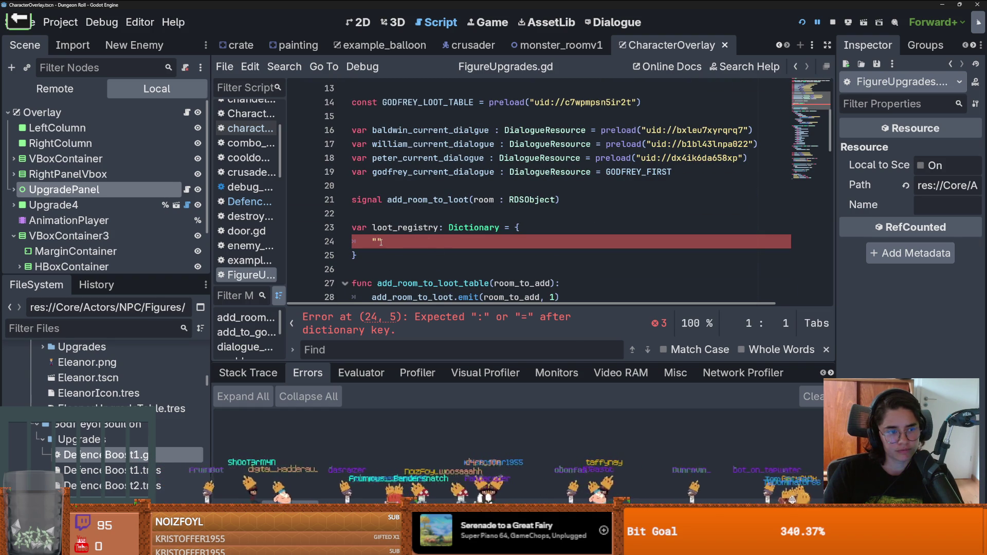
# Add a loot_registry entry mapping "Defence Boost 2" to a preload of DefenceBoost2.tres
pyautogui.click(381, 242)
pyautogui.write('Defence Boost 2"')
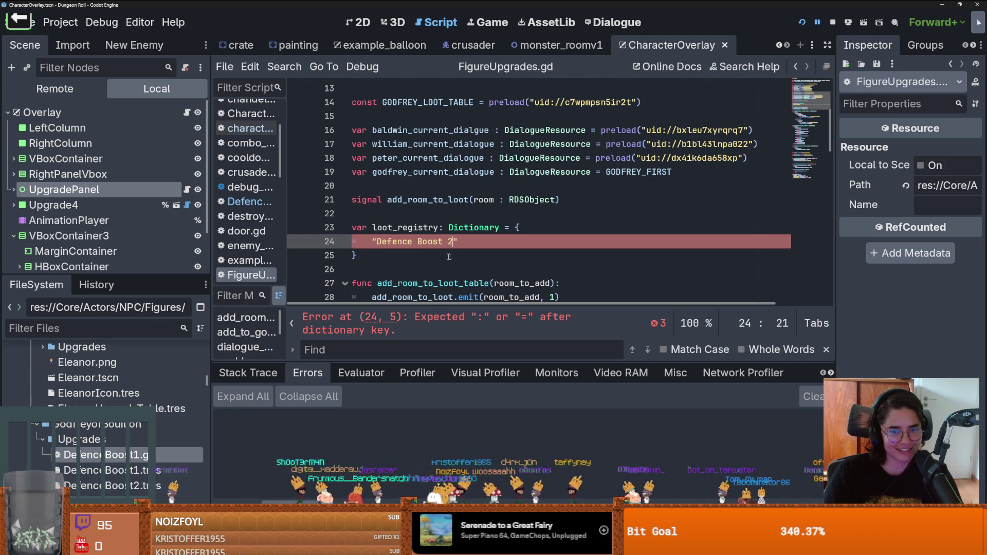
pyautogui.write(':')
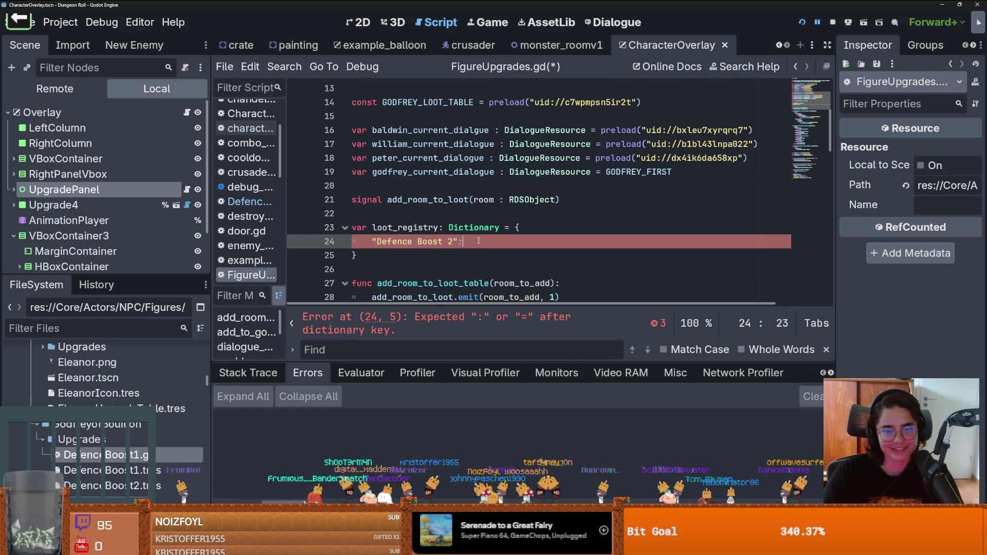
pyautogui.moveTo(103, 485)
pyautogui.mouseDown()
pyautogui.moveTo(487, 274)
pyautogui.moveTo(477, 241)
pyautogui.mouseUp()
pyautogui.hotkey('ctrl', 's')
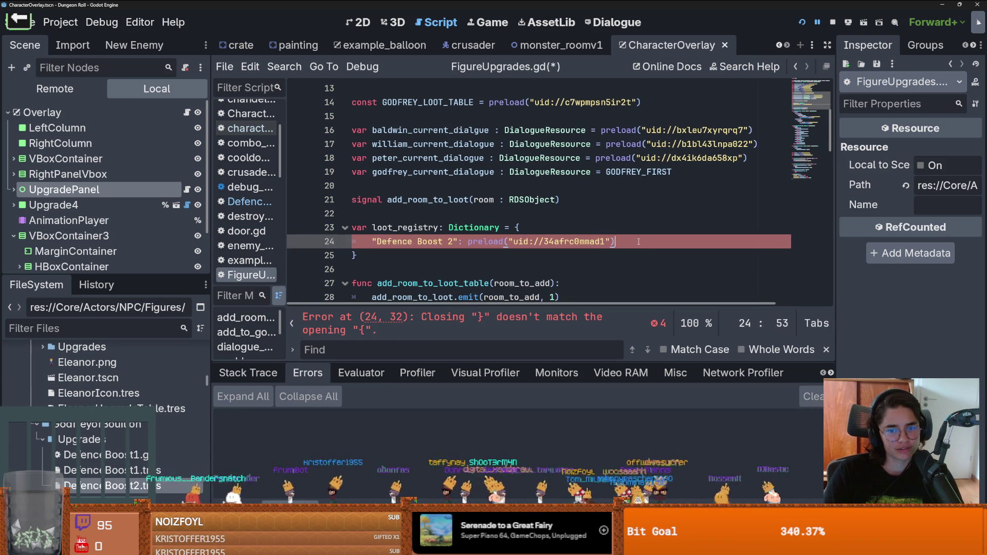
pyautogui.hotkey('ctrl', 's')
# Remove the stray empty line after the entry and save FigureUpgrades.gd
pyautogui.press('Return')
pyautogui.hotkey('ctrl', 's')
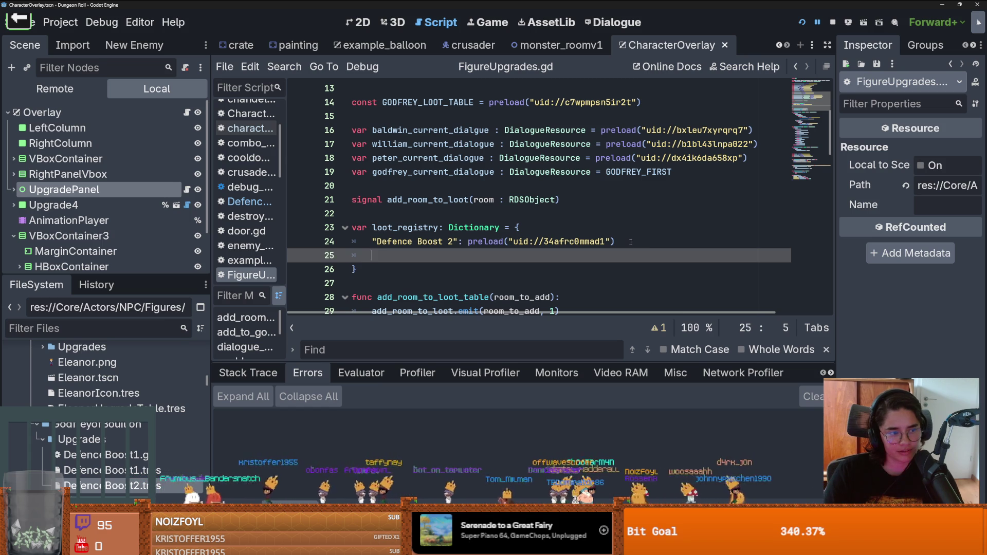
pyautogui.hotkey('ctrl', 's')
pyautogui.click(629, 242)
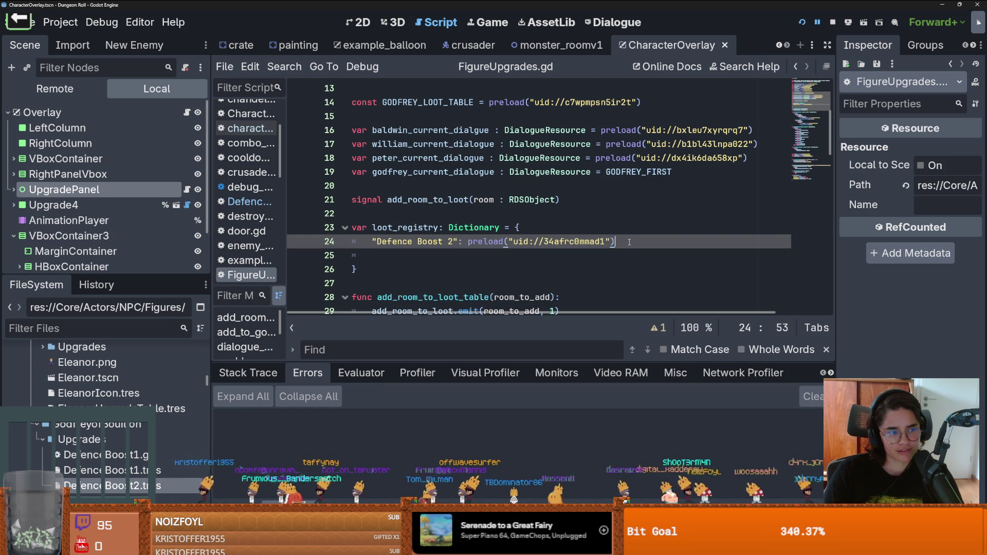
pyautogui.press('Delete')
pyautogui.scroll(-3, 610, 251)
pyautogui.scroll(3, 609, 251)
pyautogui.hotkey('ctrl', 's')
# Scroll through FigureUpgrades.gd from the registry down to add_to_godfrey_table
pyautogui.click(451, 241)
pyautogui.scroll(-7, 455, 245)
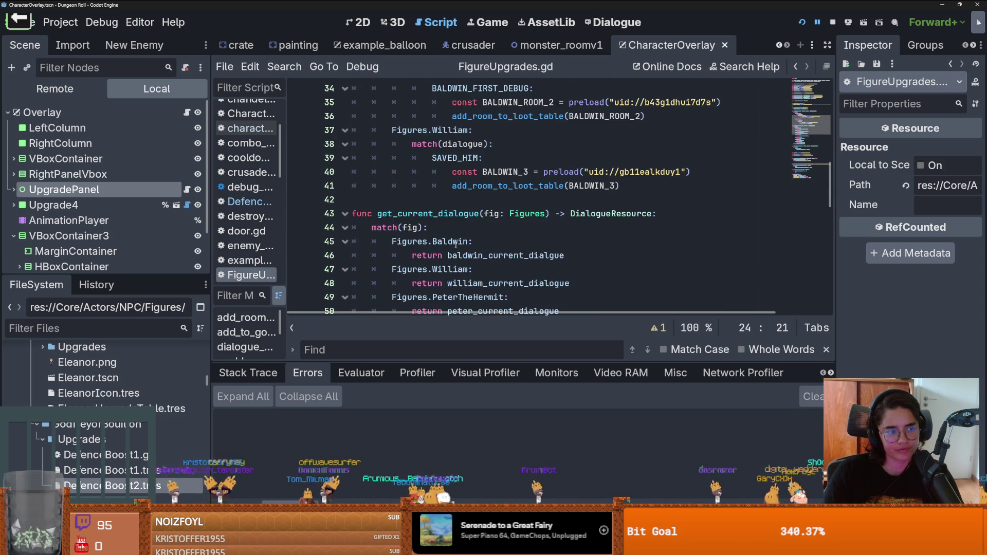
pyautogui.scroll(-1, 455, 244)
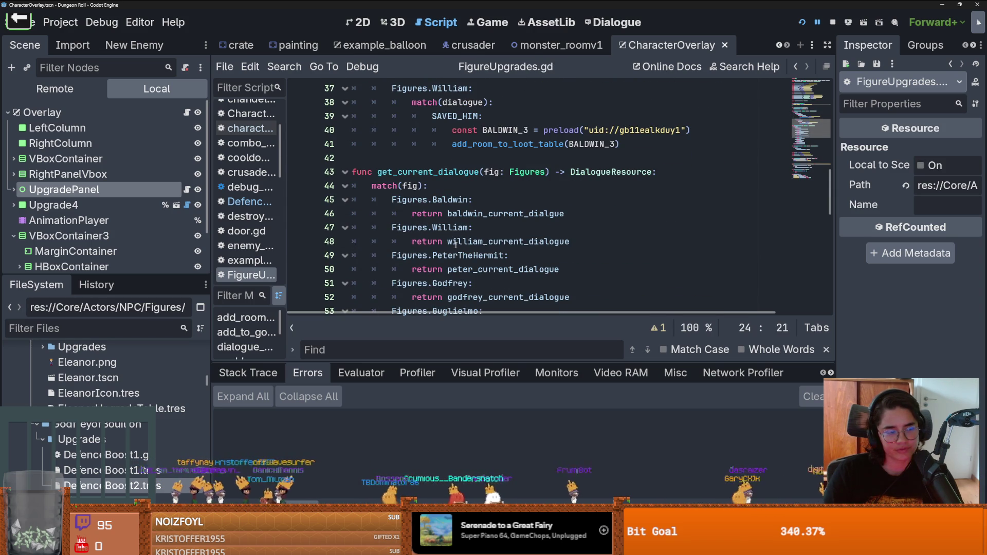
pyautogui.rightClick(455, 244)
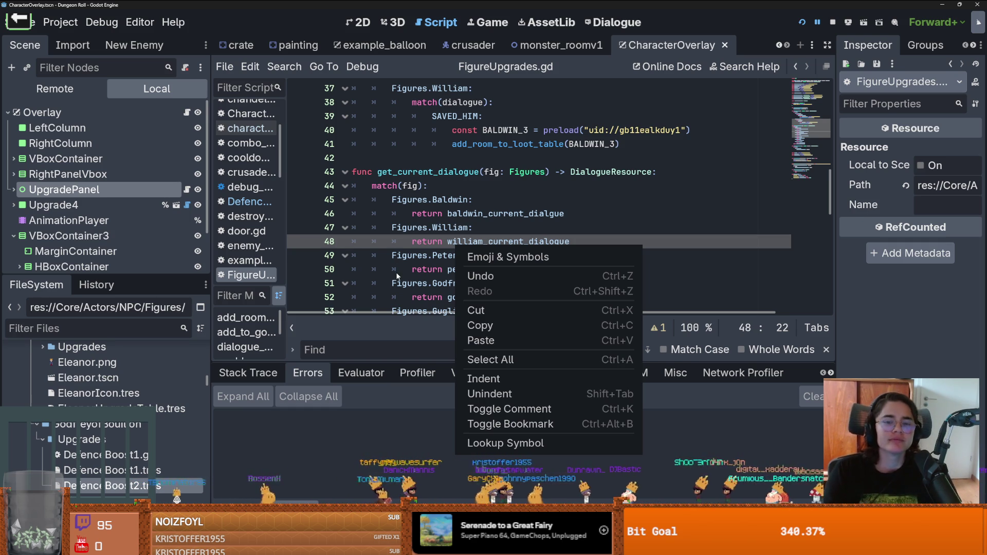
pyautogui.click(466, 184)
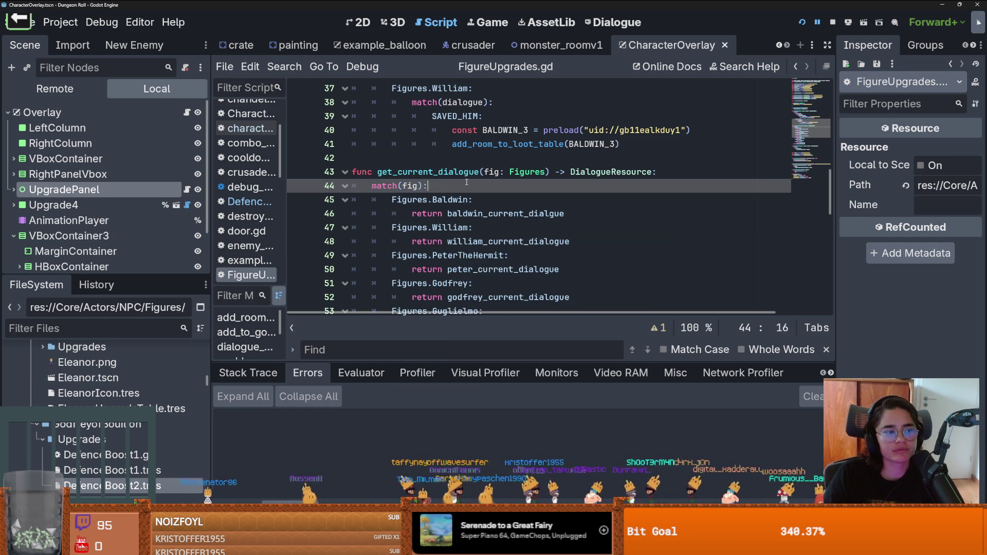
pyautogui.scroll(-2, 466, 184)
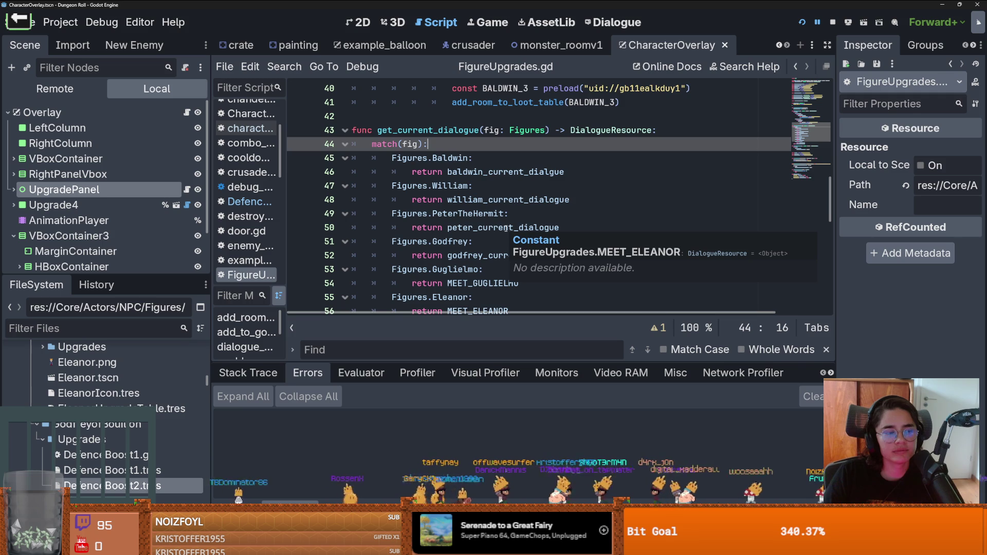
pyautogui.scroll(2, 496, 227)
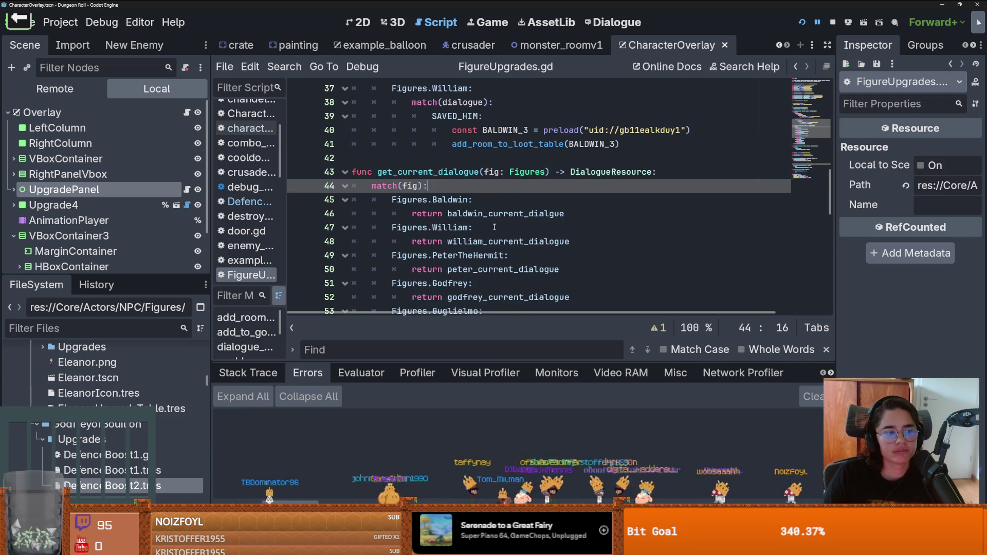
pyautogui.scroll(-5, 494, 227)
pyautogui.scroll(-10, 493, 228)
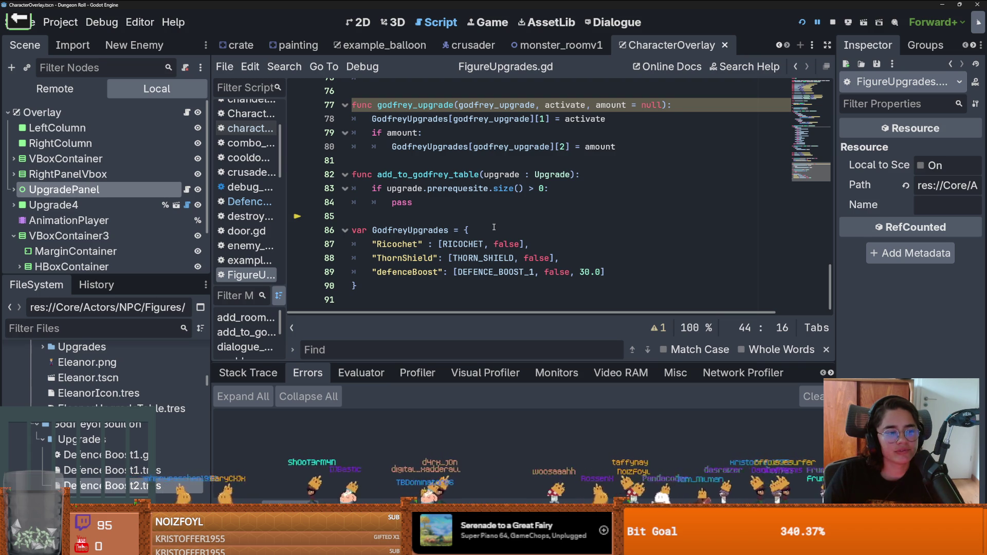
pyautogui.scroll(1, 494, 227)
pyautogui.scroll(-1, 488, 226)
pyautogui.scroll(1, 477, 224)
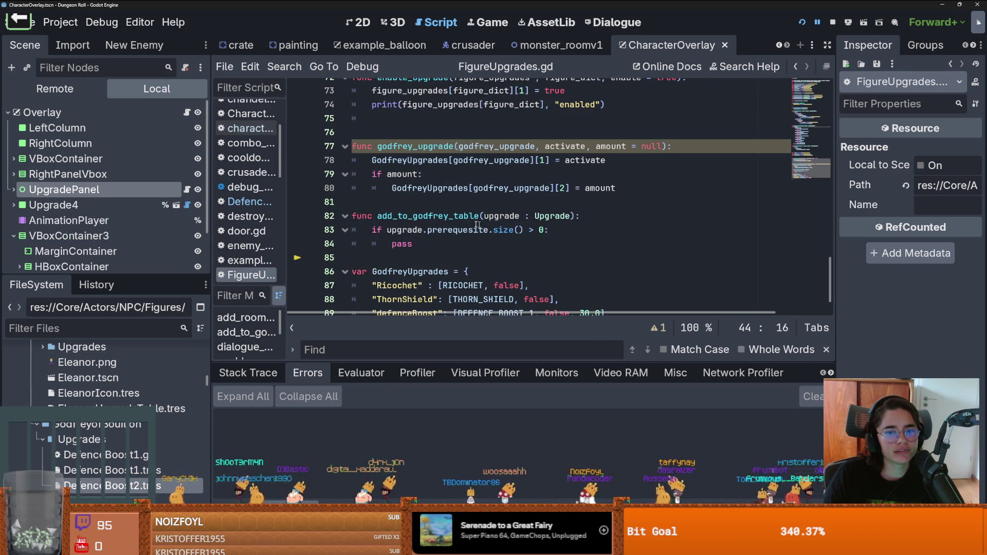
# Show DefenceBoost2.tres properties: percentage 50.0, description "50% chance of not taking dmg"
pyautogui.doubleClick(408, 241)
pyautogui.doubleClick(419, 216)
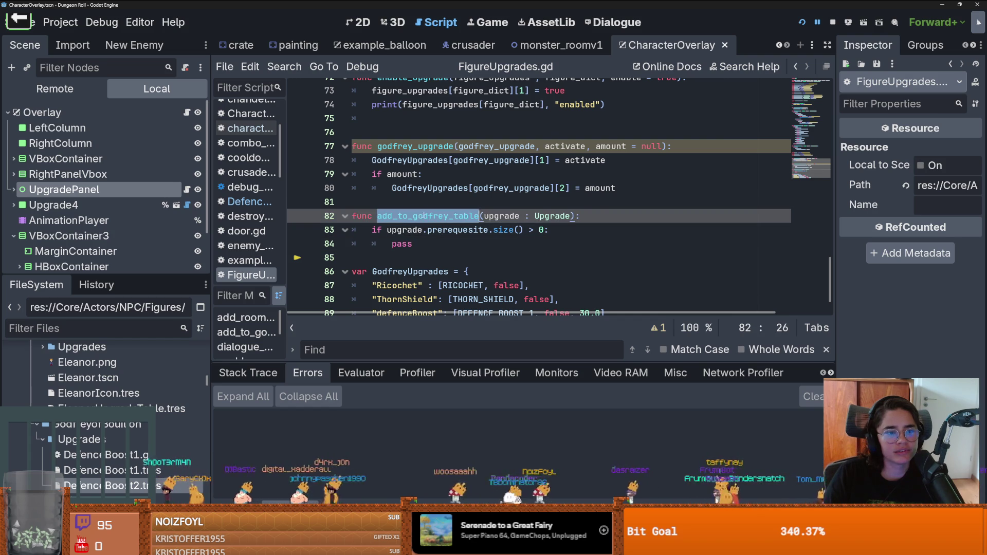
pyautogui.scroll(2, 423, 216)
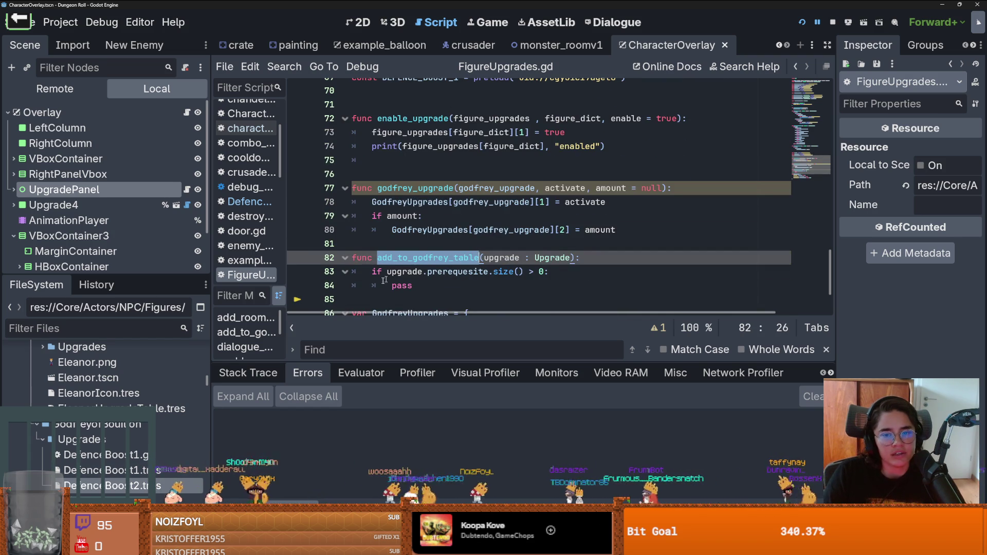
pyautogui.click(106, 485)
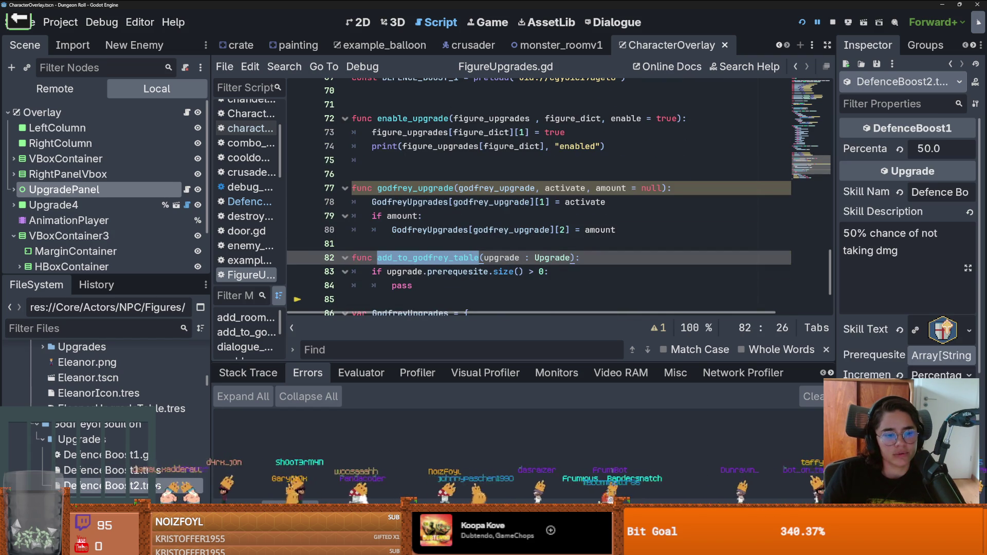
# Give DefenceBoost1's Prerequisite array one element, save, and dismiss the file-write error
pyautogui.press('Up')
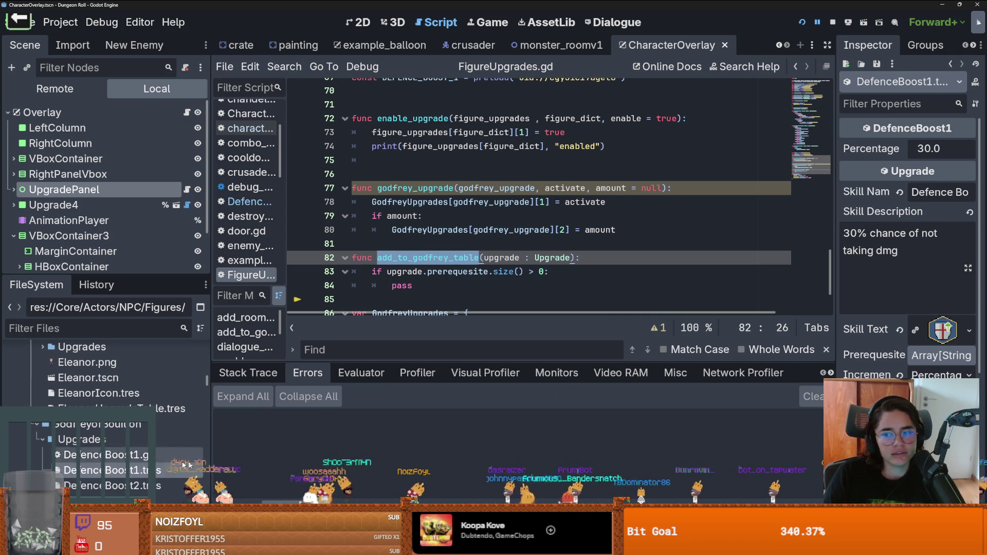
pyautogui.moveTo(834, 288); pyautogui.dragTo(732, 288)
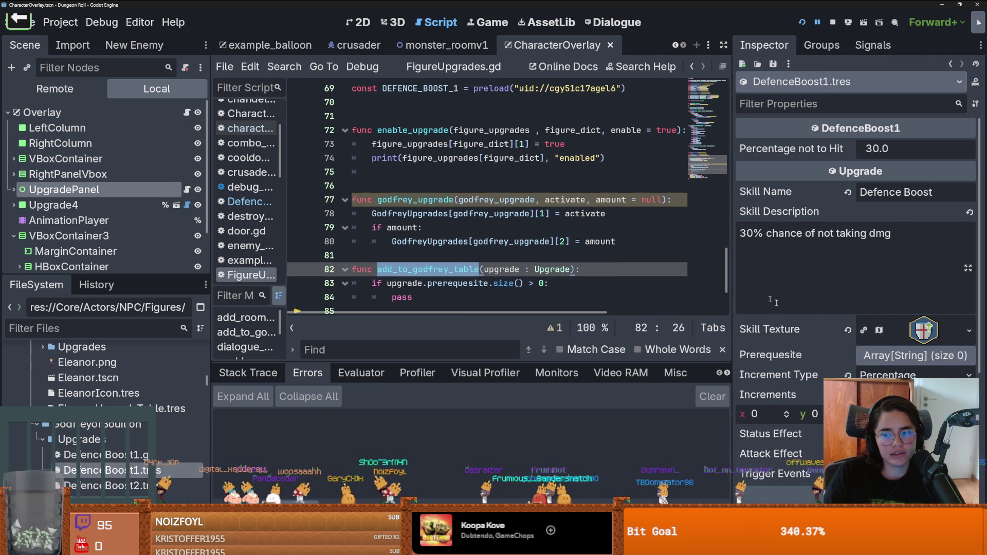
pyautogui.click(905, 359)
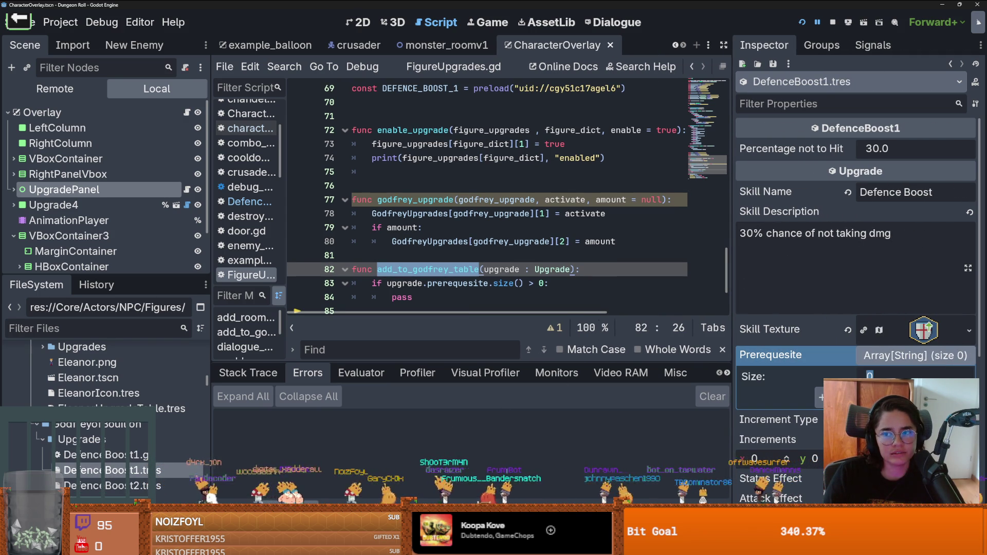
pyautogui.write('1')
pyautogui.press('Return')
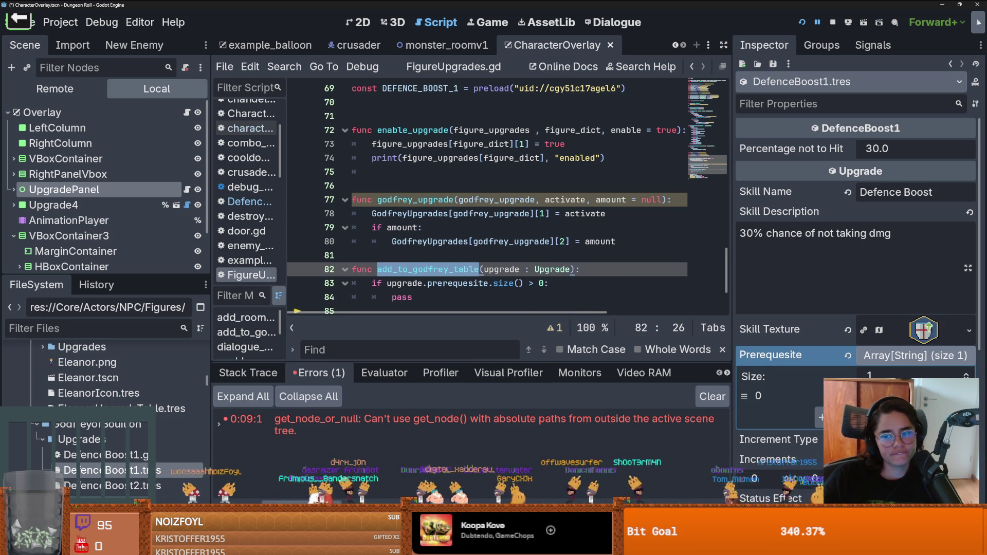
pyautogui.hotkey('ctrl', 's')
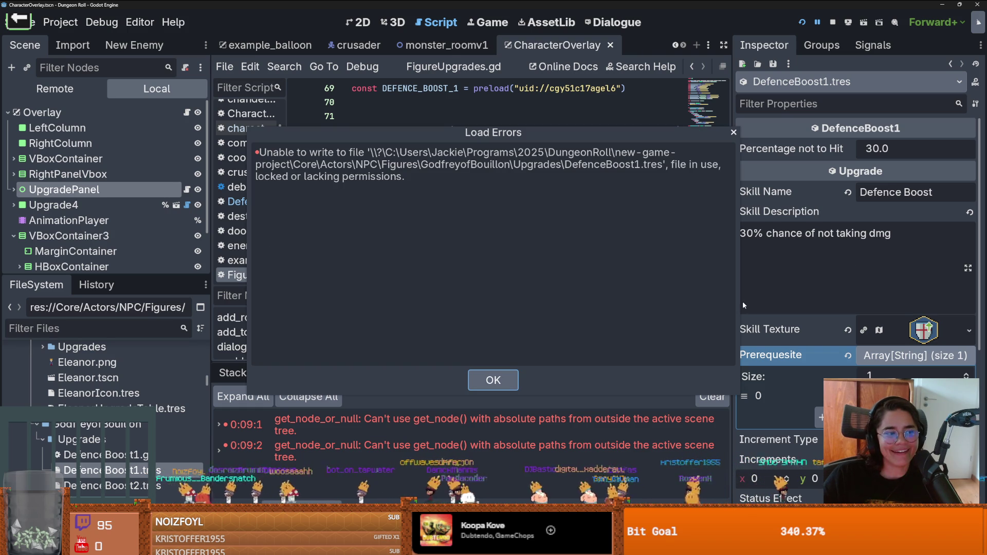
pyautogui.click(493, 380)
# Review the loot_registry entry and the upgrade parameter in add_to_godfrey_table
pyautogui.scroll(15, 489, 199)
pyautogui.click(580, 255)
pyautogui.scroll(-4, 514, 241)
pyautogui.scroll(4, 437, 236)
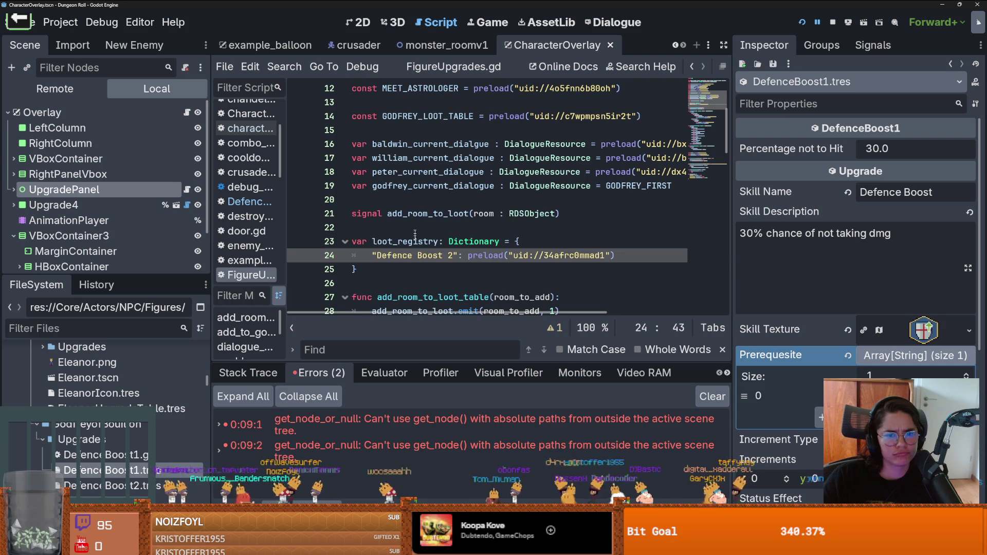
pyautogui.doubleClick(415, 237)
pyautogui.scroll(-18, 514, 257)
pyautogui.scroll(-2, 536, 275)
pyautogui.click(393, 243)
pyautogui.doubleClick(393, 243)
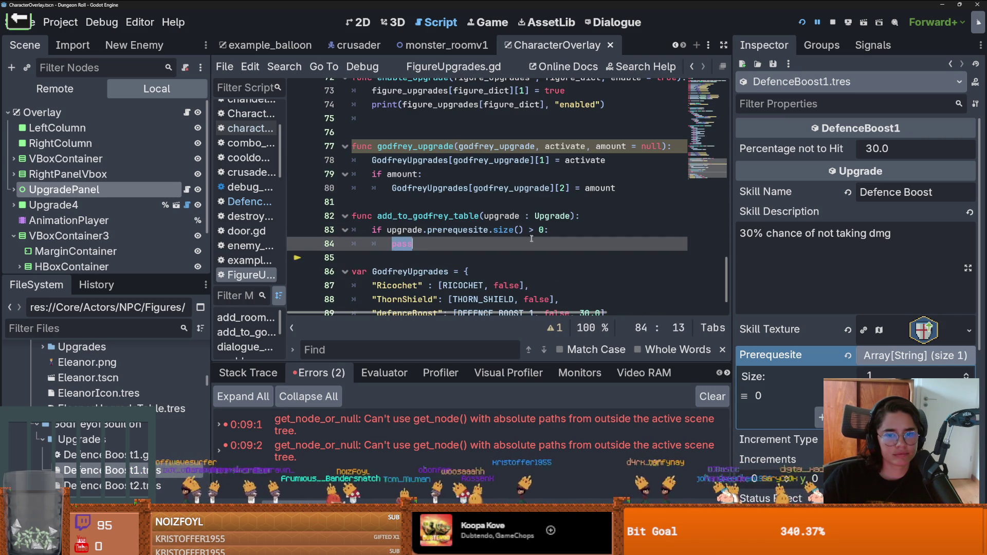
pyautogui.click(551, 216)
pyautogui.doubleClick(510, 215)
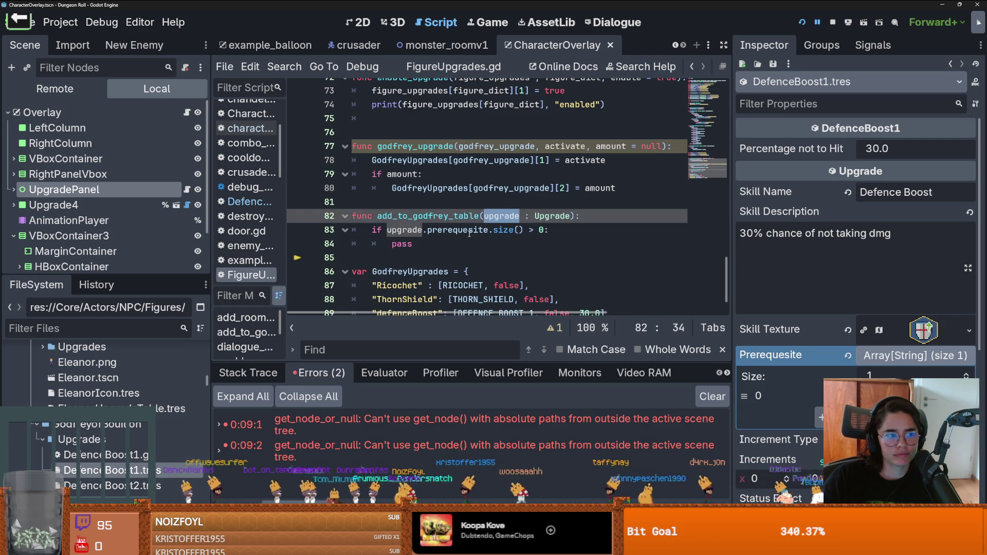
pyautogui.moveTo(455, 234)
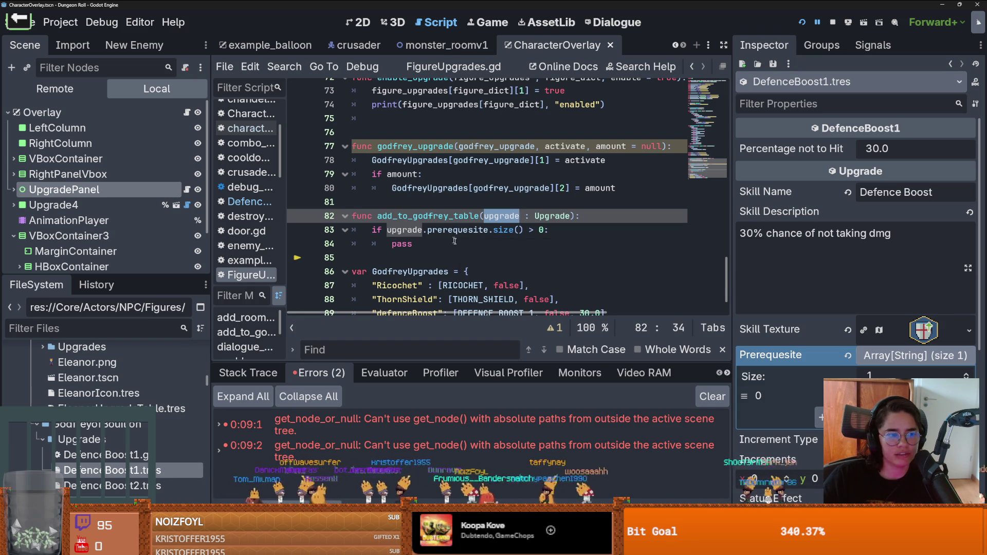
# Replace pass with var upgrade = loot_registry[upgrade.prerequesite[0]]
pyautogui.doubleClick(421, 246)
pyautogui.write('[')
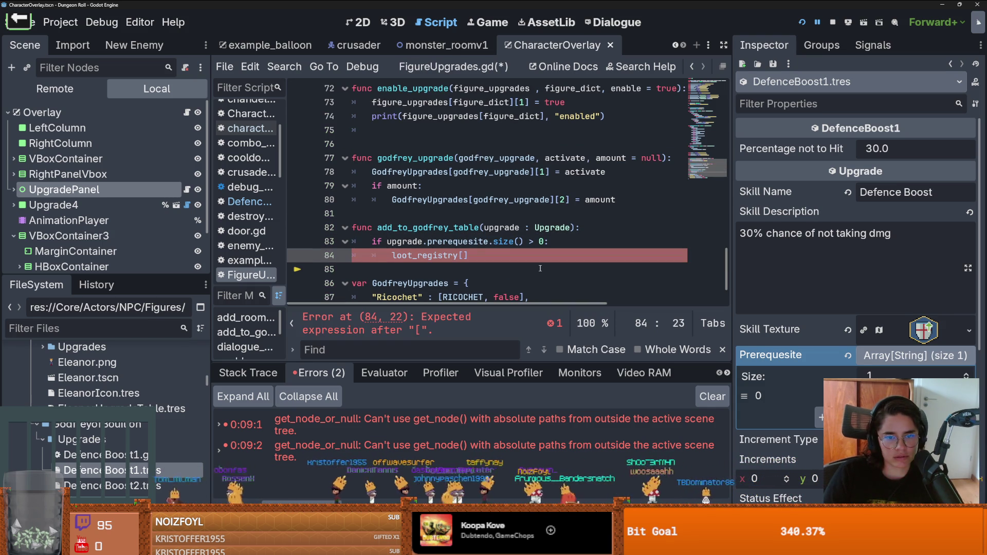
pyautogui.write('up')
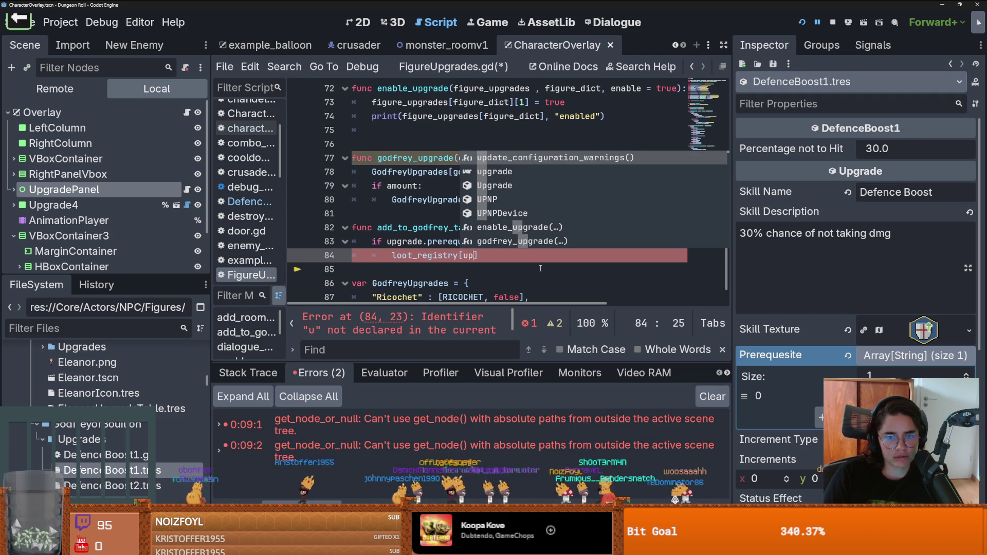
pyautogui.press('Return')
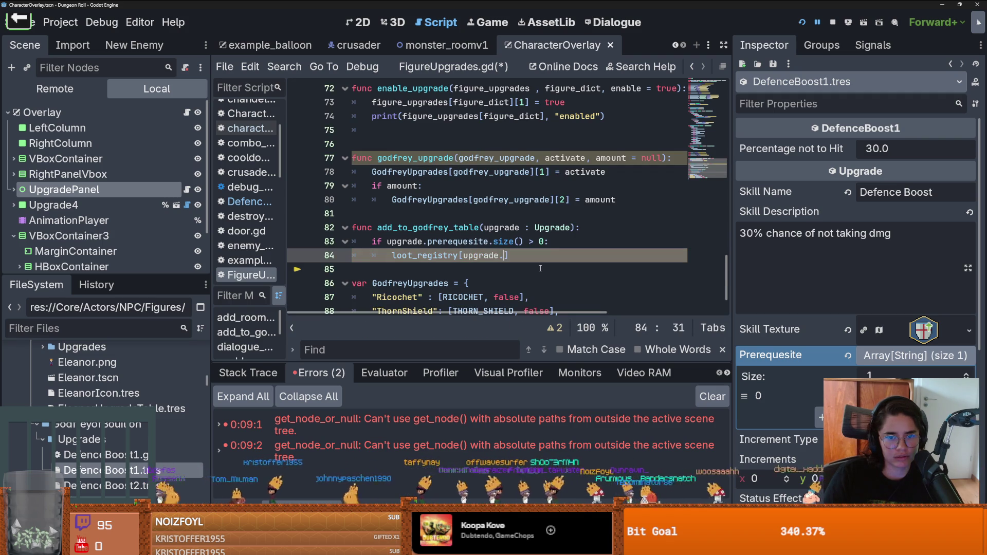
pyautogui.write('.pre')
pyautogui.press('Return')
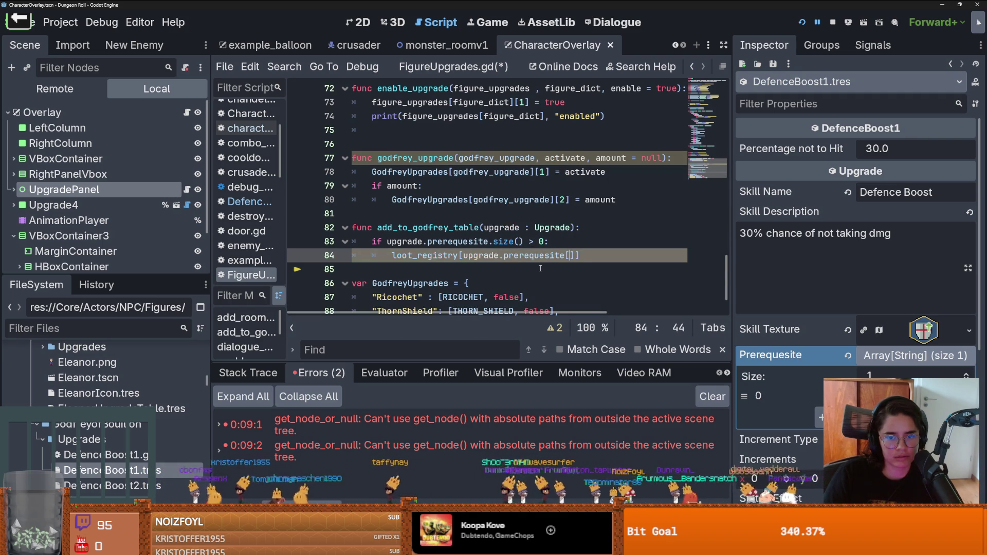
pyautogui.press('End')
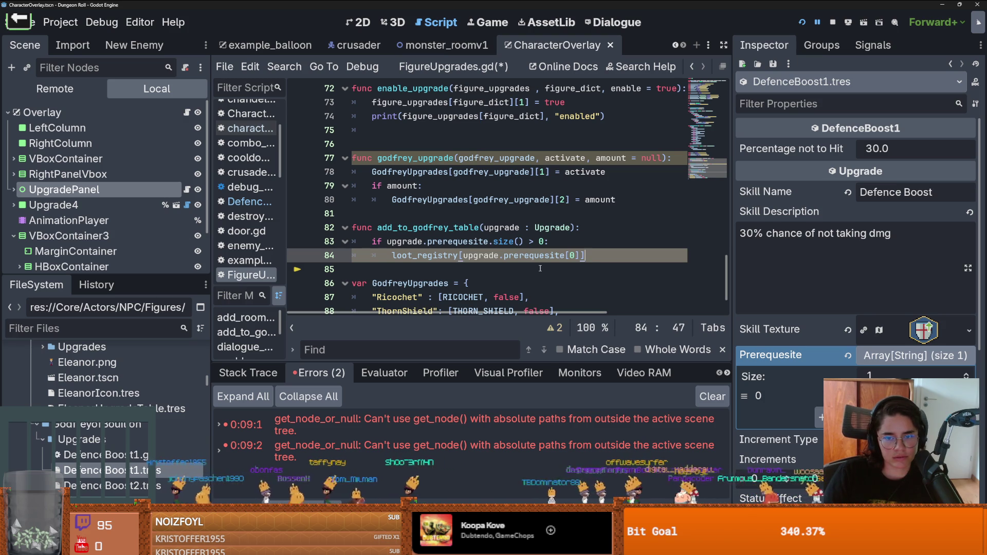
pyautogui.press('Home')
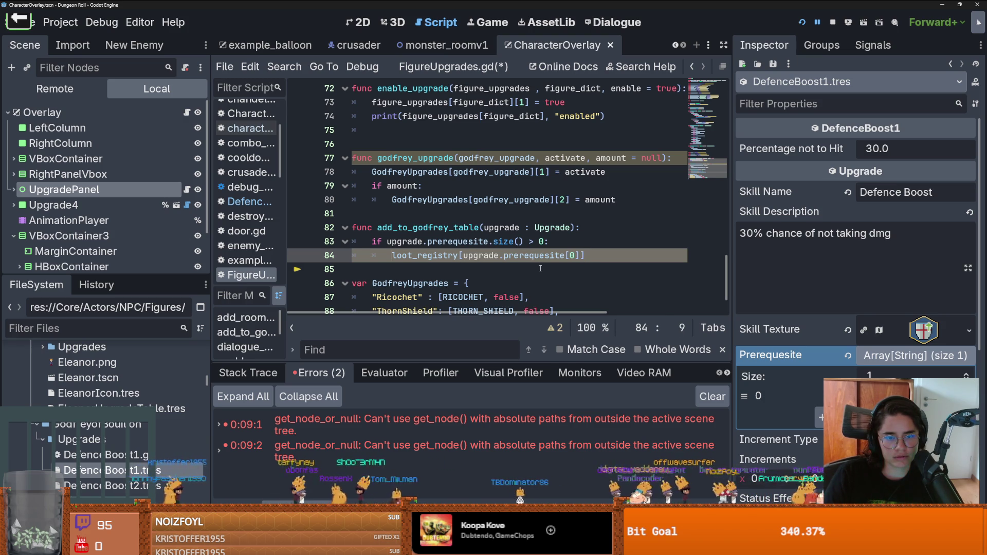
pyautogui.write('var y')
pyautogui.press('BackSpace')
pyautogui.write('upgrade =')
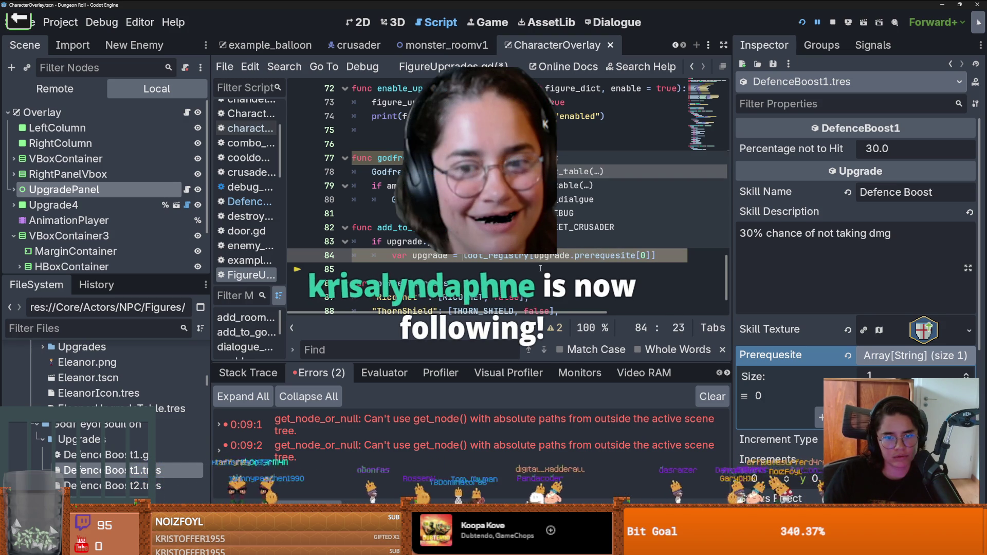
# Begin the next line with GODFREY_LOOT_TABLE using autocomplete
pyautogui.click(539, 268)
pyautogui.write('GodfreyUpgrades')
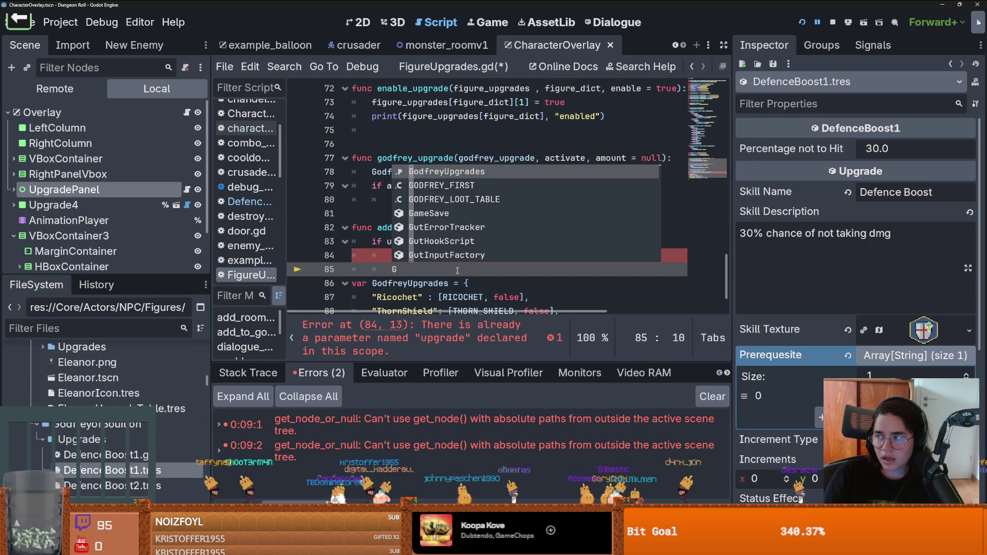
pyautogui.press('BackSpace')
pyautogui.press('BackSpace')
pyautogui.press('BackSpace')
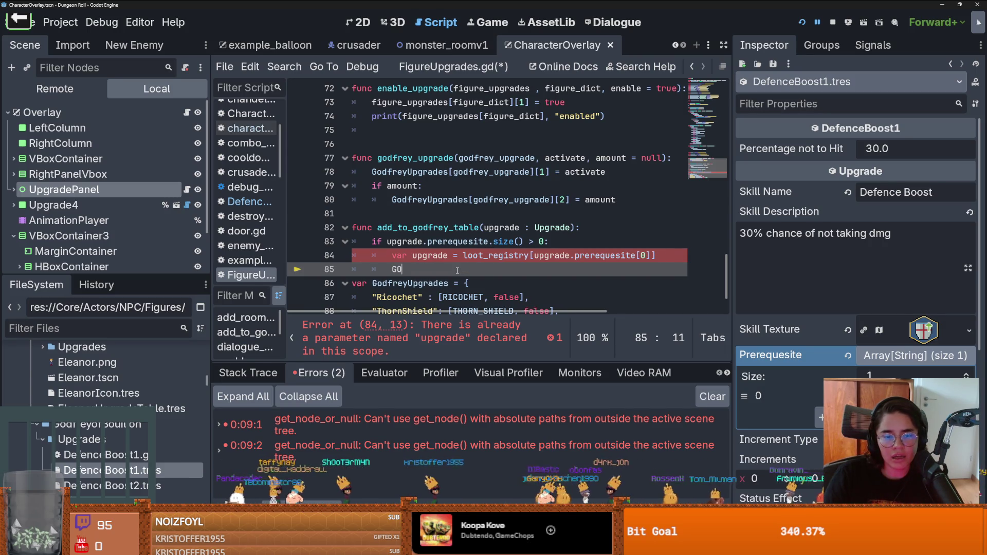
pyautogui.hotkey('ctrl', 'space')
pyautogui.press('Down')
pyautogui.press('Return')
# Go to the GODFREY_LOOT_TABLE definition and check rds_contents in RDSTable.gd, found by filtering files by 'rds'
pyautogui.write('.')
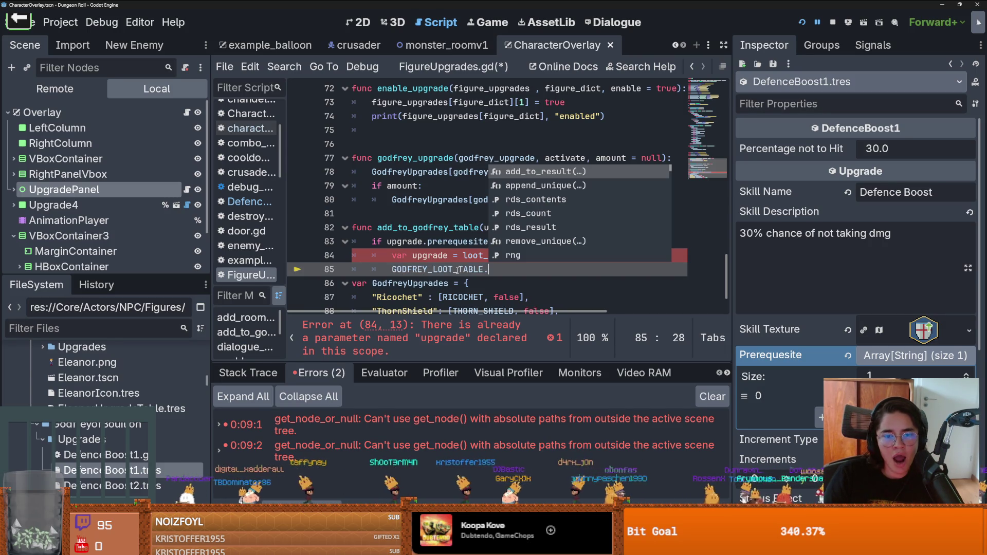
pyautogui.keyDown('ctrl'); pyautogui.click(454, 270); pyautogui.keyUp('ctrl')
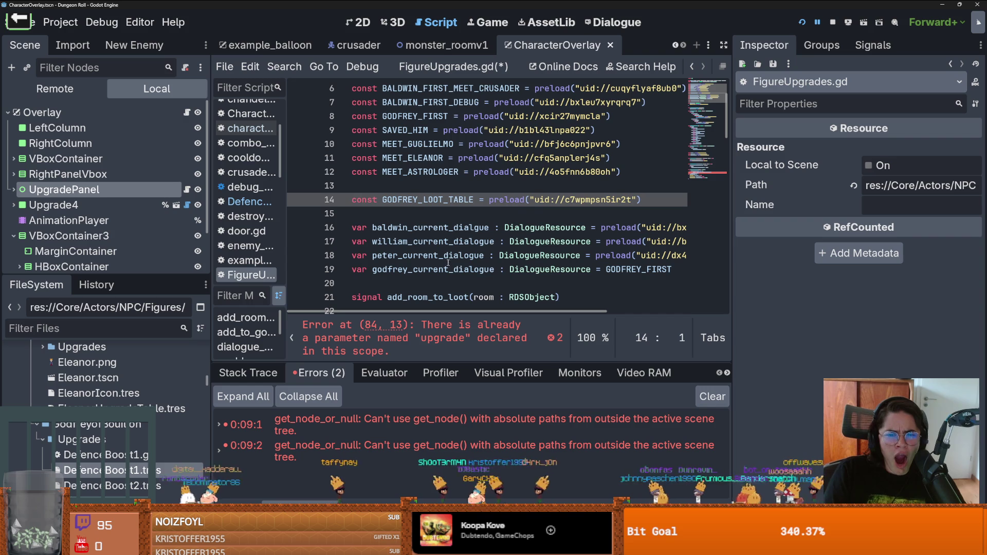
pyautogui.click(119, 333)
pyautogui.write('rds')
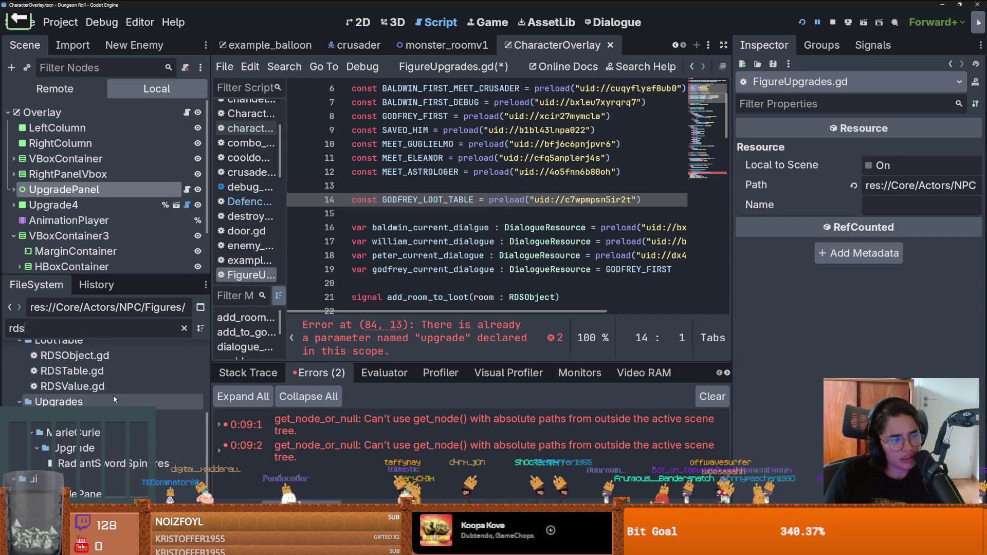
pyautogui.scroll(1, 112, 397)
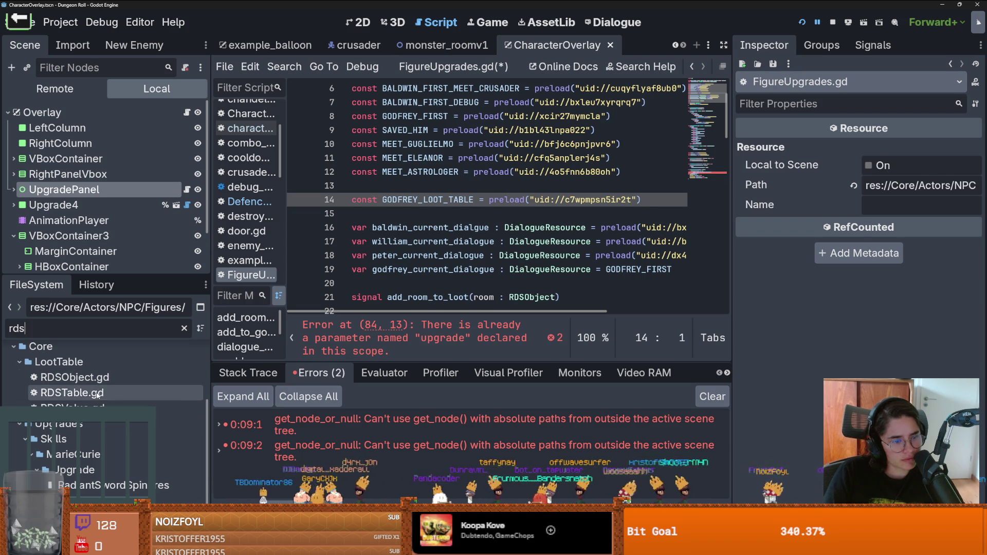
pyautogui.doubleClick(99, 394)
pyautogui.scroll(1, 518, 270)
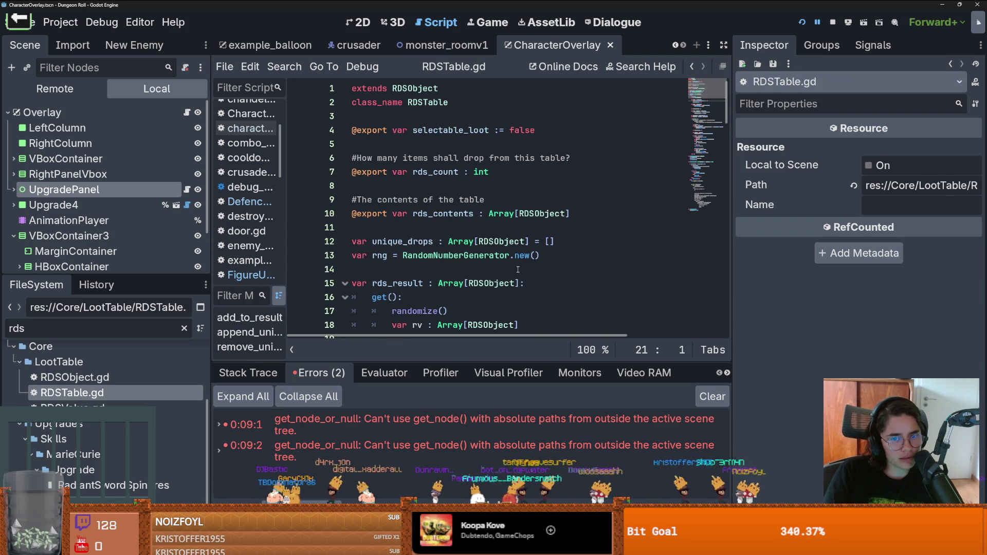
pyautogui.doubleClick(446, 213)
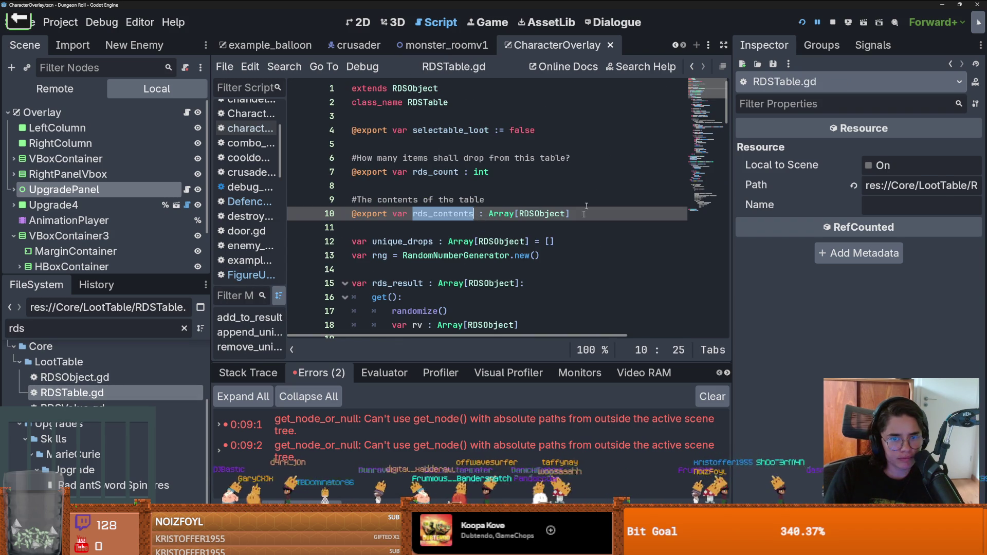
# Clear the 'rds' FileSystem filter and reopen DefenceBoost1.gd
pyautogui.click(691, 67)
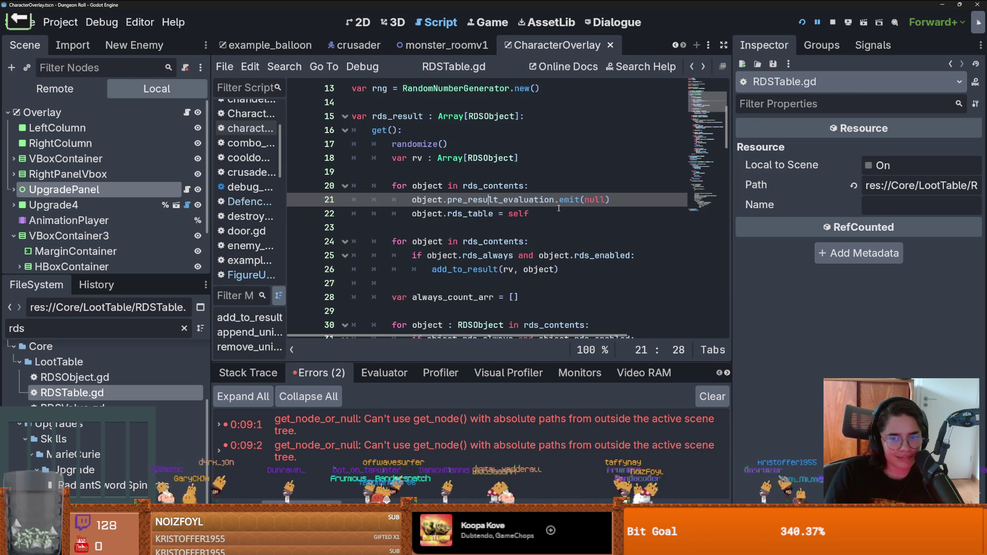
pyautogui.scroll(-1, 559, 207)
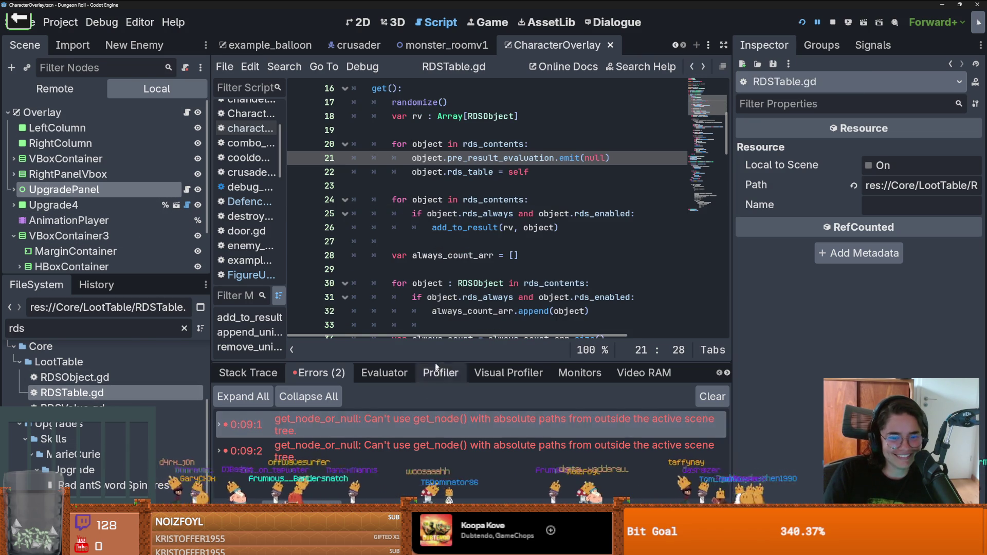
pyautogui.click(308, 451)
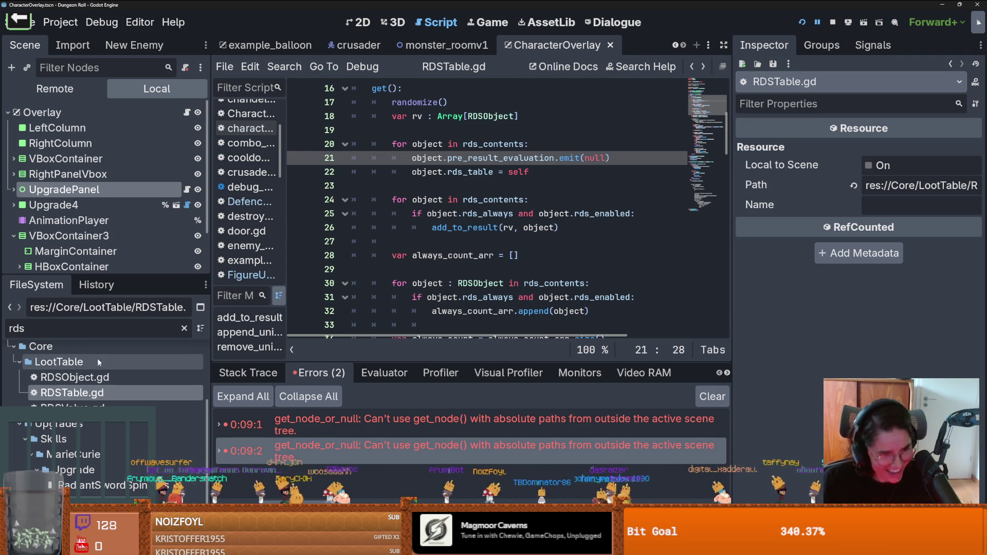
pyautogui.hotkey('ctrl', 'a')
pyautogui.press('BackSpace')
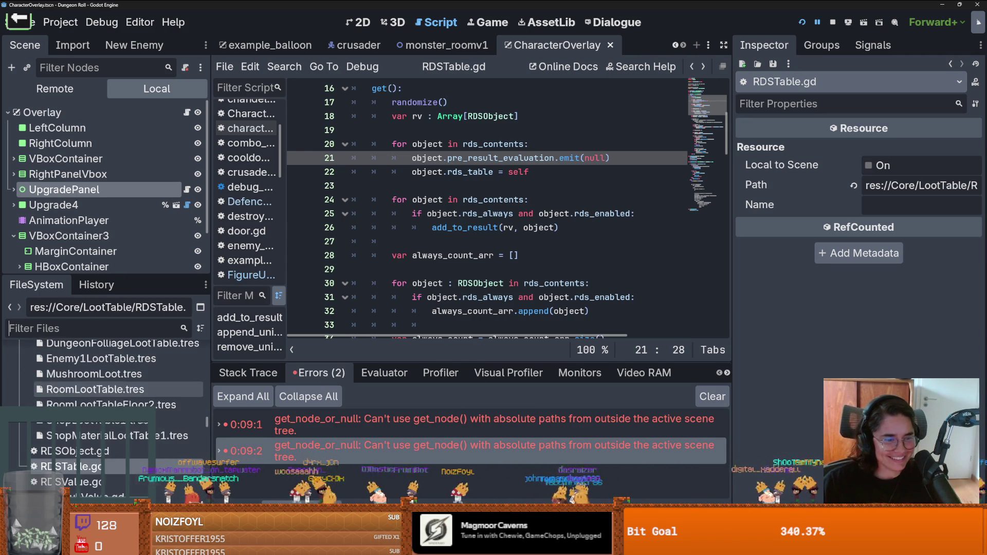
pyautogui.scroll(3, 123, 383)
pyautogui.scroll(10, 123, 427)
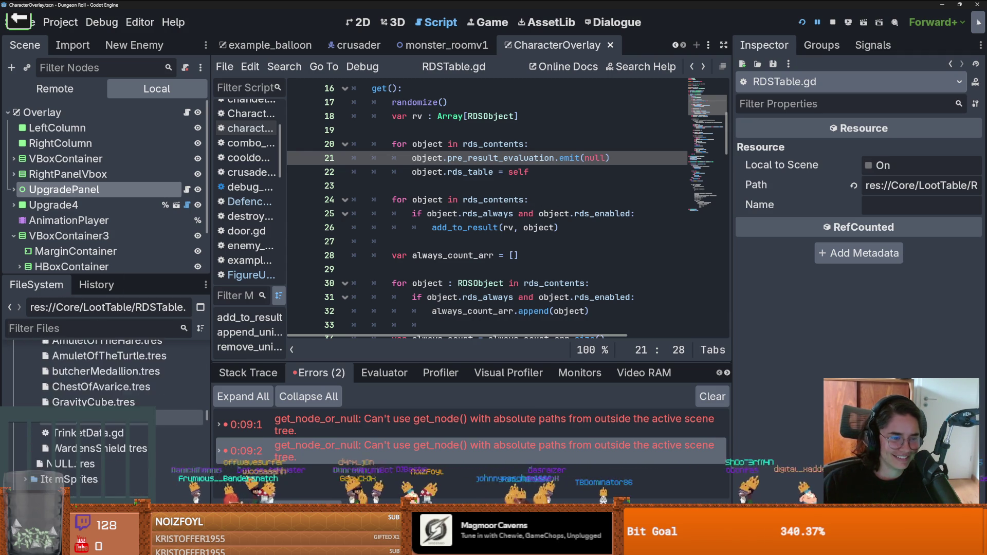
pyautogui.scroll(10, 103, 390)
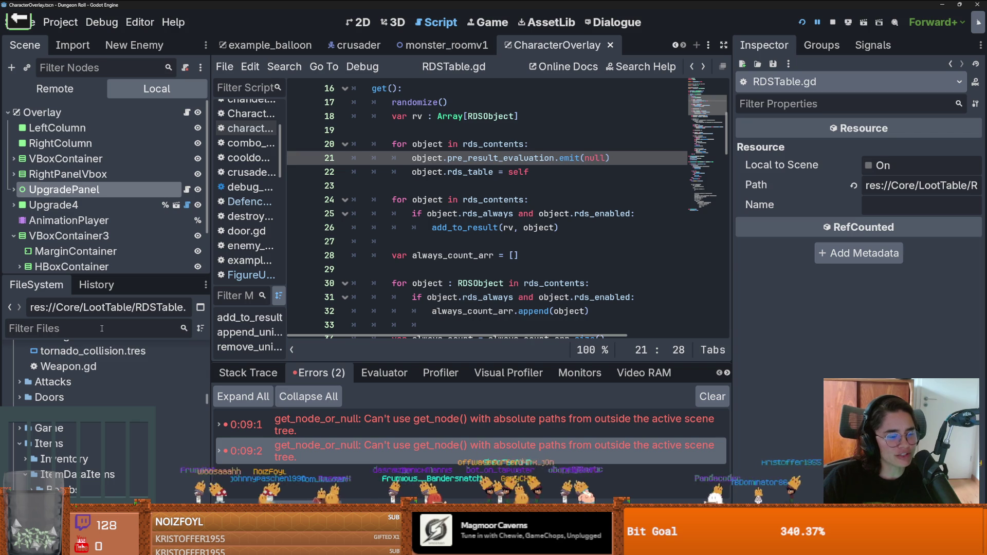
pyautogui.scroll(10, 103, 391)
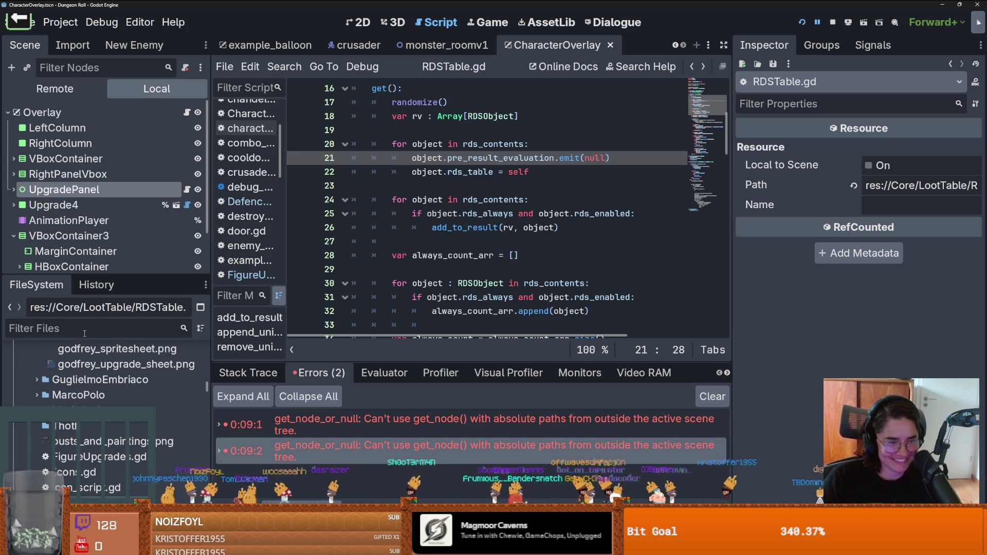
pyautogui.scroll(5, 103, 391)
pyautogui.doubleClick(102, 400)
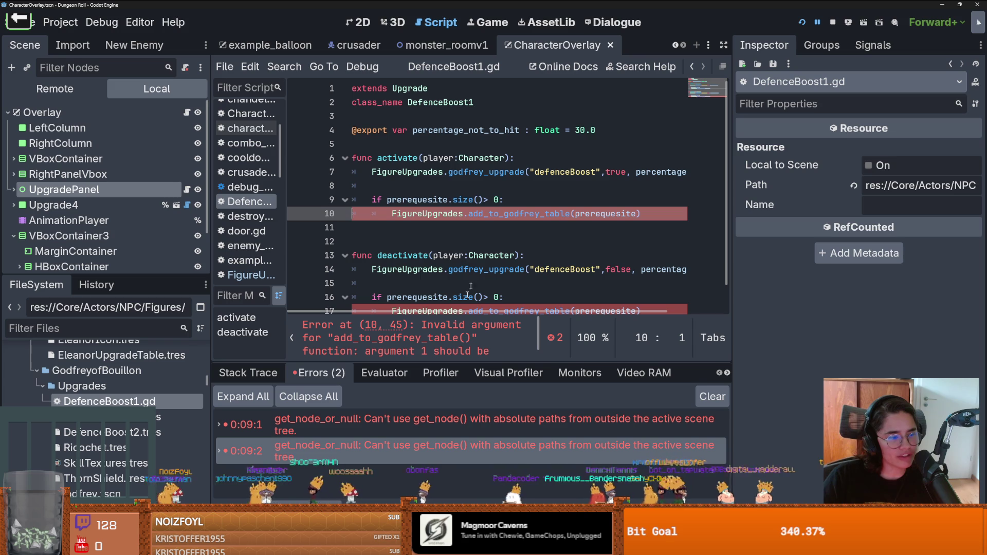
# In FigureUpgrades.gd, append upgrade to GODFREY_LOOT_TABLE.rds_contents and save
pyautogui.keyDown('ctrl'); pyautogui.click(431, 214); pyautogui.keyUp('ctrl')
pyautogui.scroll(-10, 496, 308)
pyautogui.scroll(-14, 496, 308)
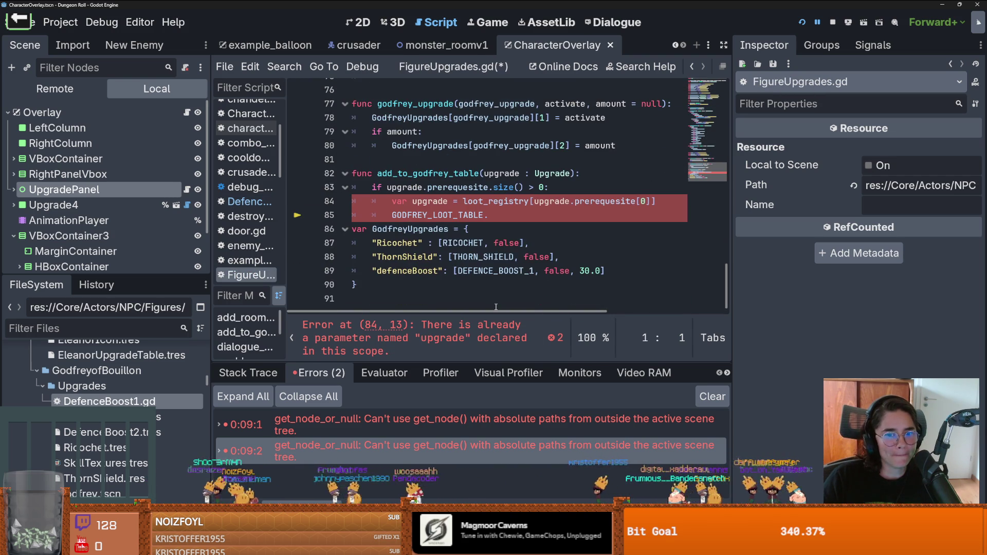
pyautogui.click(494, 215)
pyautogui.write('rds_contents')
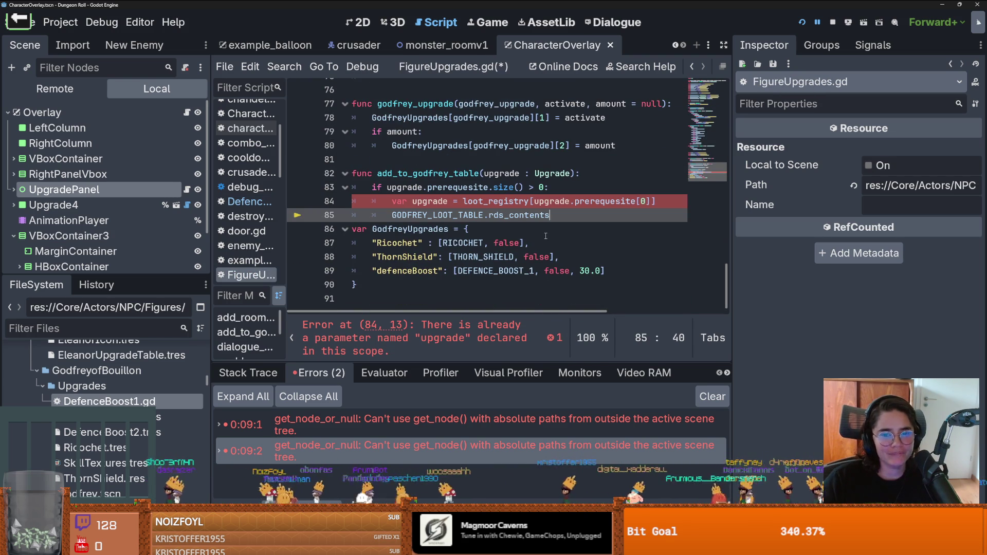
pyautogui.write('.app')
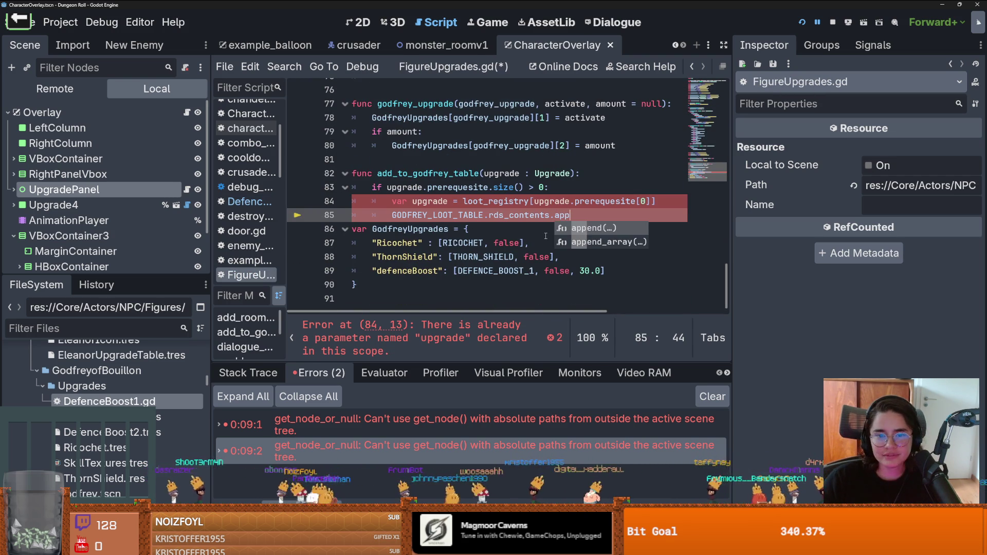
pyautogui.write('e')
pyautogui.press('Return')
pyautogui.click(431, 197)
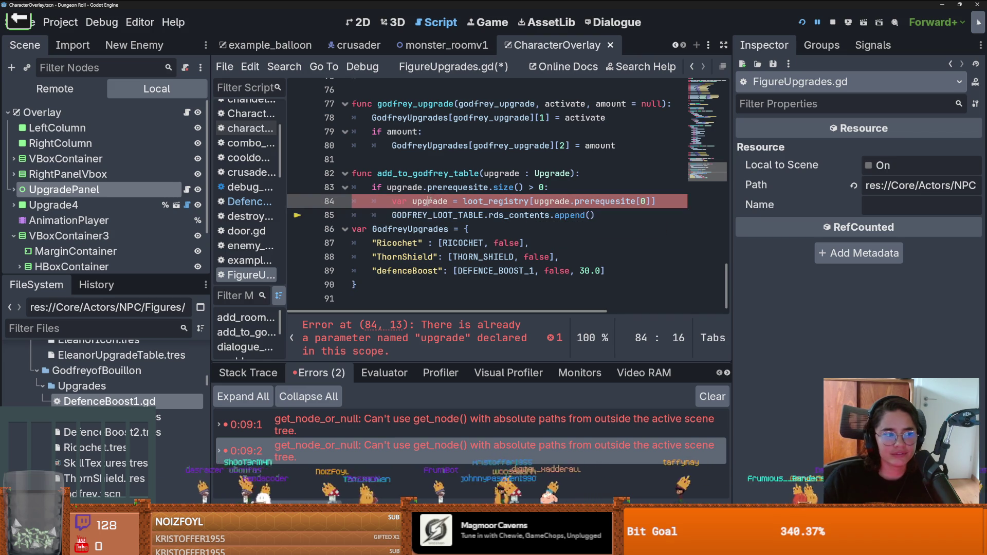
pyautogui.click(591, 215)
pyautogui.write('upgrade')
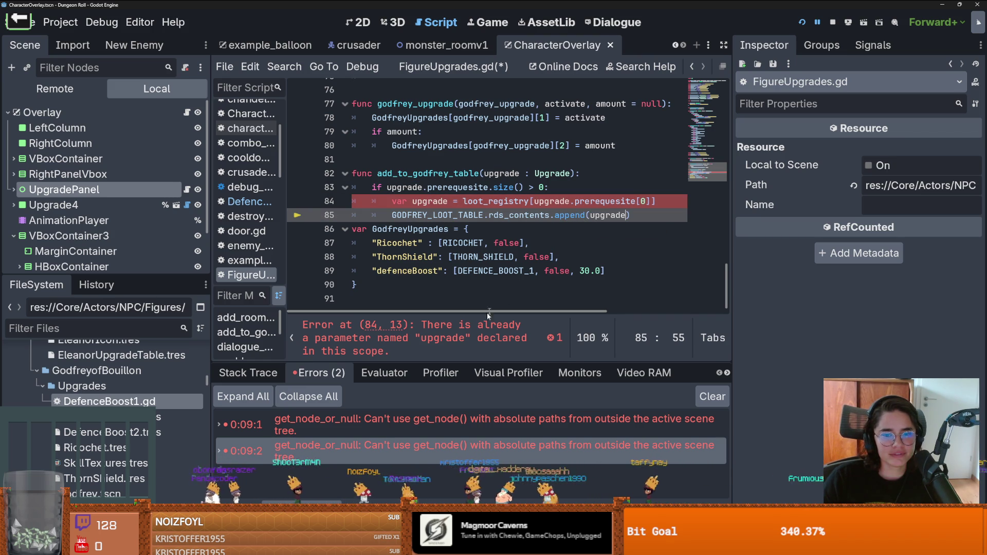
pyautogui.hotkey('ctrl', 's')
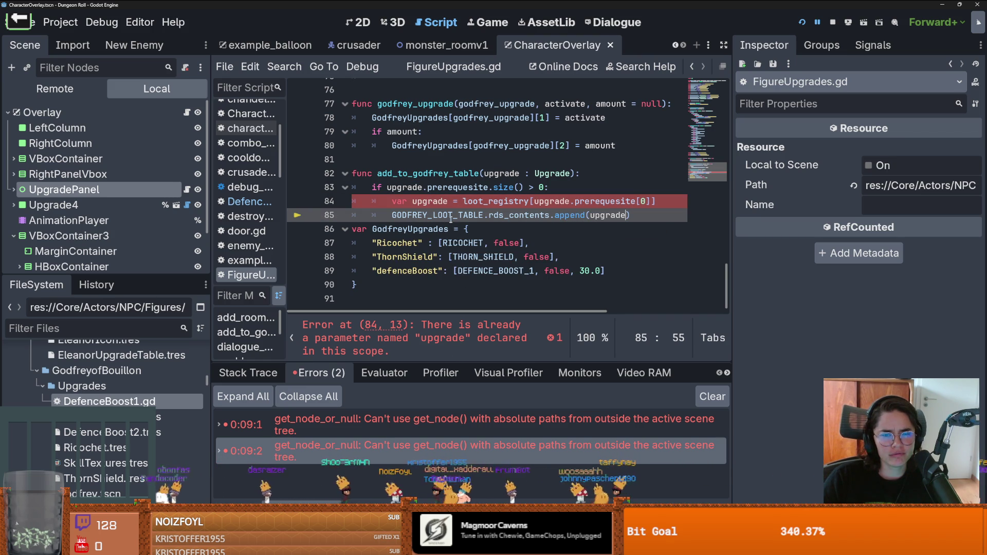
# Rename the duplicate local variable on line 84 to _upgrade, save, and return to DefenceBoost1.gd
pyautogui.click(432, 201)
pyautogui.doubleClick(431, 201)
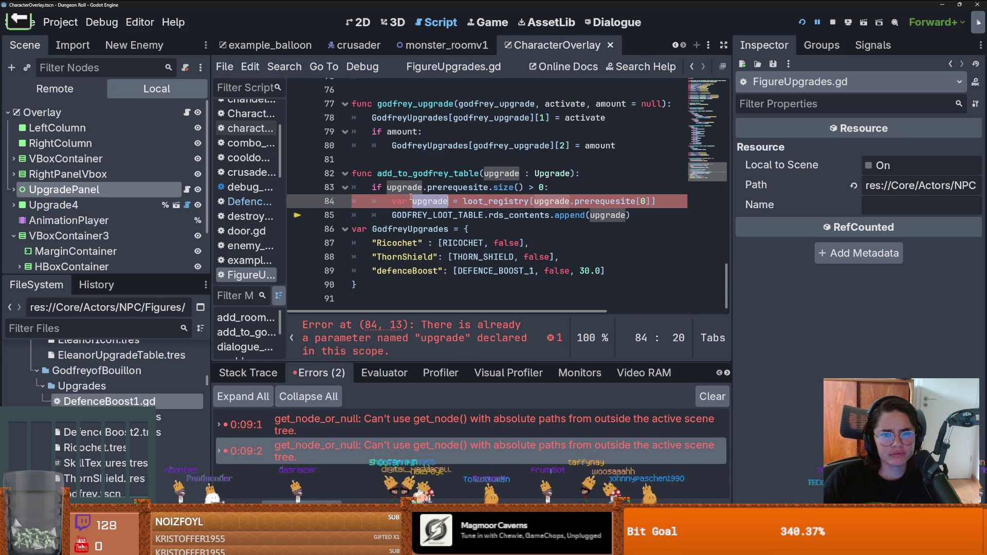
pyautogui.click(411, 201)
pyautogui.write('_')
pyautogui.click(591, 237)
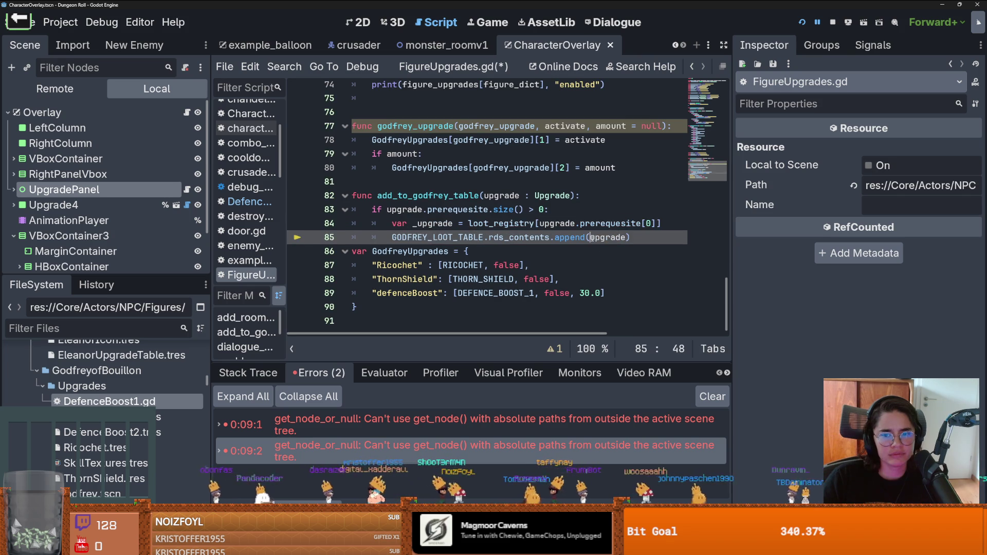
pyautogui.write('_')
pyautogui.hotkey('ctrl', 's')
pyautogui.doubleClick(153, 401)
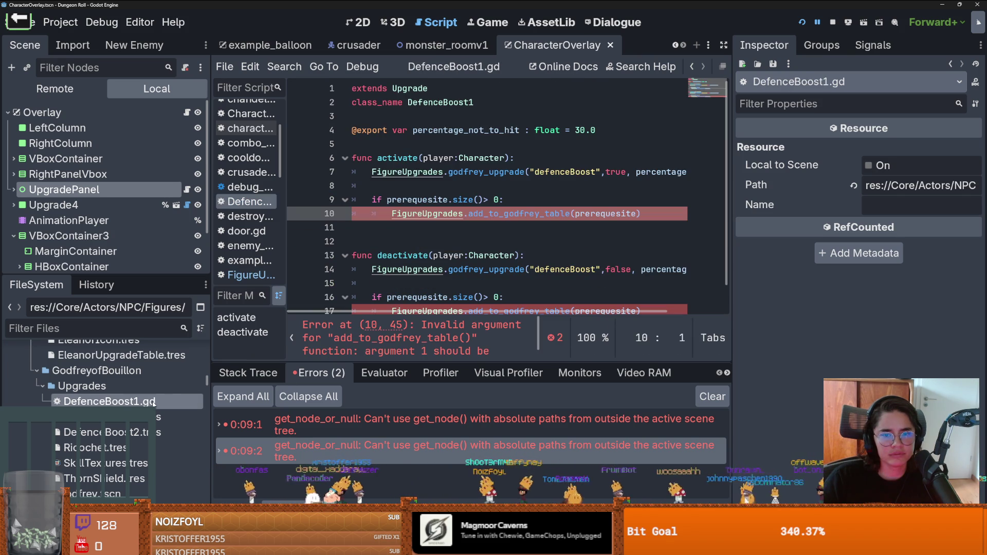
# From the add_to_godfrey_table call, check the function's upgrade parameter, then return to DefenceBoost1.gd
pyautogui.click(549, 241)
pyautogui.scroll(-1, 550, 242)
pyautogui.click(517, 273)
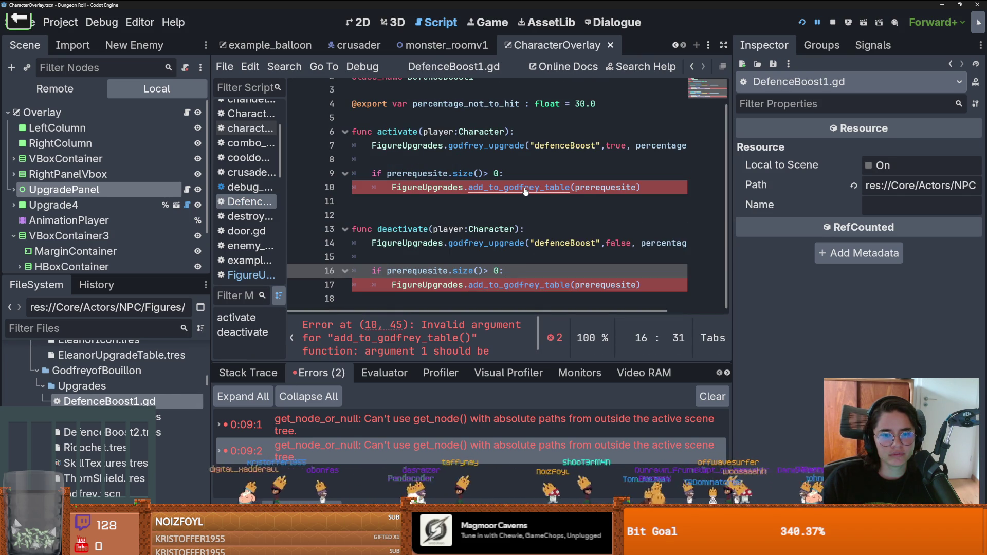
pyautogui.scroll(-2, 506, 354)
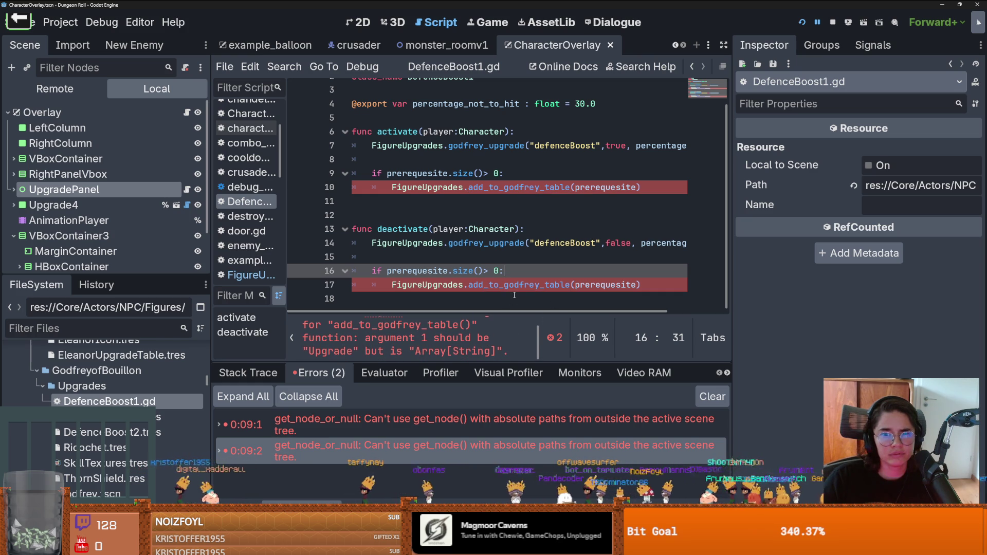
pyautogui.click(552, 187)
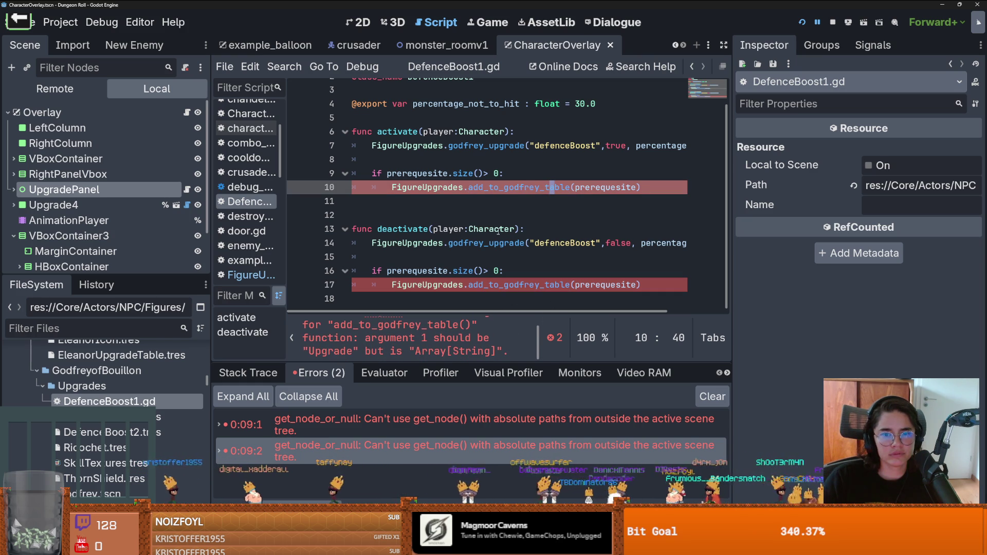
pyautogui.keyDown('ctrl'); pyautogui.click(516, 188); pyautogui.keyUp('ctrl')
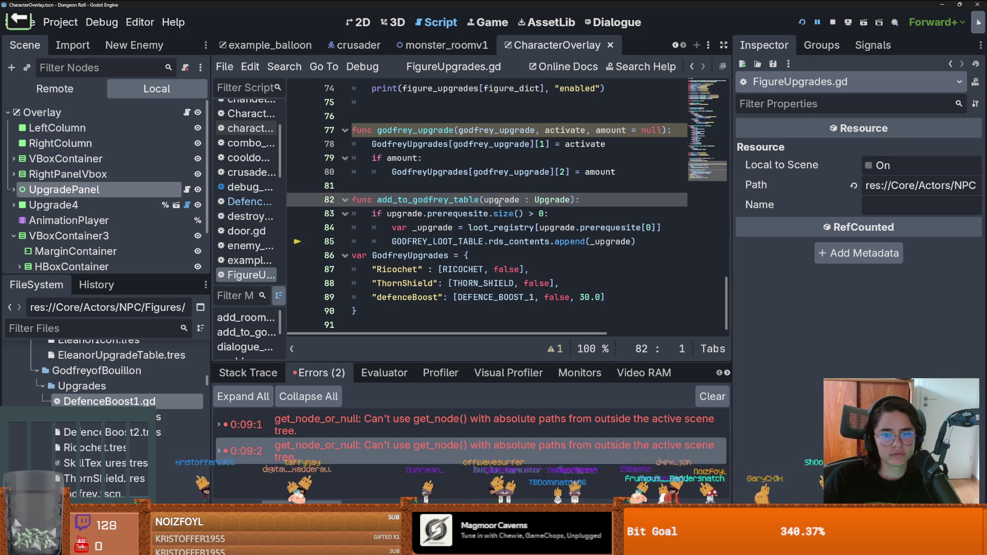
pyautogui.doubleClick(499, 200)
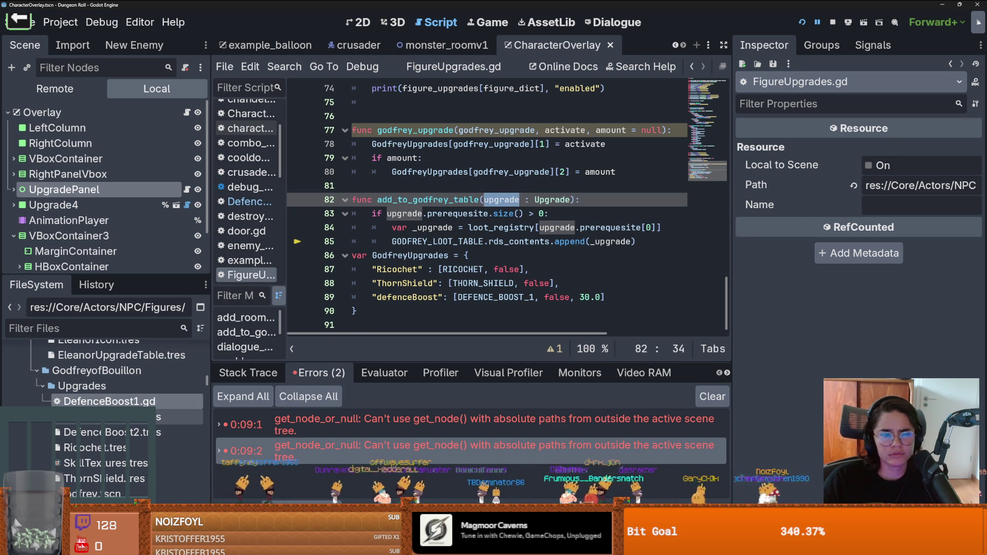
pyautogui.doubleClick(163, 404)
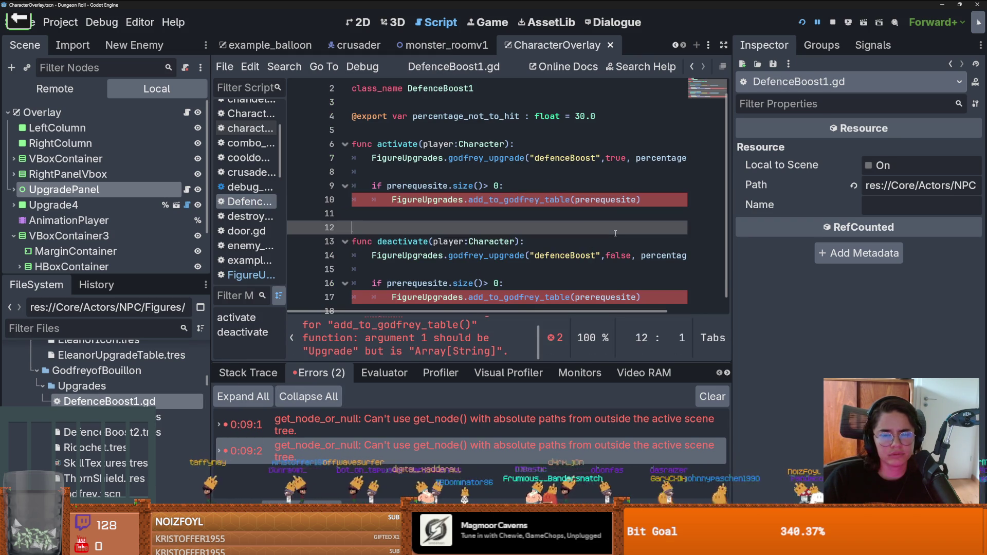
# Pass self instead of prerequesite in both add_to_godfrey_table calls, save, and run the project
pyautogui.doubleClick(605, 199)
pyautogui.write('s')
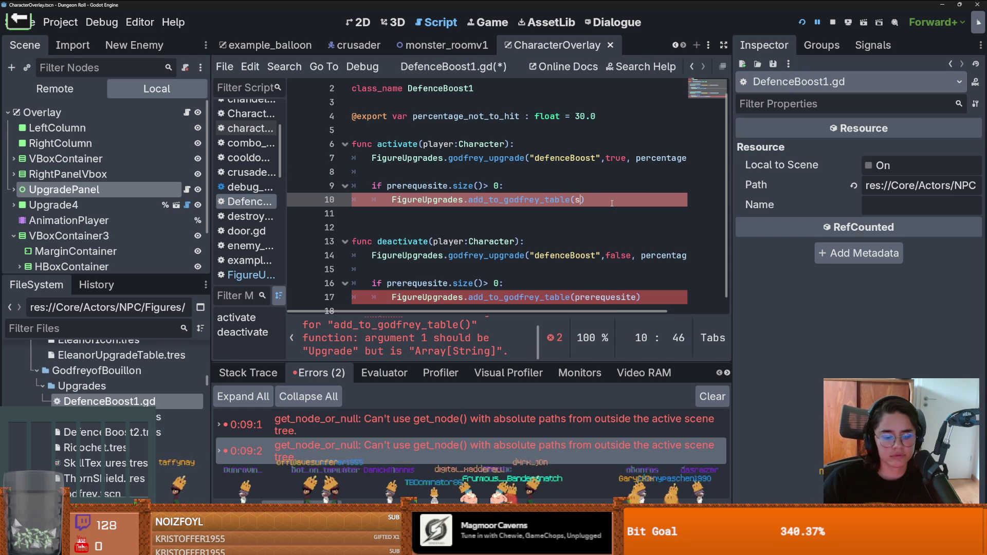
pyautogui.doubleClick(581, 297)
pyautogui.write('self')
pyautogui.hotkey('ctrl', 's')
pyautogui.press('F5')
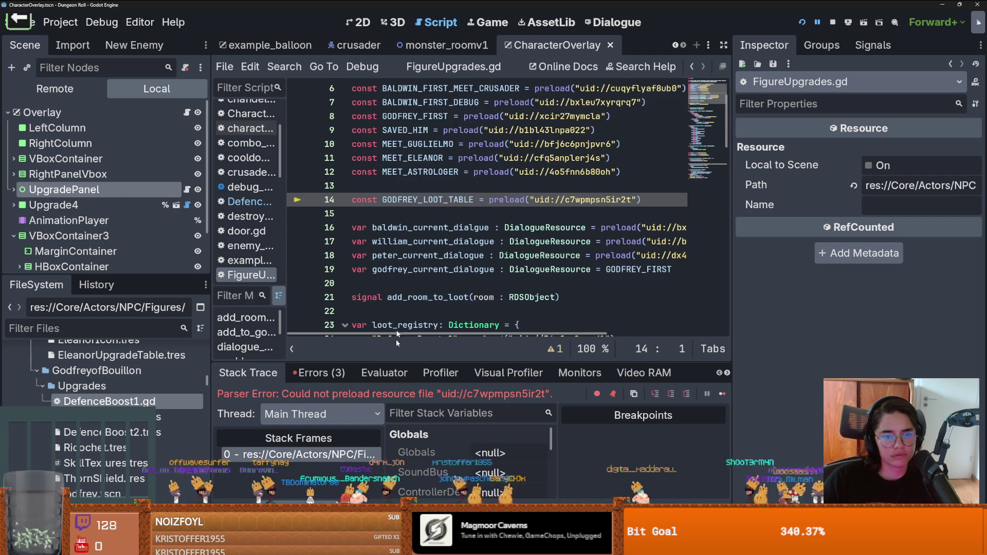
# Look over the GODFREY_LOOT_TABLE preload error in FigureUpgrades.gd, then switch to the Twitch clip in the browser
pyautogui.scroll(-20, 408, 299)
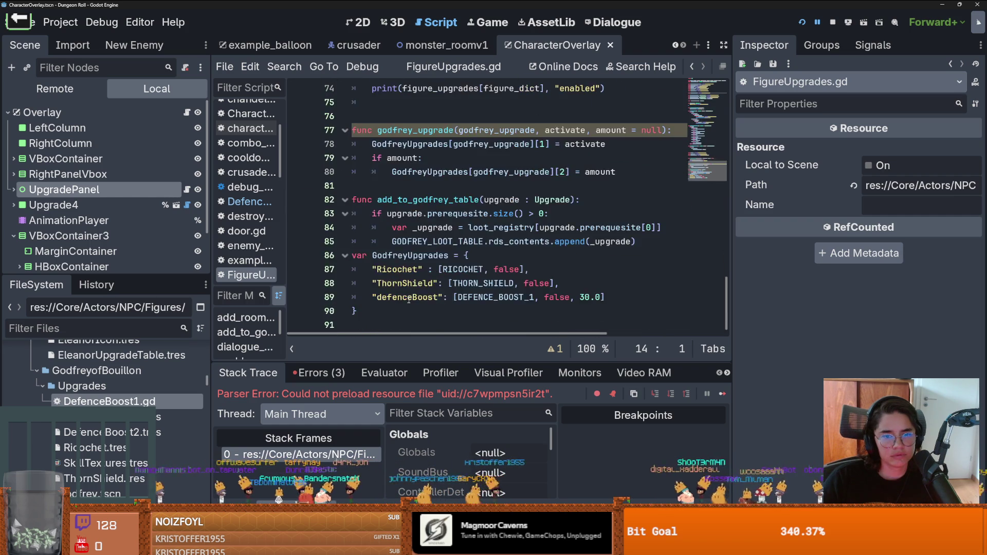
pyautogui.scroll(20, 408, 299)
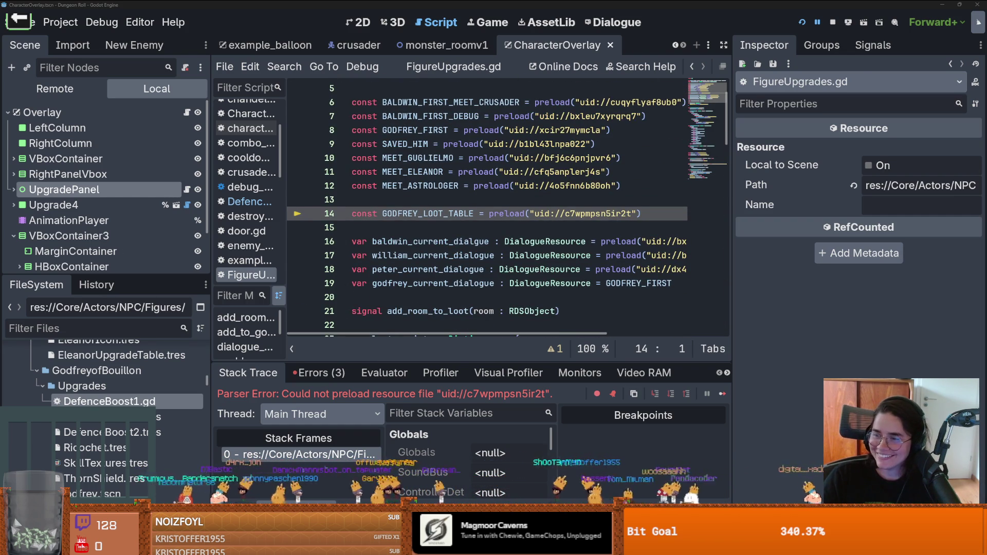
pyautogui.hotkey('alt', 'Tab')
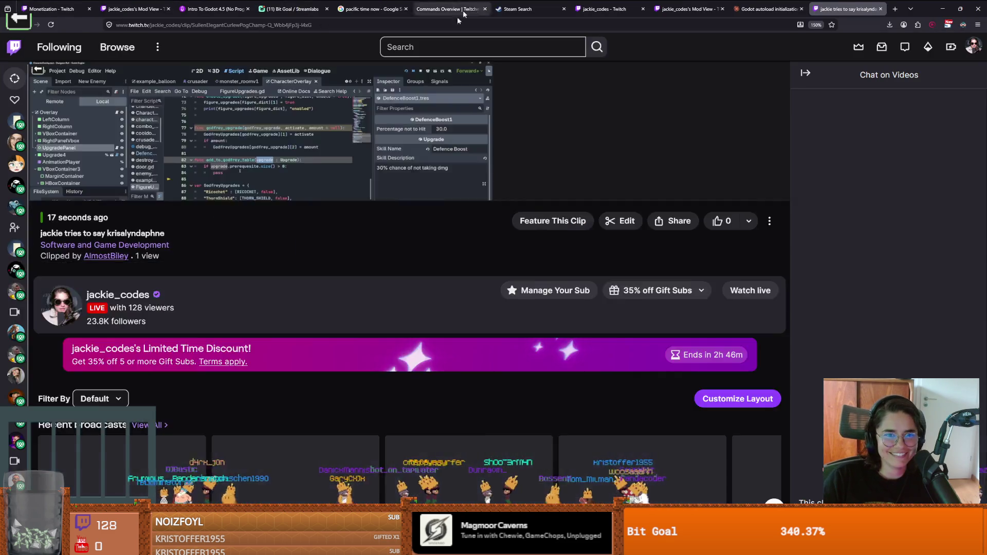
# Play the Twitch clip with sound unmuted, then pause it when finished
pyautogui.click(235, 402)
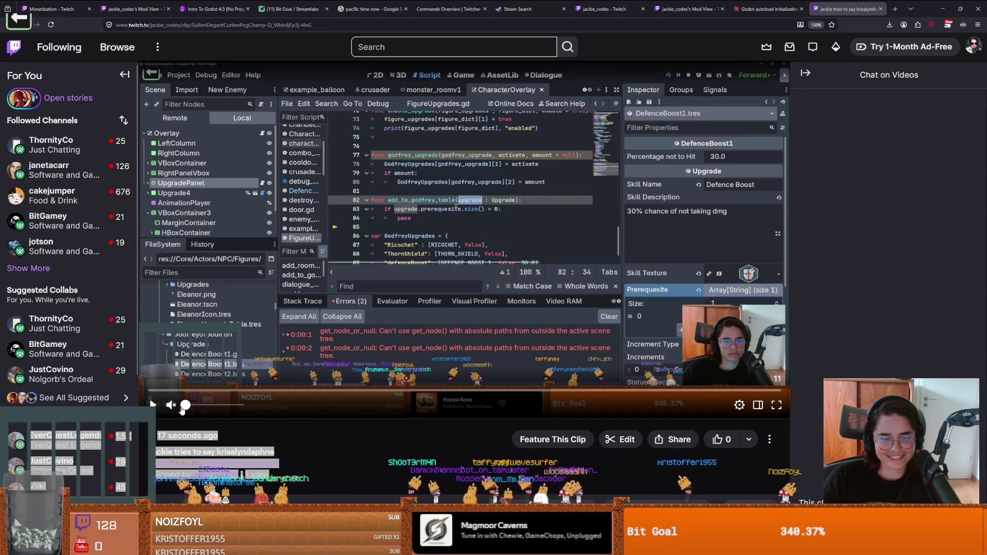
pyautogui.click(172, 405)
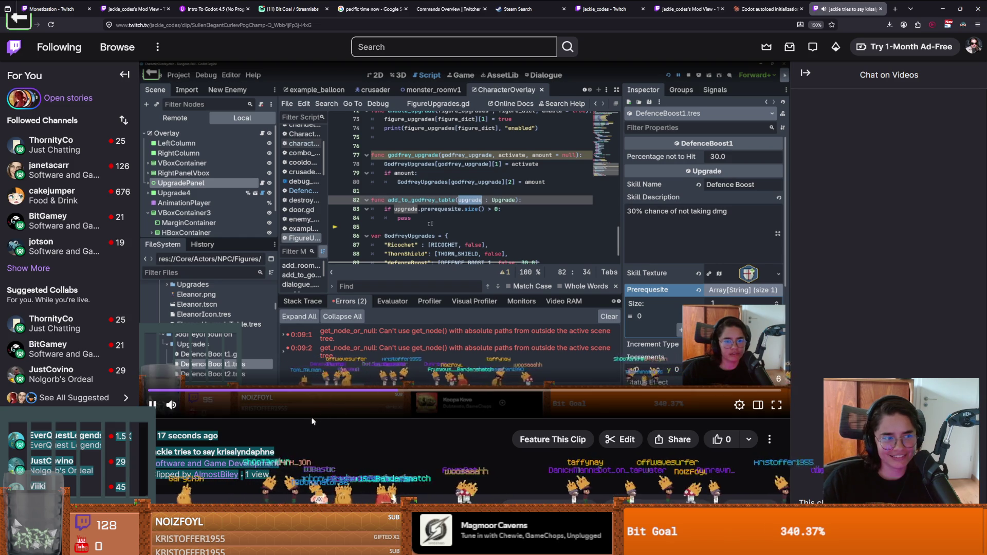
pyautogui.moveTo(202, 411)
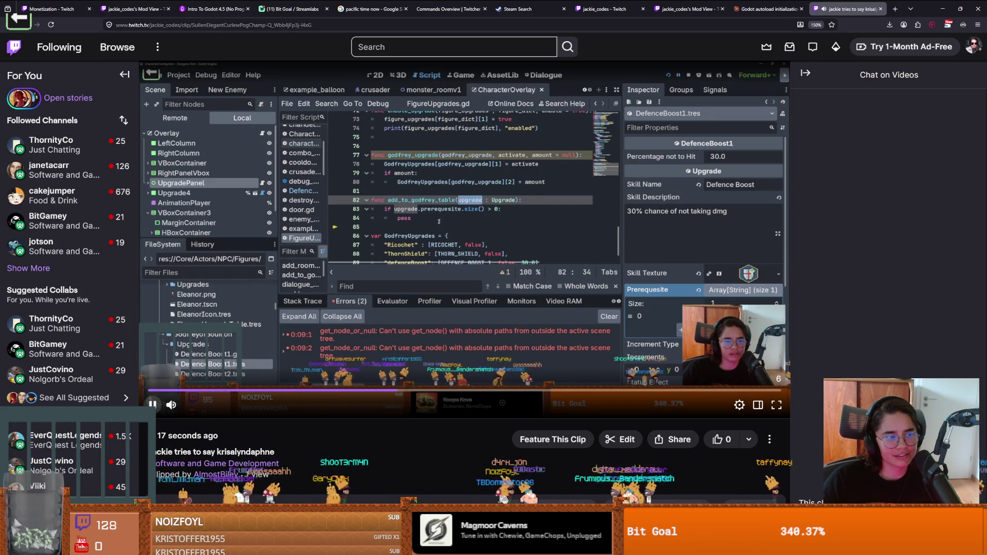
pyautogui.press('space')
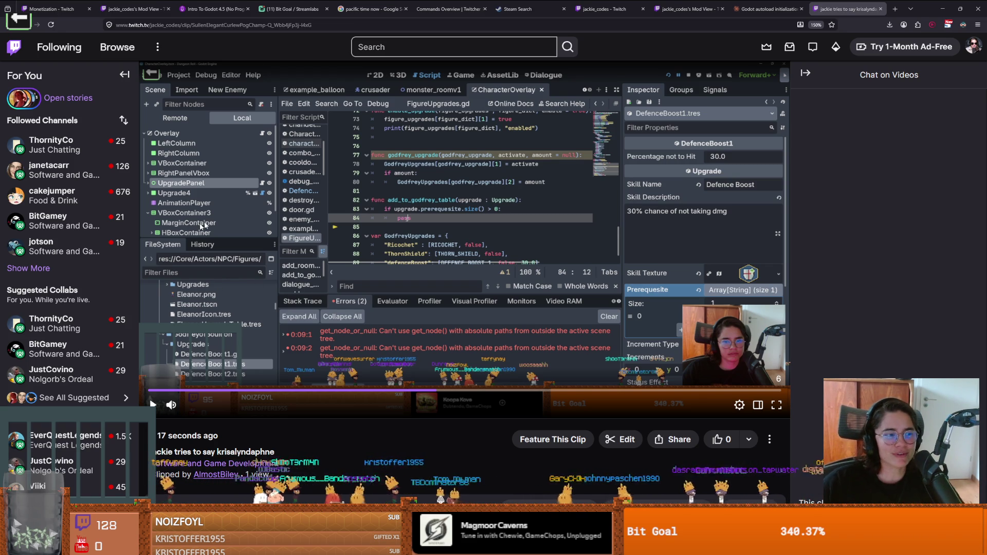
pyautogui.scroll(-5, 416, 331)
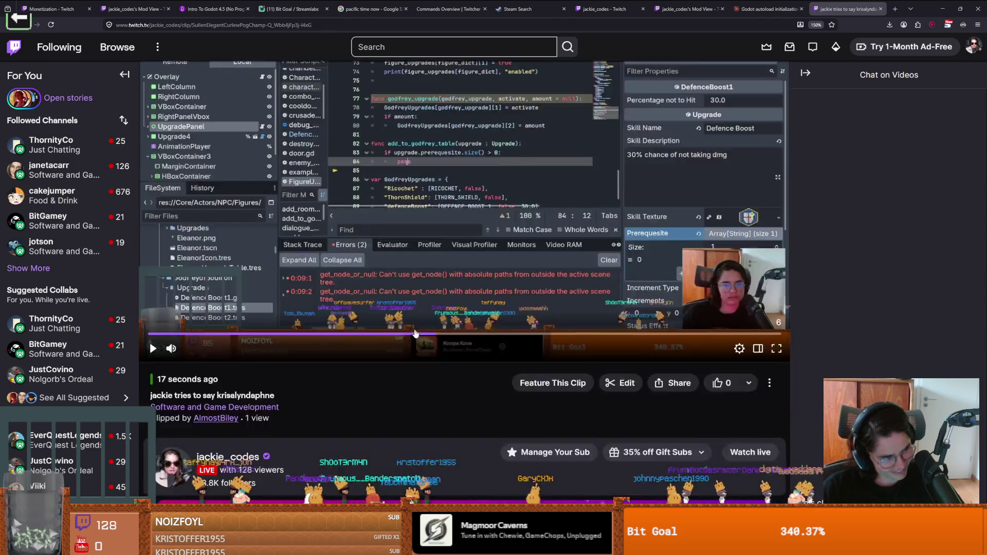
pyautogui.scroll(5, 415, 331)
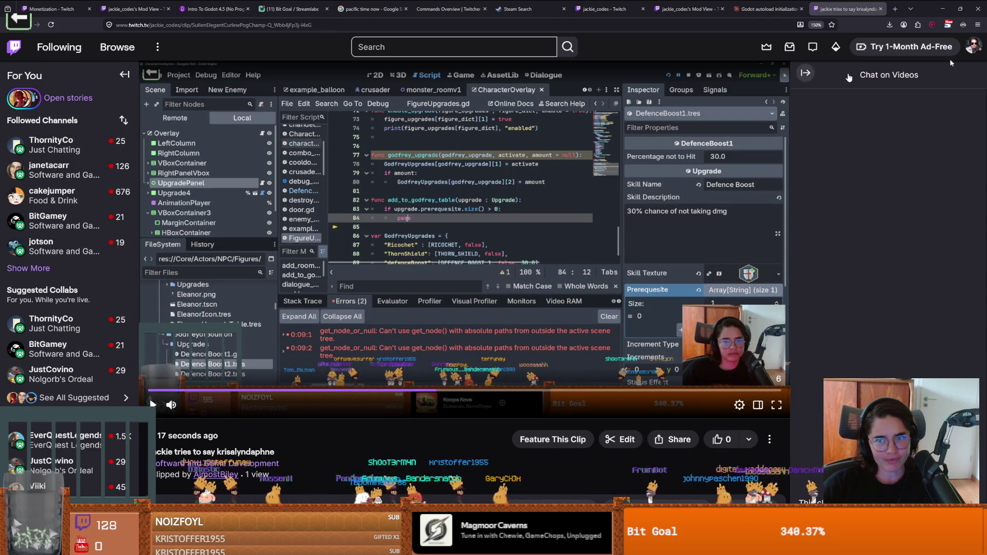
# Return to Godot and re-save FigureUpgrades.gd from blank line 15
pyautogui.hotkey('alt', 'Tab')
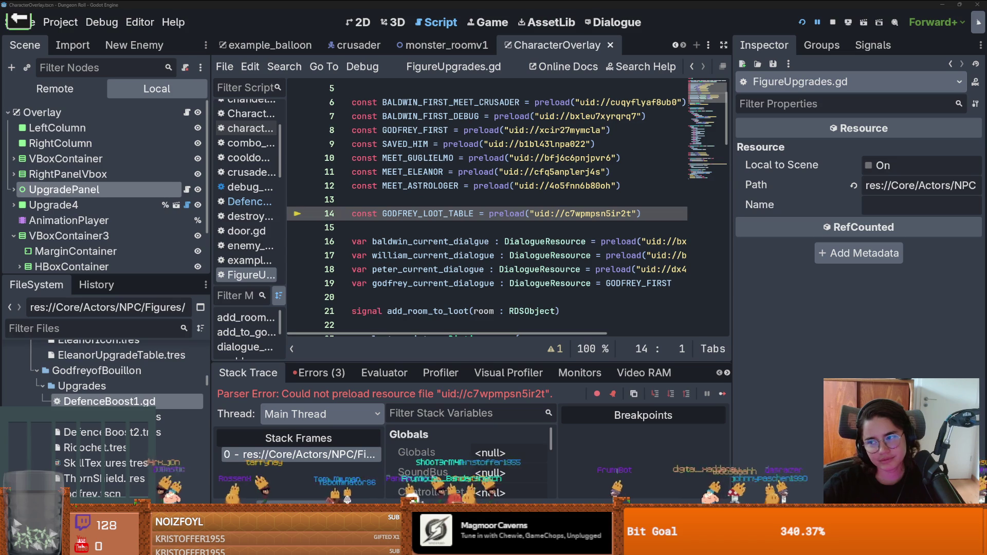
pyautogui.click(546, 226)
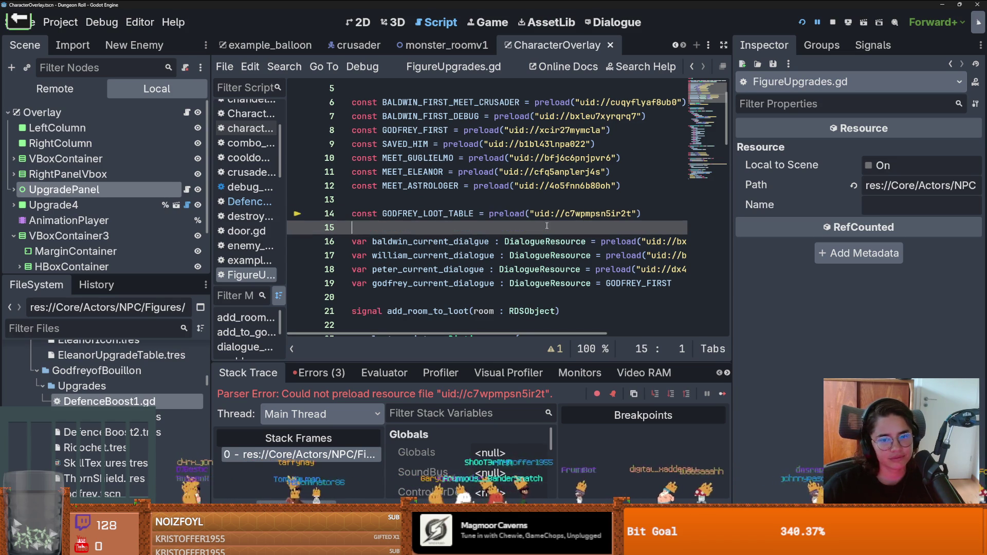
pyautogui.hotkey('ctrl', 's')
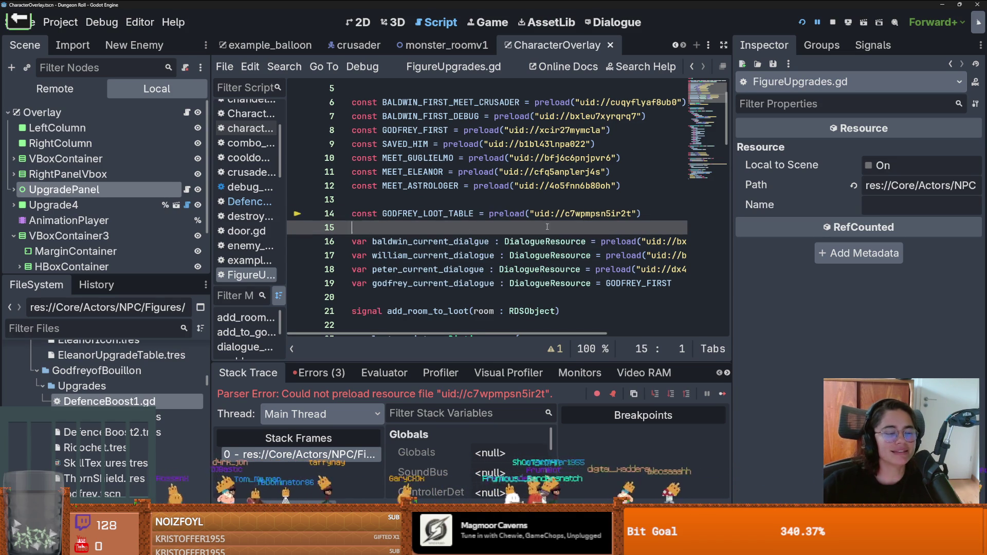
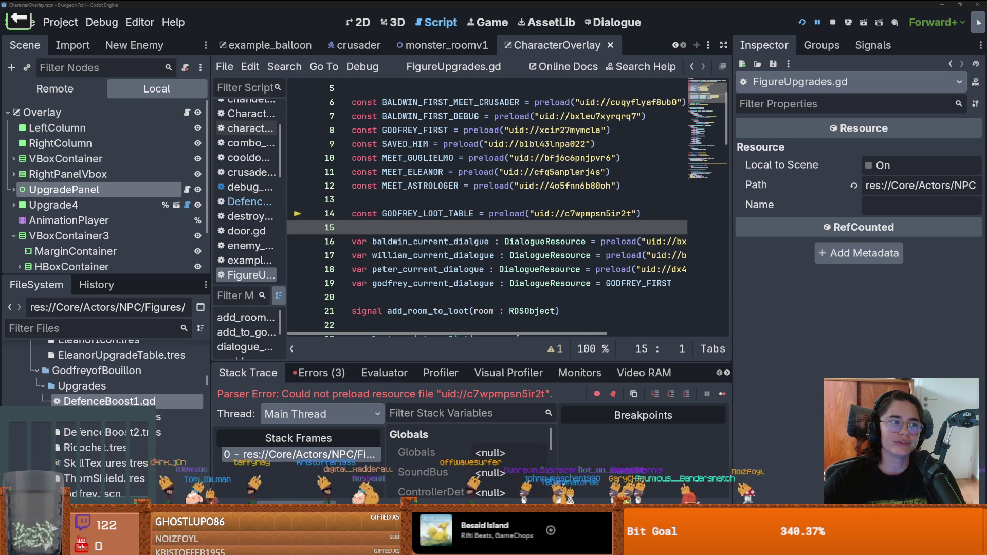
# Trace GODFREY_LOOT_TABLE's uses in FigureUpgrades.gd and jump to its definition
pyautogui.click(475, 213)
pyautogui.scroll(-2, 475, 213)
pyautogui.scroll(2, 475, 213)
pyautogui.scroll(1, 475, 210)
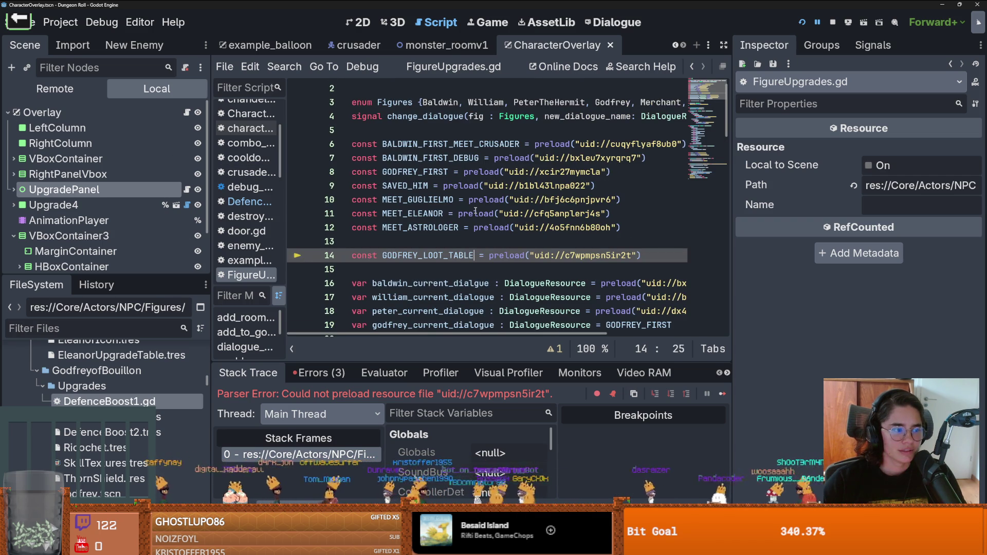
pyautogui.scroll(-1, 476, 210)
pyautogui.scroll(1, 476, 210)
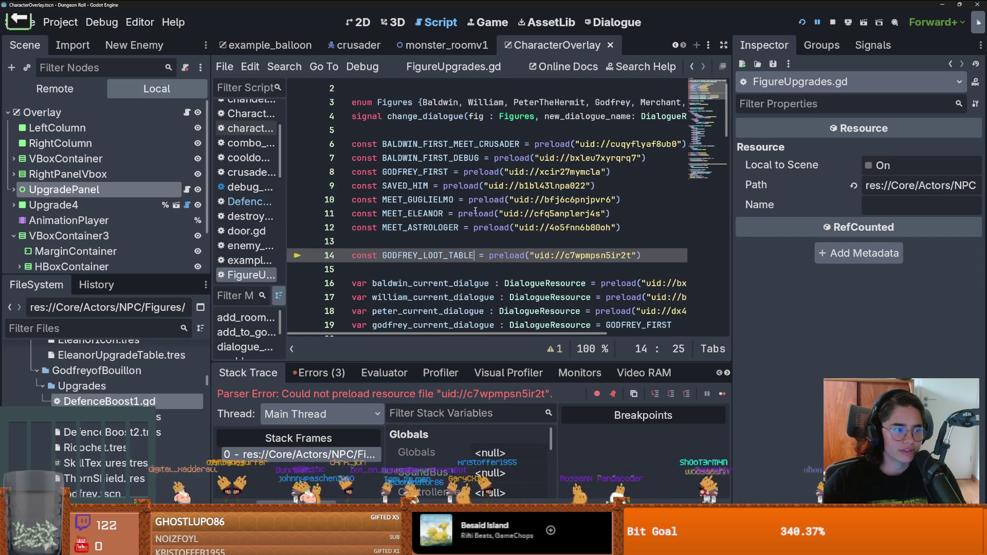
pyautogui.scroll(-1, 475, 211)
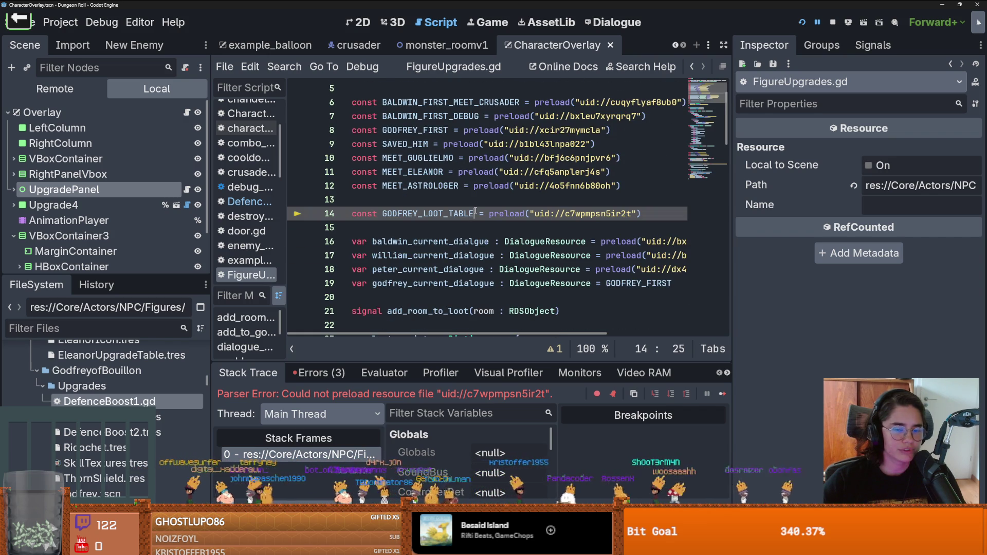
pyautogui.scroll(-3, 533, 260)
pyautogui.scroll(2, 514, 257)
pyautogui.scroll(-10, 494, 252)
pyautogui.scroll(-12, 475, 249)
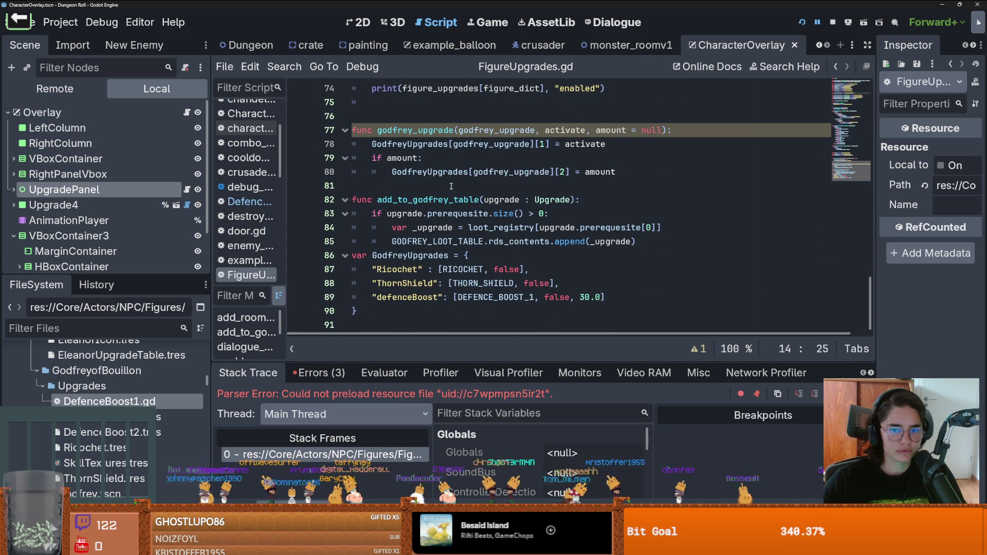
pyautogui.doubleClick(429, 171)
pyautogui.doubleClick(449, 239)
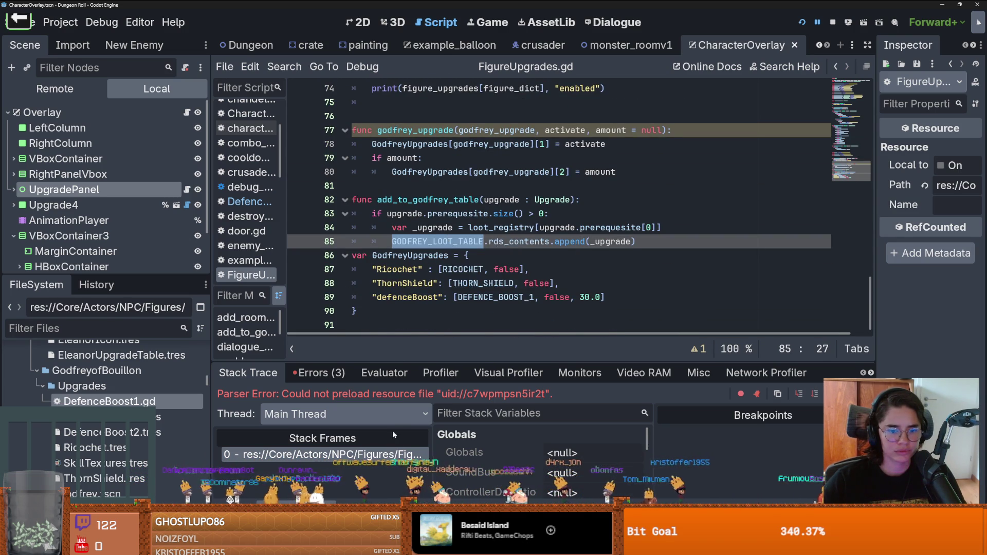
pyautogui.keyDown('ctrl'); pyautogui.click(449, 239); pyautogui.keyUp('ctrl')
# Insert a blank line after the append on line 85 and save the script
pyautogui.scroll(-7, 506, 276)
pyautogui.scroll(-15, 505, 275)
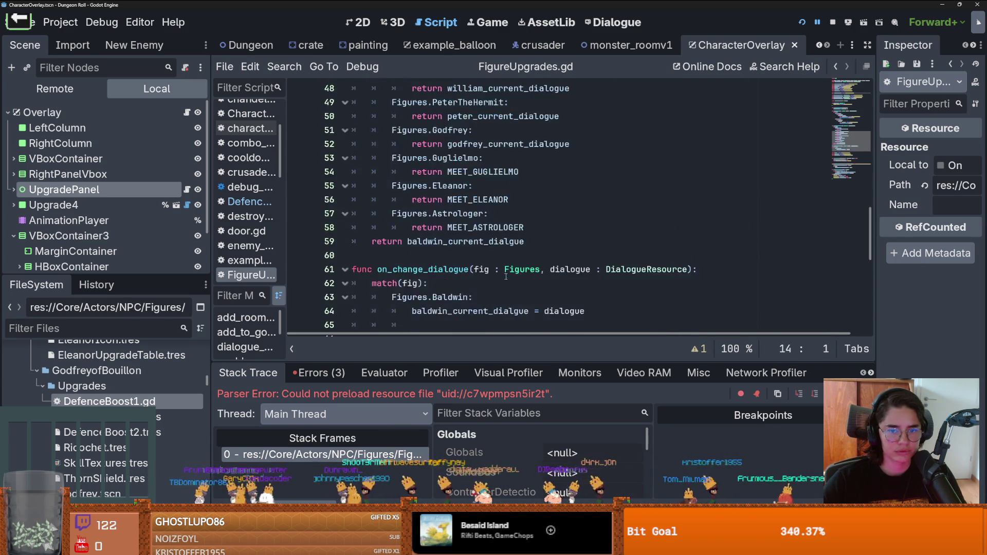
pyautogui.click(641, 241)
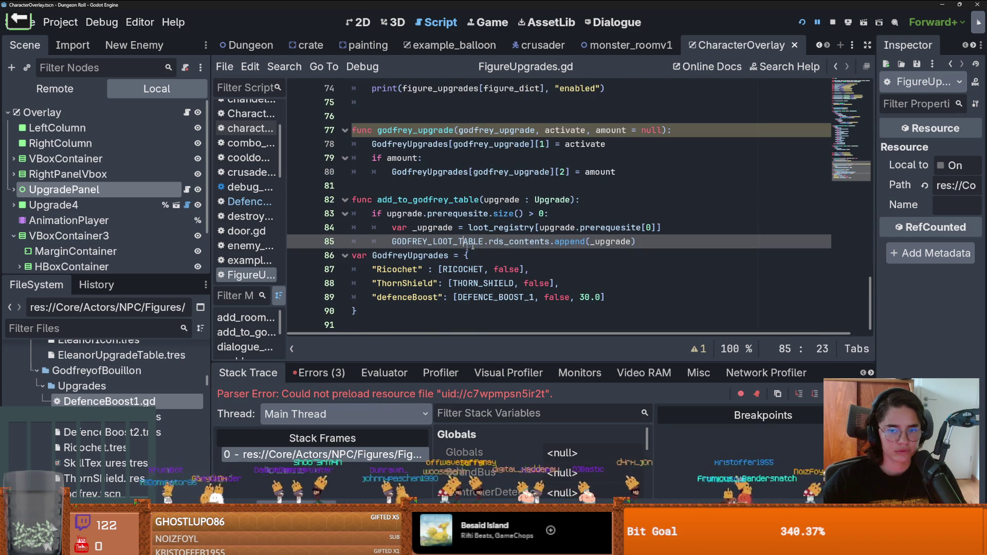
pyautogui.press('Return')
pyautogui.hotkey('ctrl', 's')
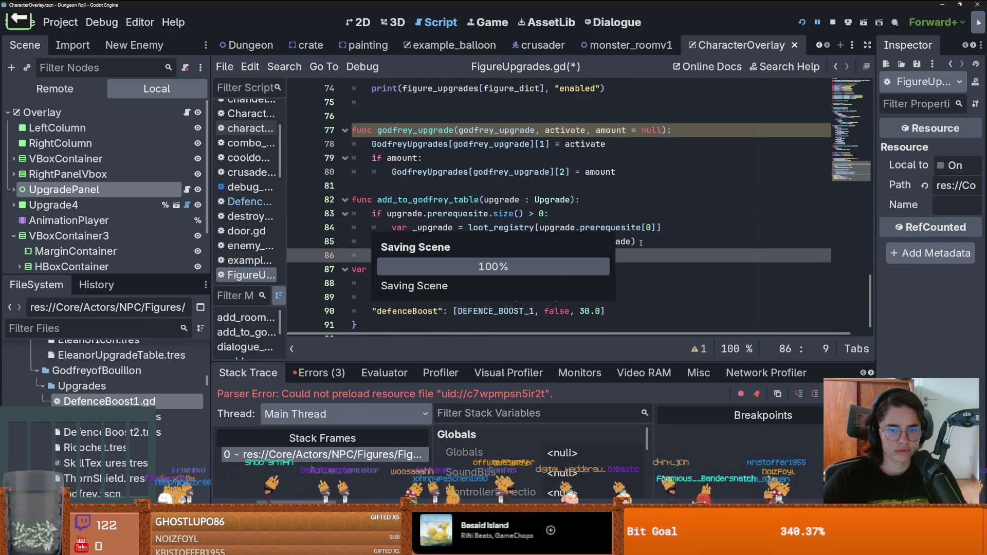
# Comment out the GODFREY_LOOT_TABLE append line
pyautogui.scroll(-1, 475, 237)
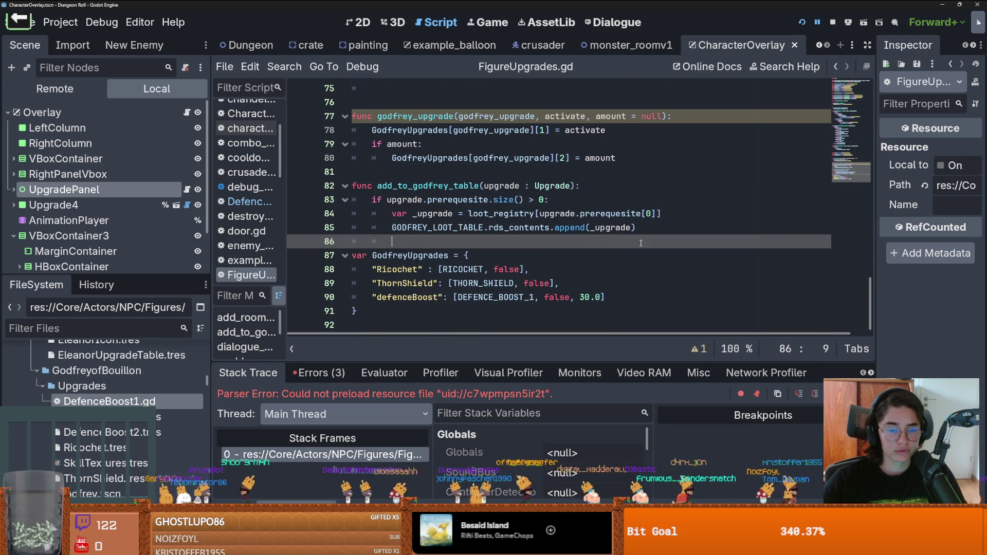
pyautogui.click(470, 228)
pyautogui.hotkey('ctrl', 'k')
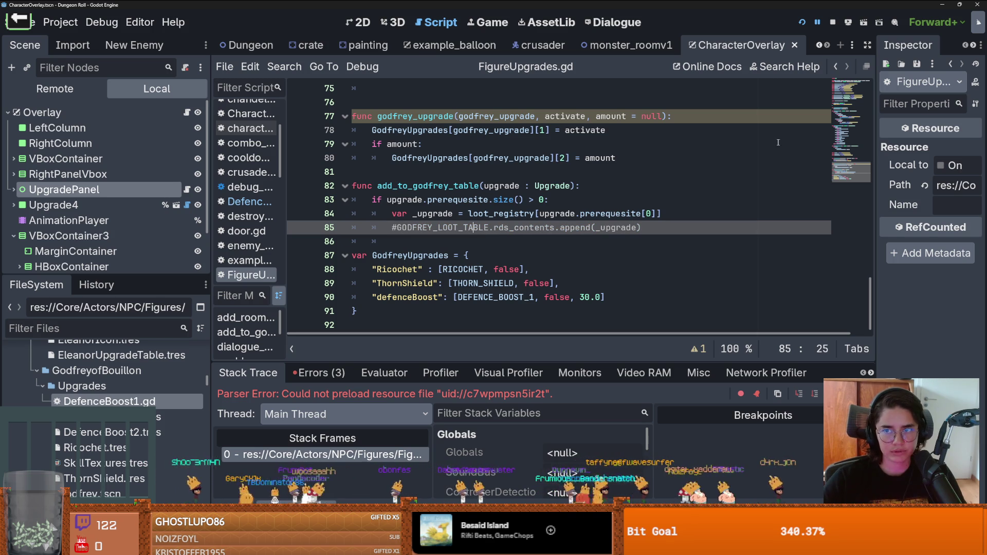
# Run the project, follow the error, and comment out the GODFREY_LOOT_TABLE preload
pyautogui.click(800, 25)
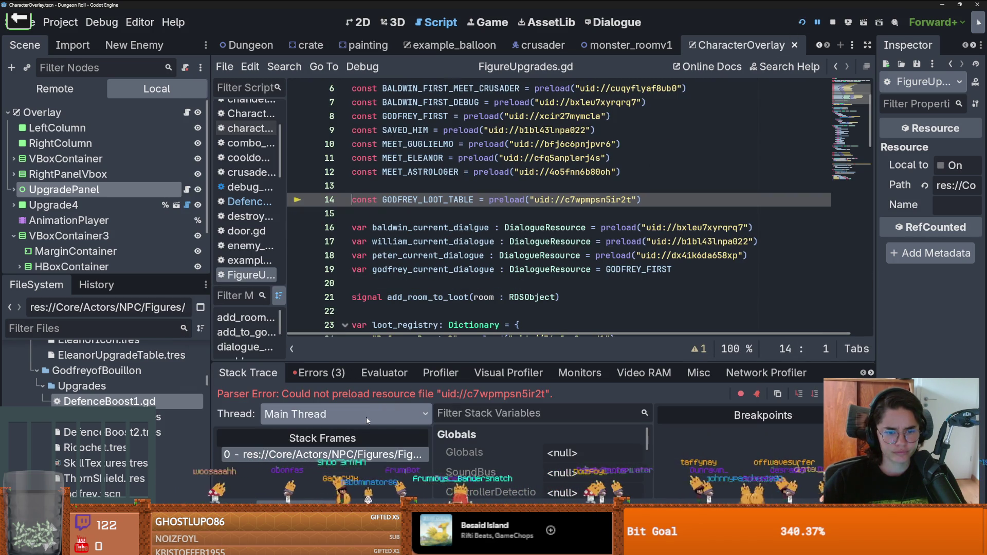
pyautogui.scroll(-1, 386, 312)
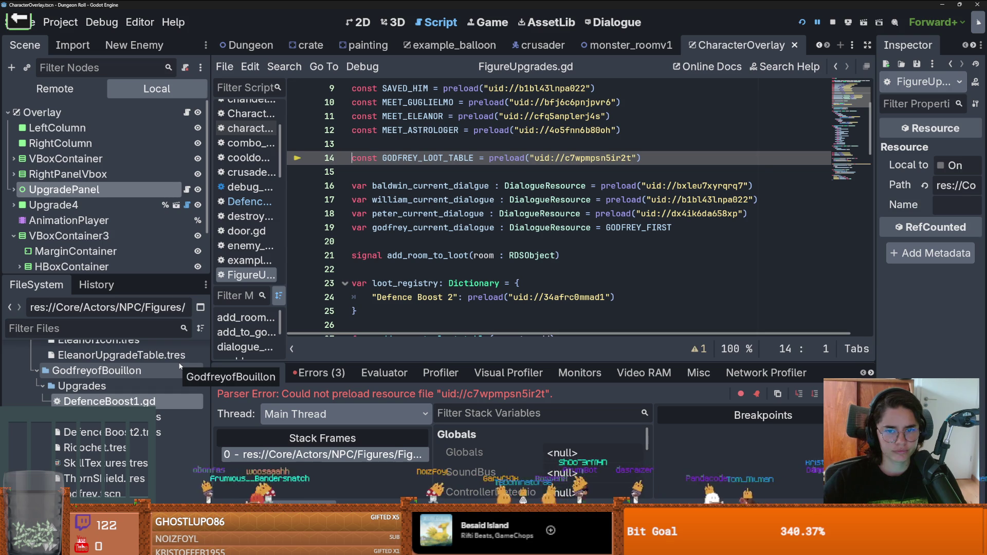
pyautogui.click(308, 455)
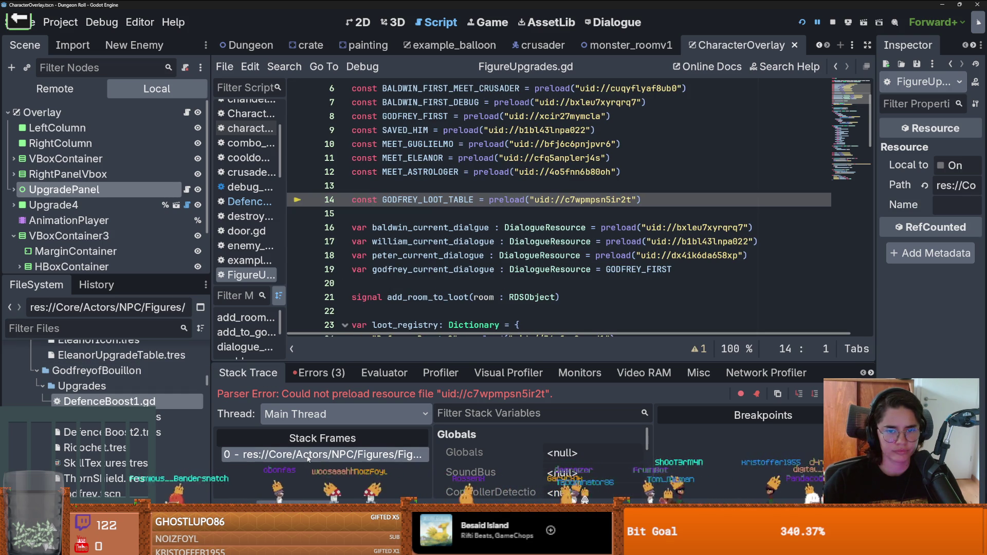
pyautogui.click(437, 200)
pyautogui.hotkey('ctrl', 'k')
# Rerun the game, review the assign errors in the Errors list, then relaunch and maximize it
pyautogui.click(802, 22)
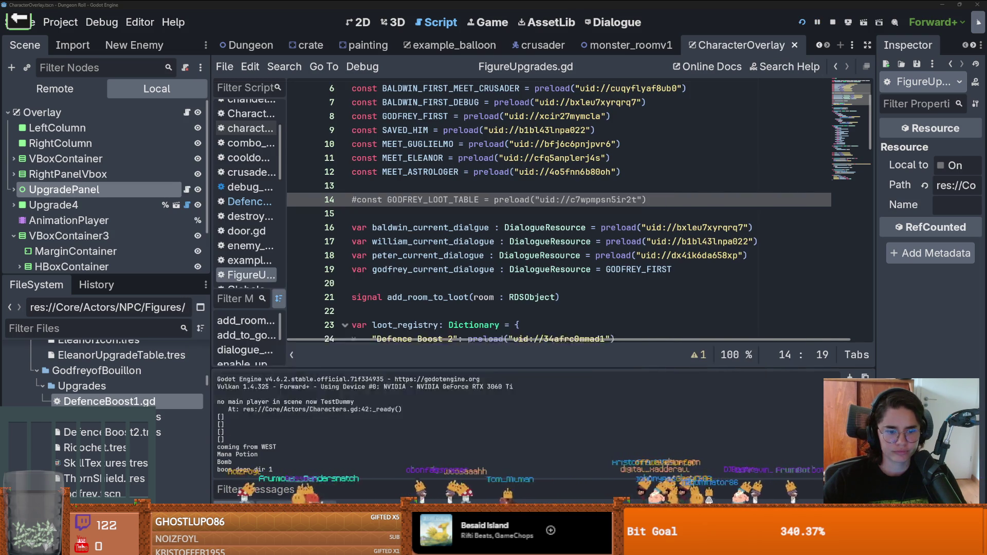
pyautogui.click(342, 374)
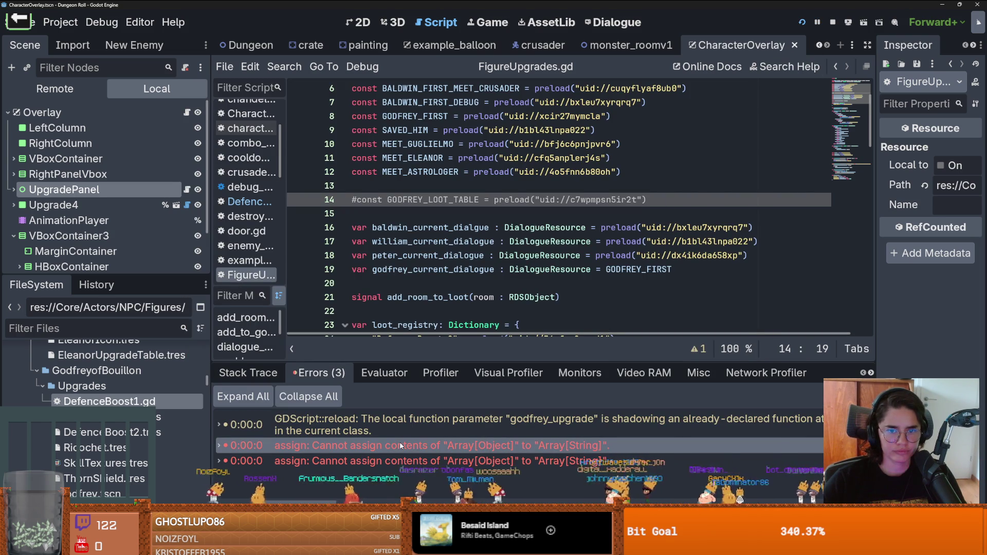
pyautogui.doubleClick(400, 455)
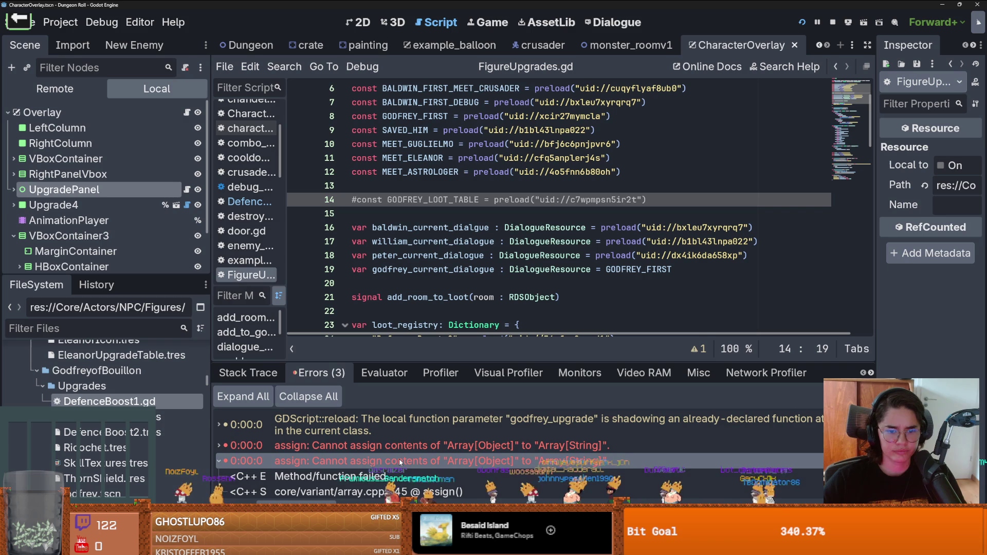
pyautogui.click(399, 447)
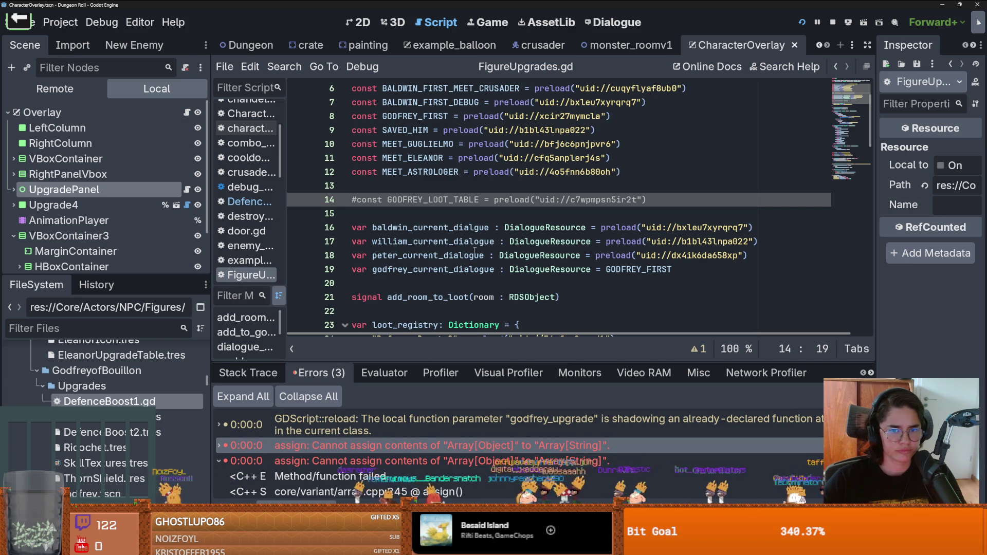
pyautogui.press('F5')
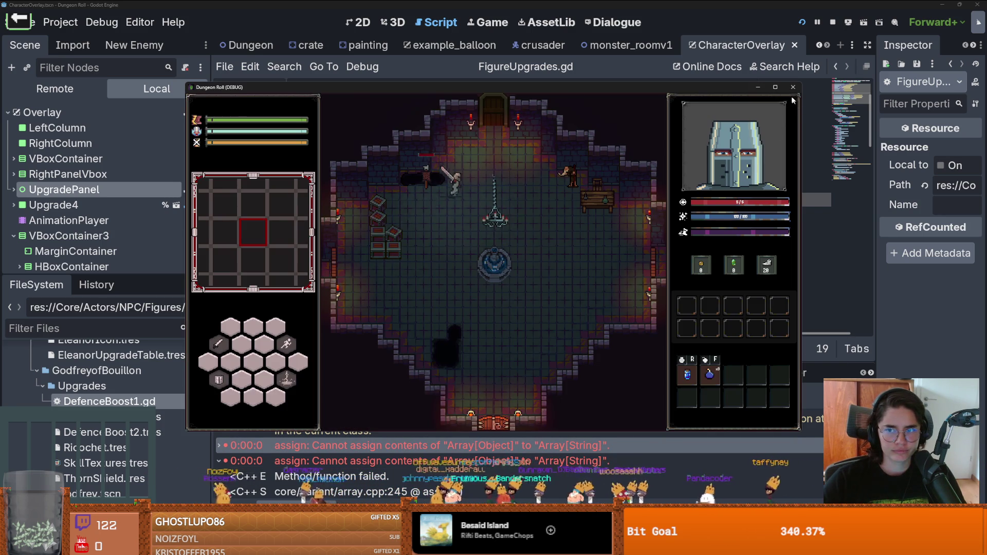
pyautogui.click(775, 88)
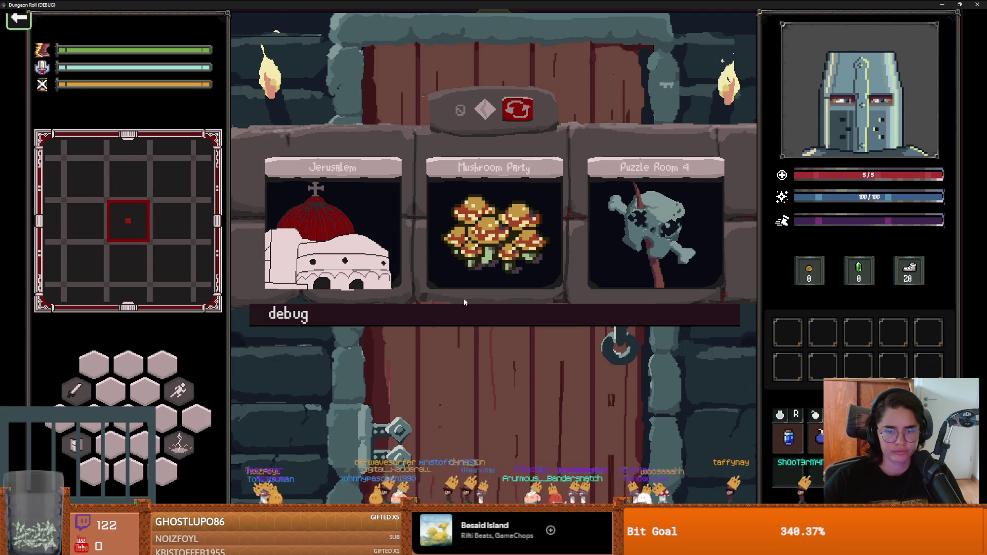
# Enable the debug room choices, walk the knight into the forest room, then close the game
pyautogui.click(463, 314)
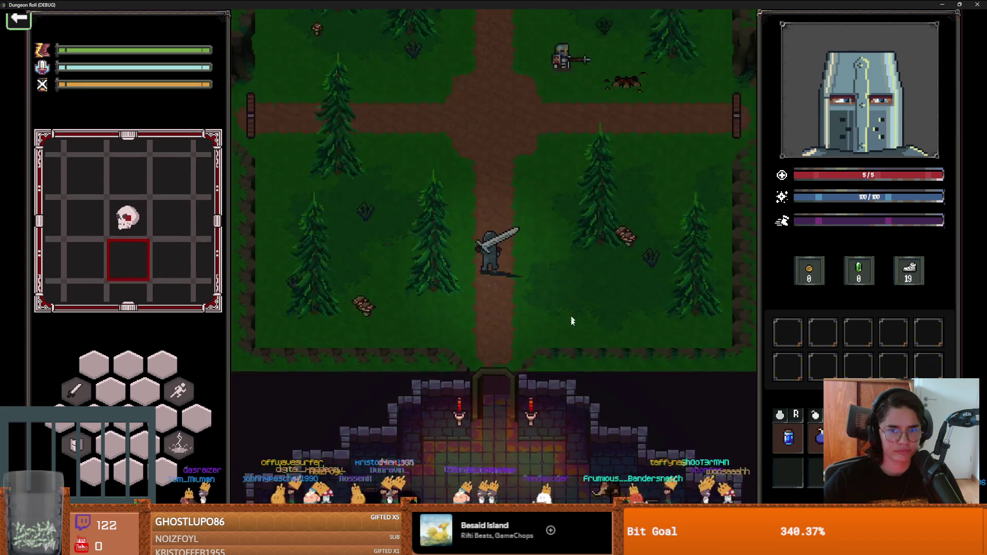
pyautogui.press('w')
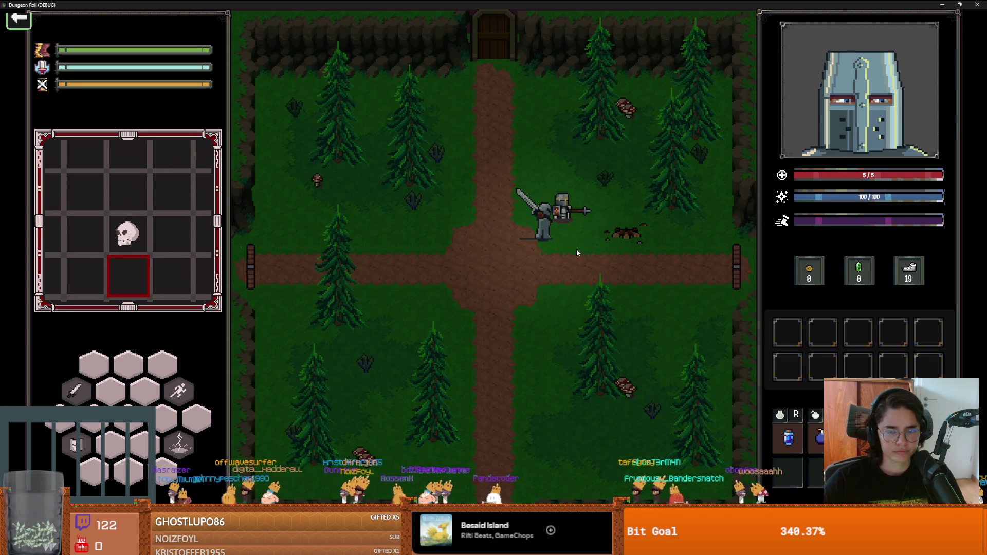
pyautogui.doubleClick(557, 5)
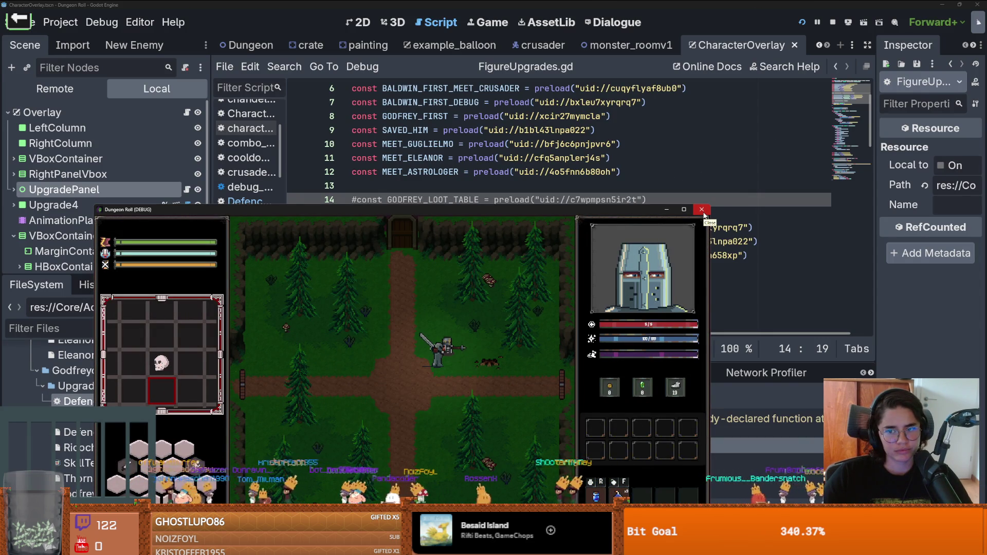
pyautogui.click(702, 210)
pyautogui.click(127, 327)
pyautogui.write('Globals')
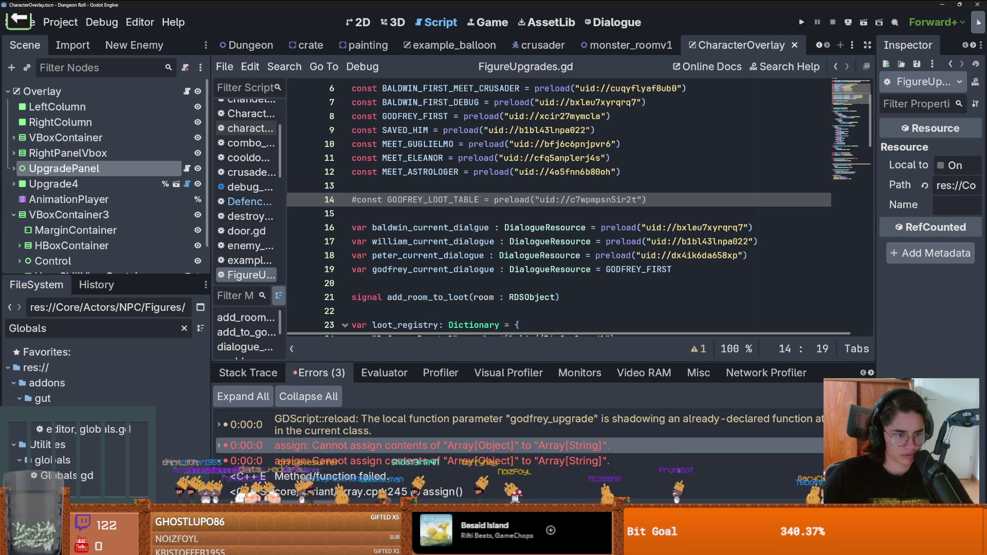
pyautogui.doubleClick(64, 475)
pyautogui.scroll(6, 468, 182)
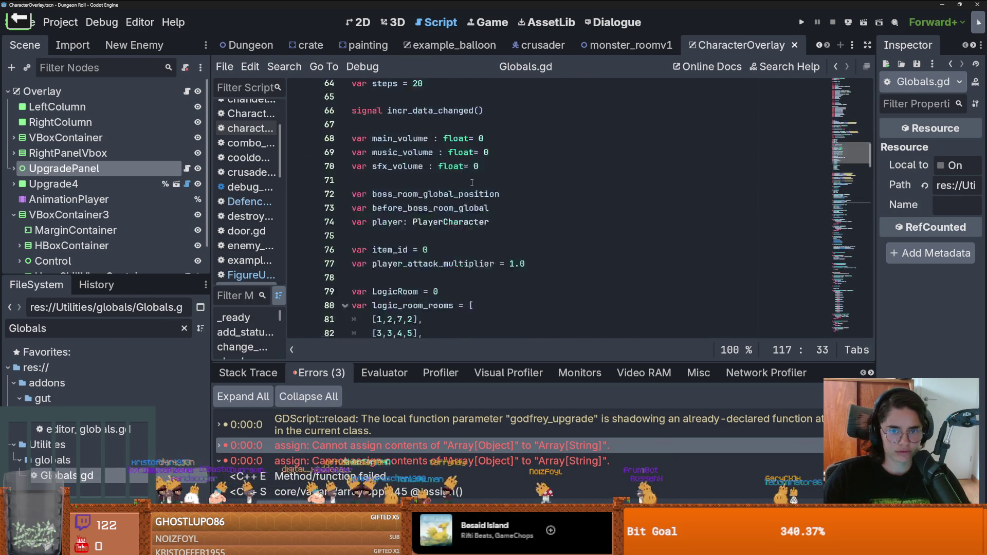
pyautogui.moveTo(452, 199); pyautogui.dragTo(330, 202)
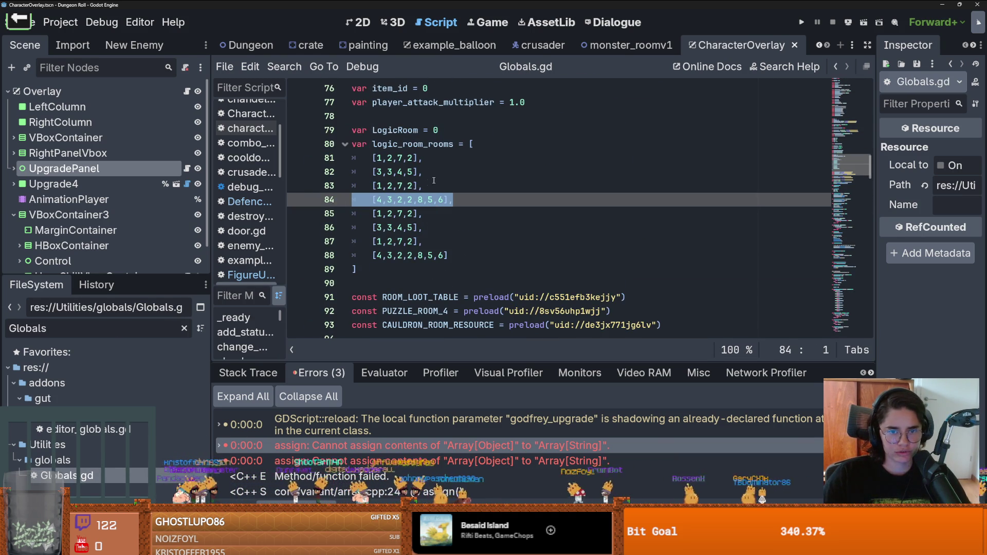
pyautogui.press('BackSpace')
pyautogui.press('BackSpace')
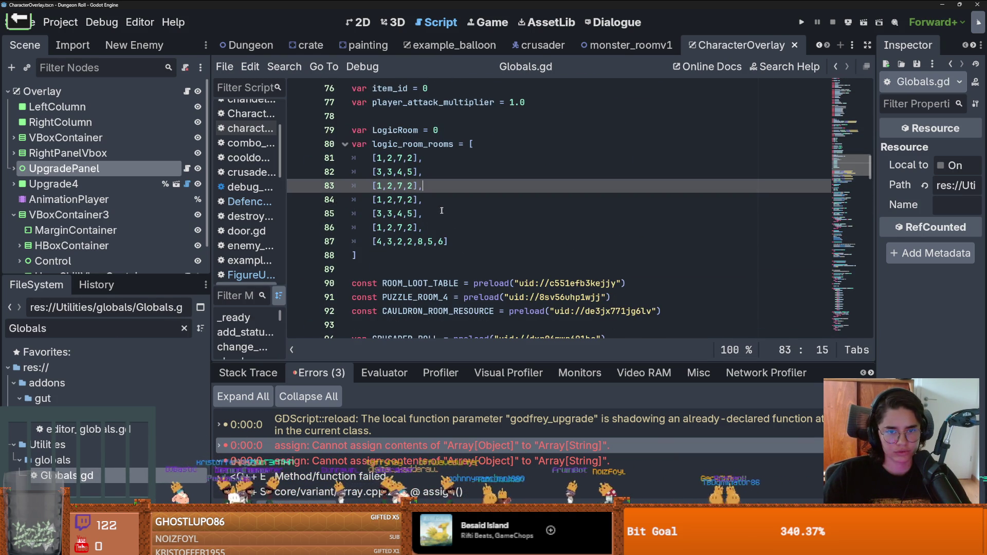
pyautogui.scroll(3, 414, 176)
pyautogui.scroll(-4, 415, 175)
pyautogui.keyDown('ctrl'); pyautogui.scroll(2, 393, 206); pyautogui.keyUp('ctrl')
pyautogui.keyDown('ctrl'); pyautogui.scroll(2, 393, 205); pyautogui.keyUp('ctrl')
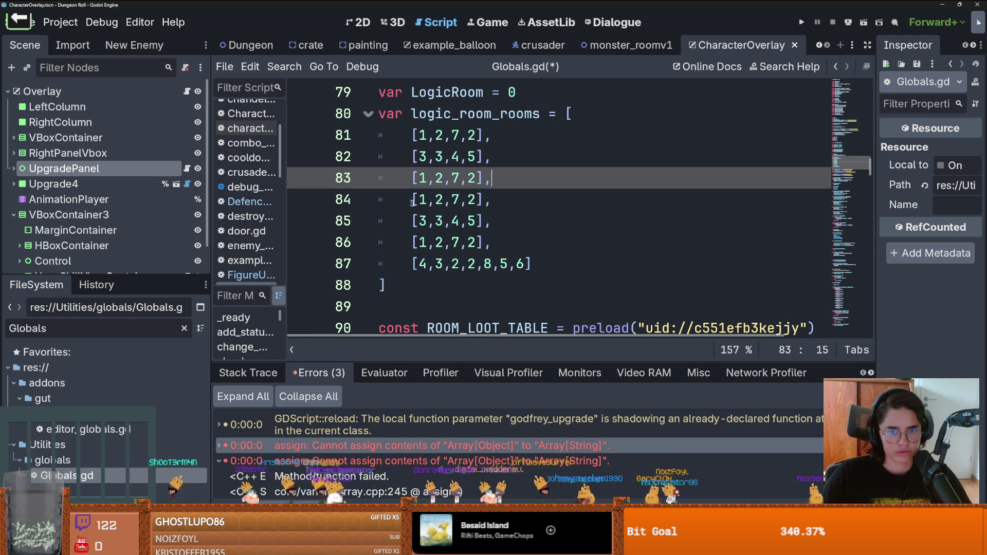
pyautogui.tripleClick(464, 182)
pyautogui.click(462, 183)
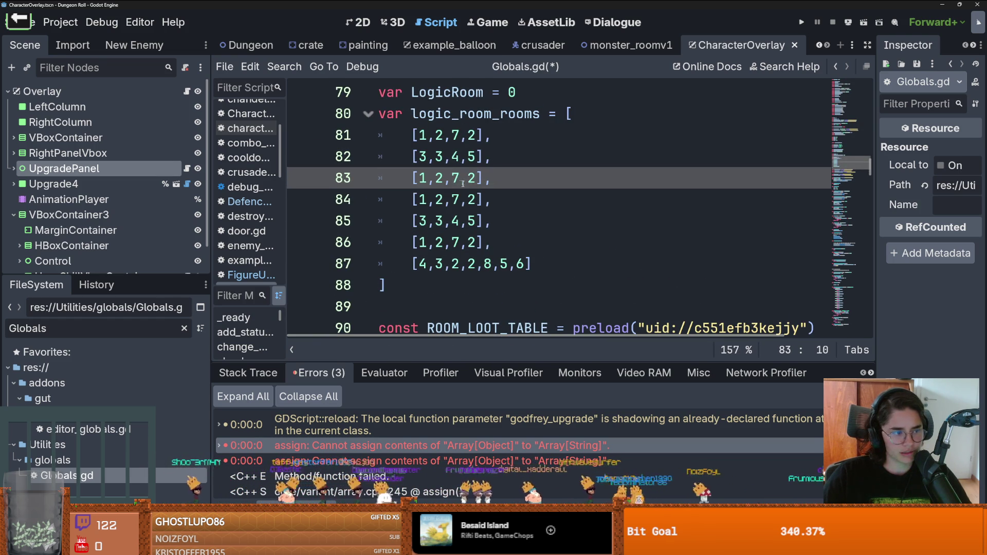
pyautogui.moveTo(477, 179)
pyautogui.mouseDown()
pyautogui.moveTo(418, 178)
pyautogui.moveTo(477, 178)
pyautogui.mouseUp()
pyautogui.click(445, 180)
pyautogui.click(477, 265)
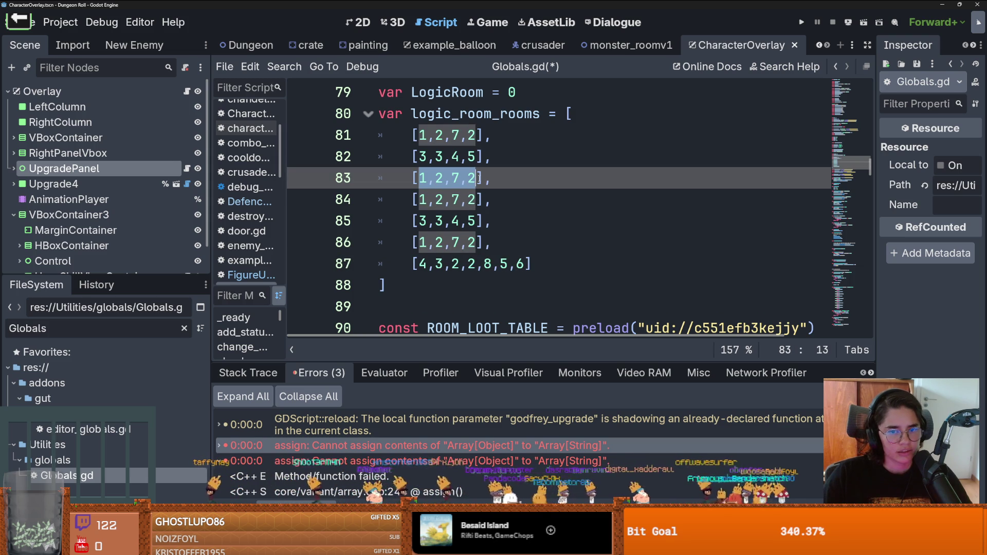
pyautogui.moveTo(418, 178); pyautogui.dragTo(478, 178)
pyautogui.click(500, 180)
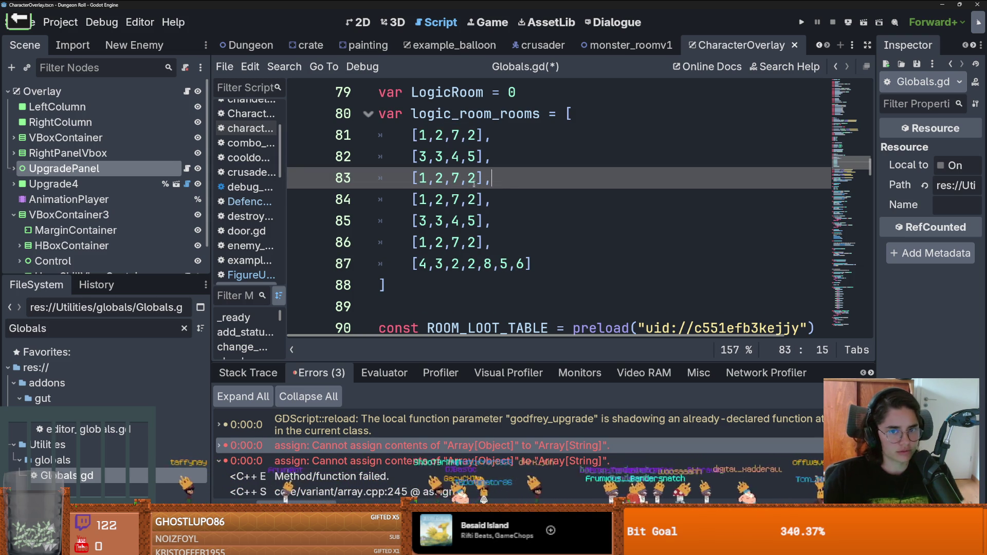
pyautogui.moveTo(477, 187); pyautogui.dragTo(419, 180)
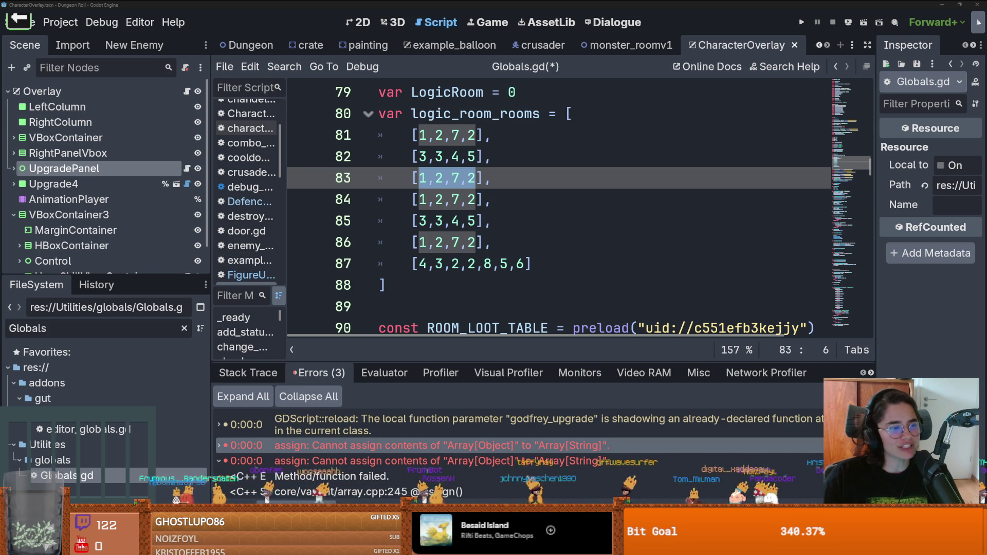
# Add a row [ 3, 4, 8, 6] after line 83, removing the stray autocompleted text
pyautogui.click(494, 180)
pyautogui.press('Return')
pyautogui.write('[ 3, 4, 8, 6]')
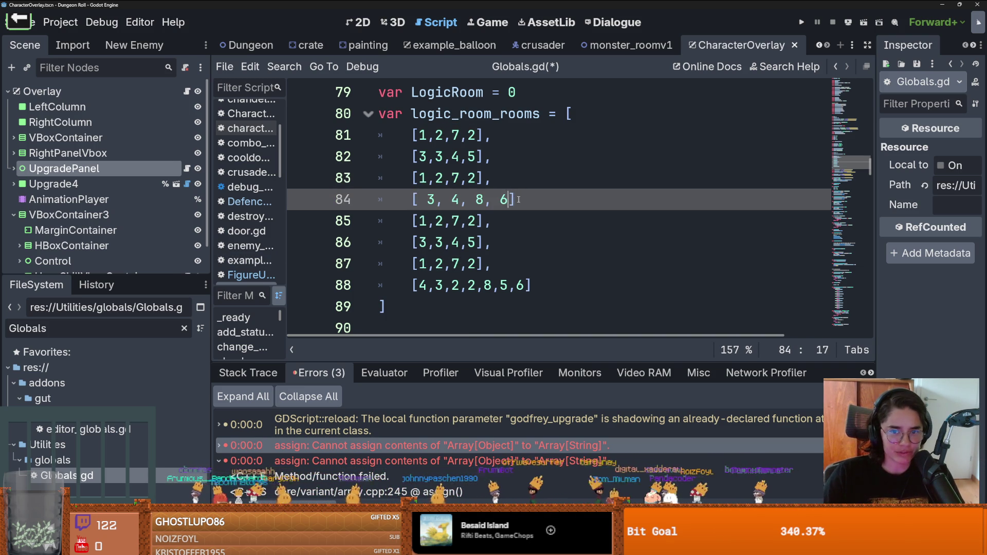
pyautogui.press('Right')
pyautogui.write('n')
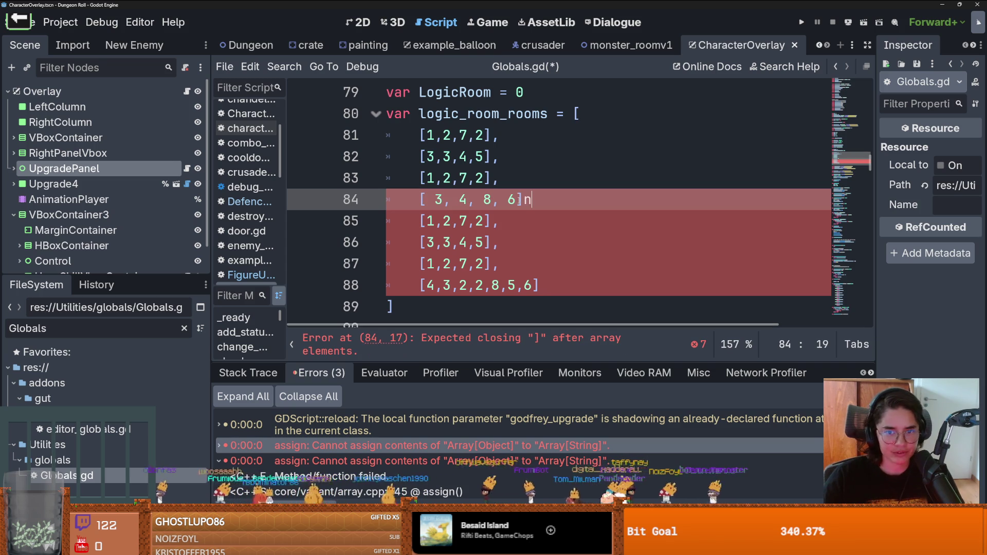
pyautogui.press('BackSpace')
pyautogui.write(',C')
pyautogui.press('Return')
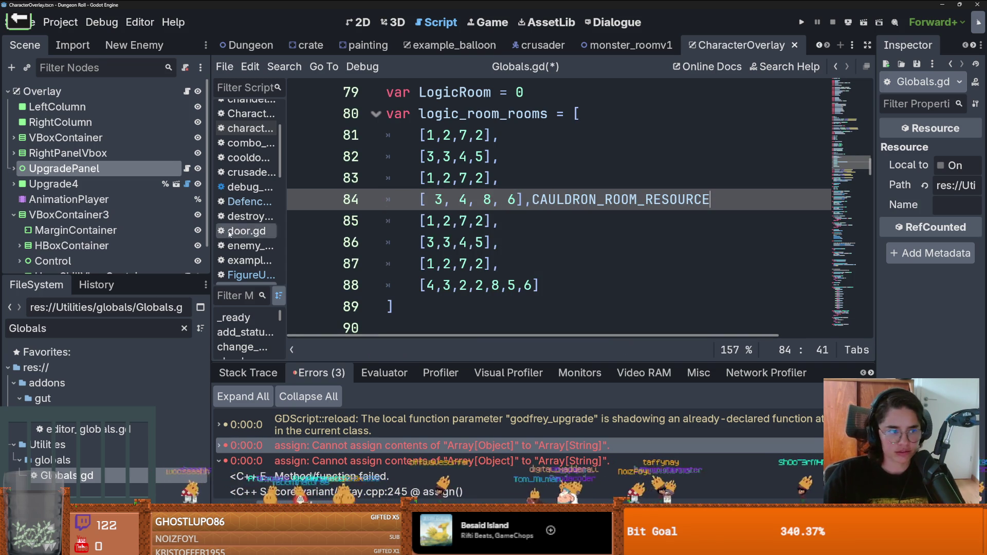
pyautogui.hotkey('ctrl', 'BackSpace')
pyautogui.press('Return')
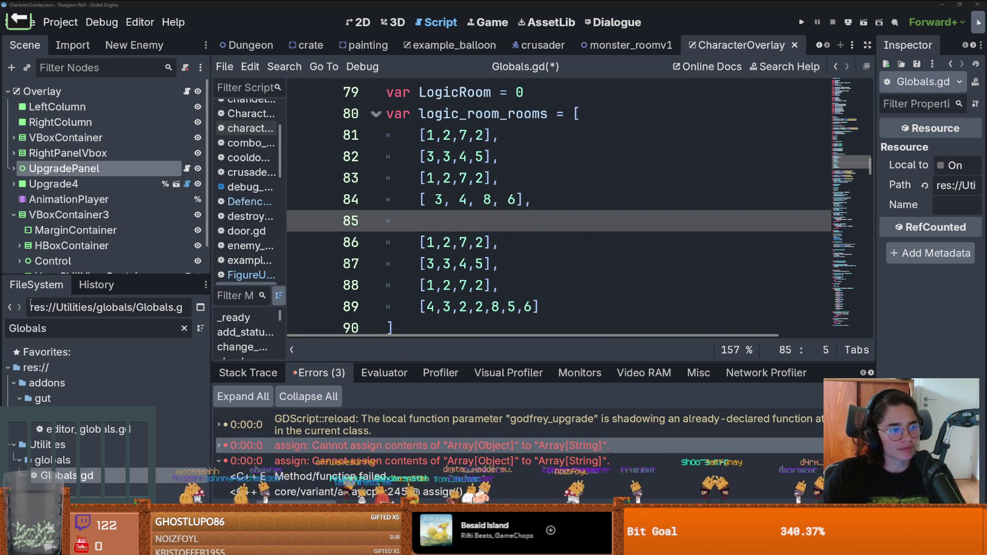
# Add the row [4,7,6,1], undoing an unwanted CAULDRON_ROOM_RESOURCE insertion
pyautogui.write('[4761')
pyautogui.click(434, 221)
pyautogui.write(',')
pyautogui.press('Right')
pyautogui.write(',')
pyautogui.press('Right')
pyautogui.write(',')
pyautogui.press('Right')
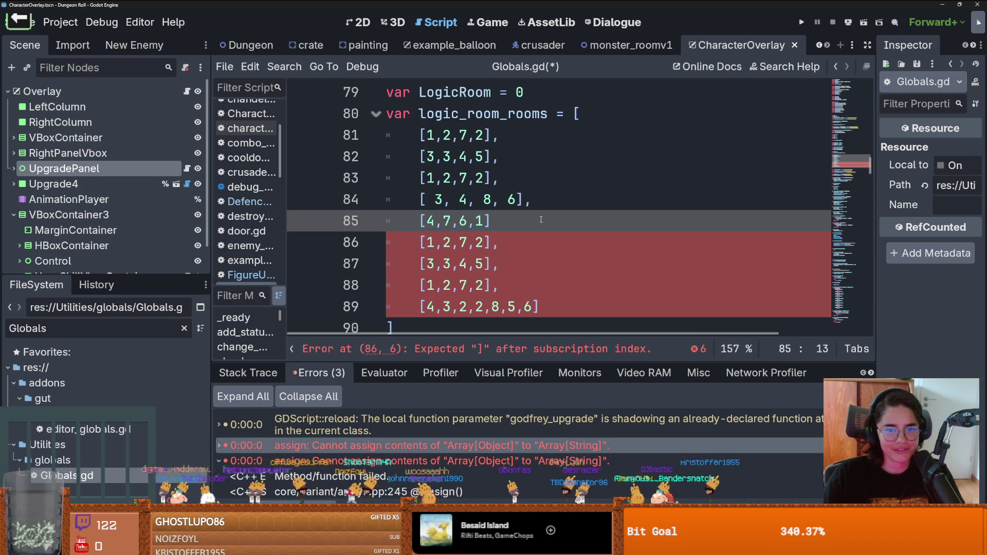
pyautogui.press('Return')
pyautogui.hotkey('ctrl', 'z')
pyautogui.press('Return')
# Add the row [1,6,9,1] with a trailing comma on line 86
pyautogui.write('[1691')
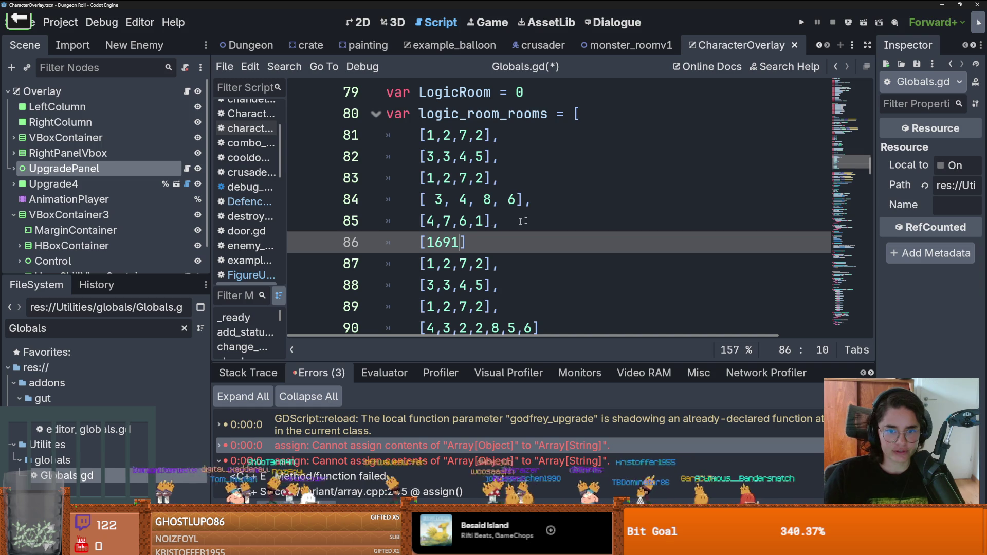
pyautogui.click(435, 247)
pyautogui.write(',m')
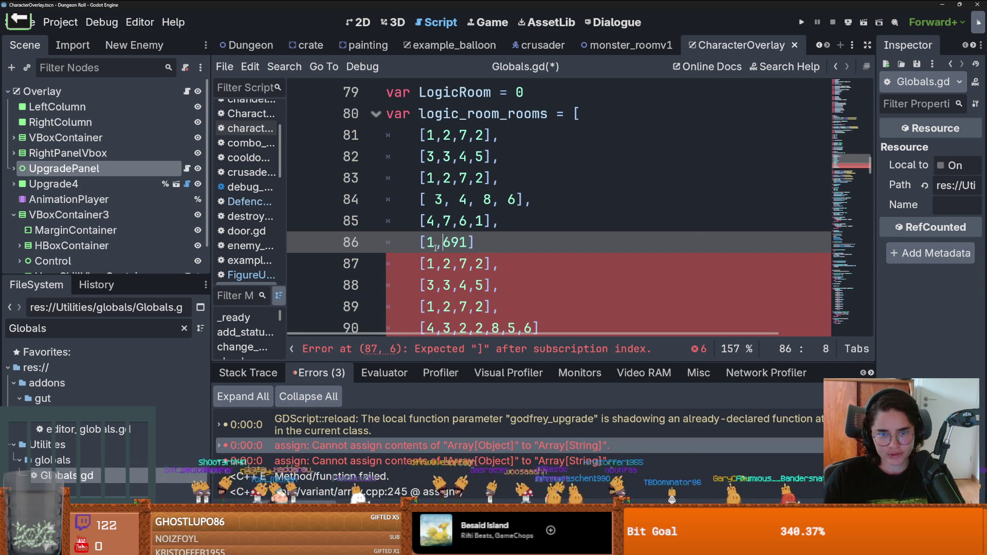
pyautogui.press('BackSpace')
pyautogui.press('Right')
pyautogui.write(',')
pyautogui.press('Right')
pyautogui.write(',')
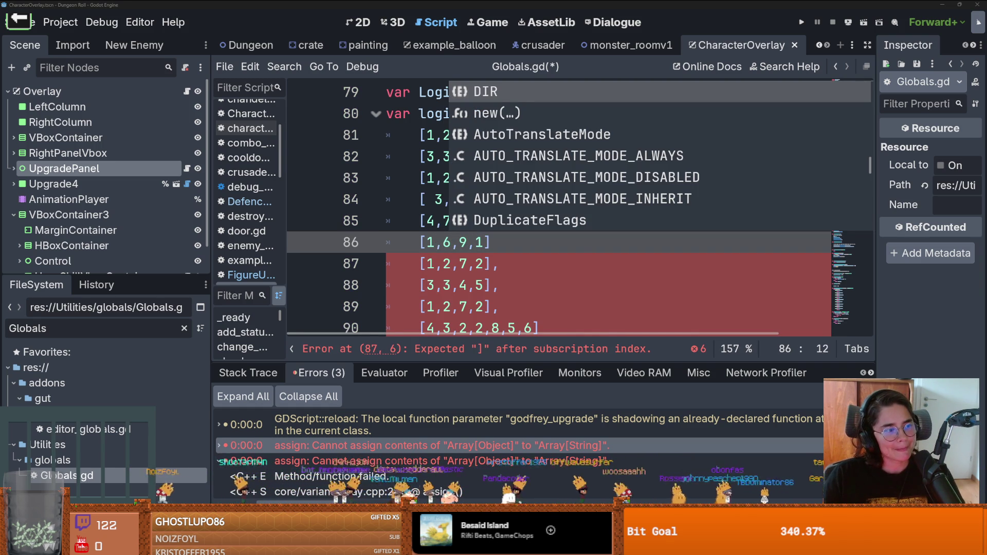
pyautogui.click(514, 247)
pyautogui.write(',')
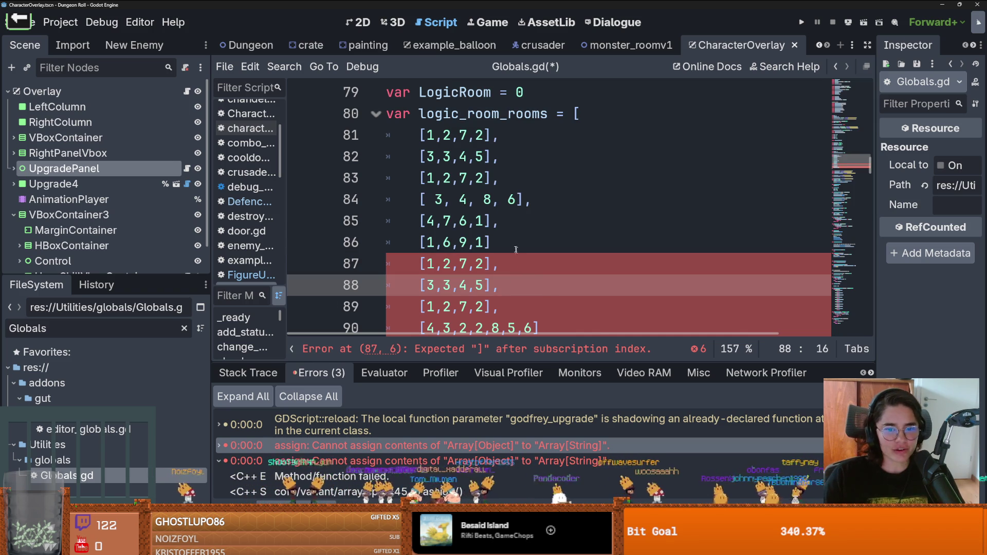
pyautogui.click(529, 263)
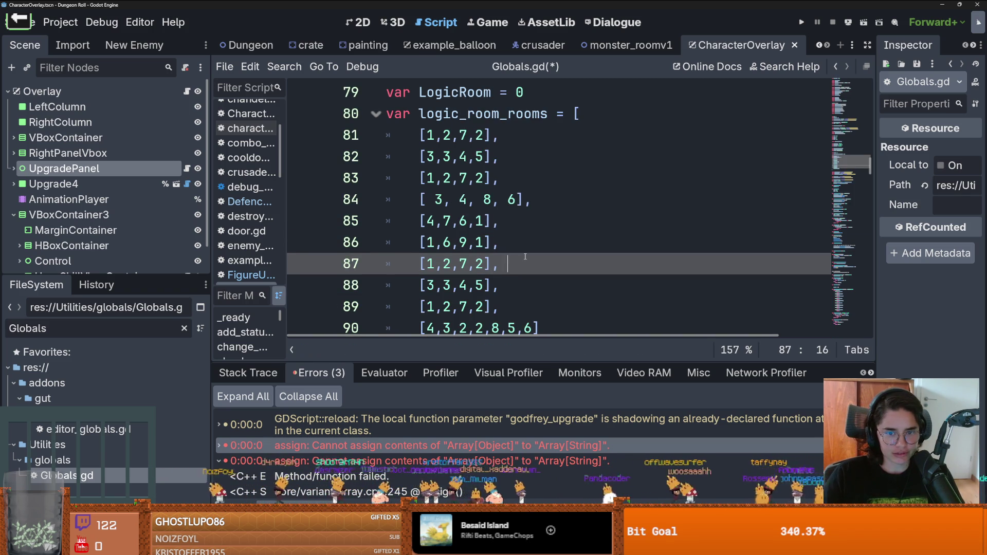
# Strip the extra spaces so line 84 reads [3,4,8,6]
pyautogui.scroll(-2, 530, 263)
pyautogui.scroll(3, 529, 227)
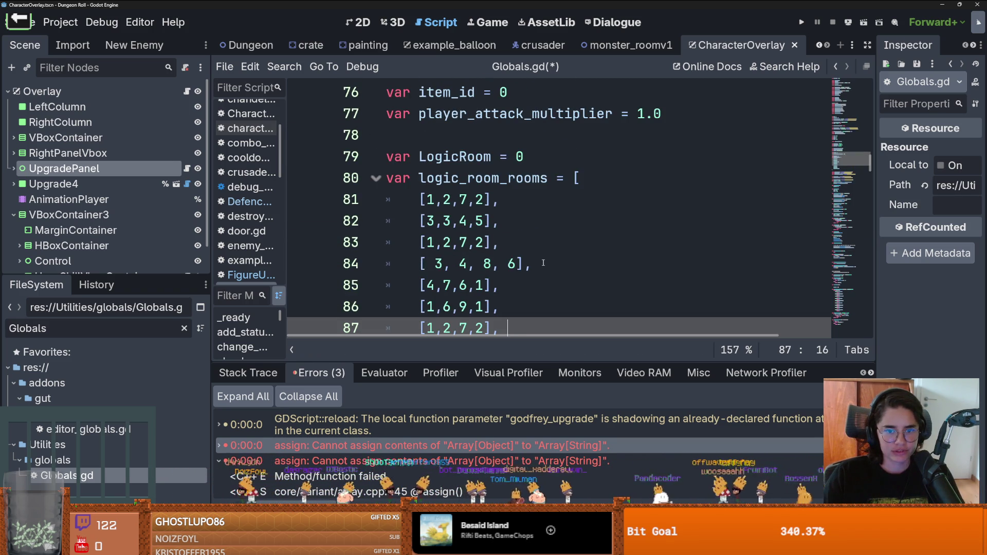
pyautogui.scroll(-1, 543, 263)
pyautogui.click(499, 197)
pyautogui.press('Delete')
pyautogui.click(479, 198)
pyautogui.press('BackSpace')
pyautogui.click(457, 200)
pyautogui.press('BackSpace')
pyautogui.click(433, 200)
pyautogui.press('BackSpace')
pyautogui.scroll(-1, 489, 215)
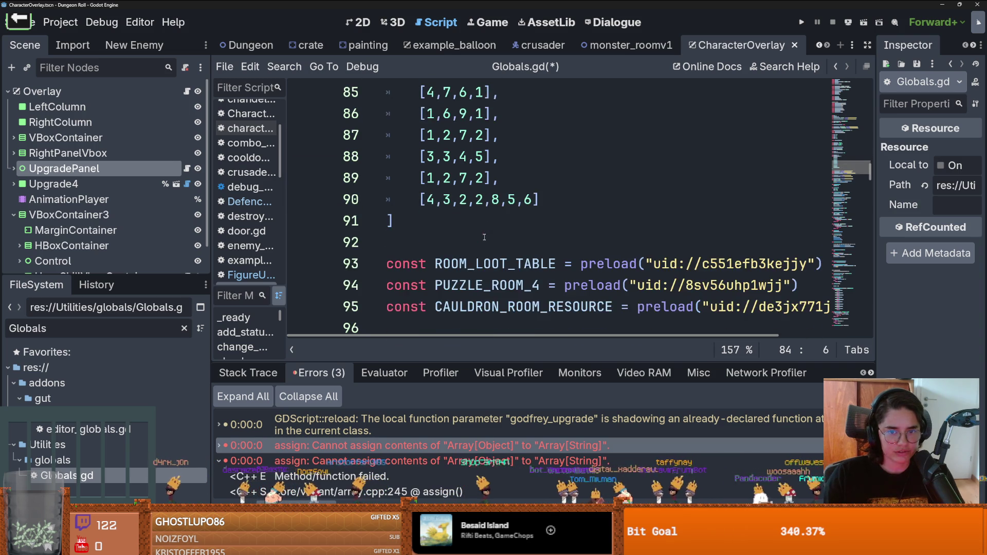
pyautogui.scroll(1, 494, 222)
pyautogui.scroll(-1, 493, 222)
# Change the row on line 87 to [4,2,7,5]
pyautogui.click(493, 222)
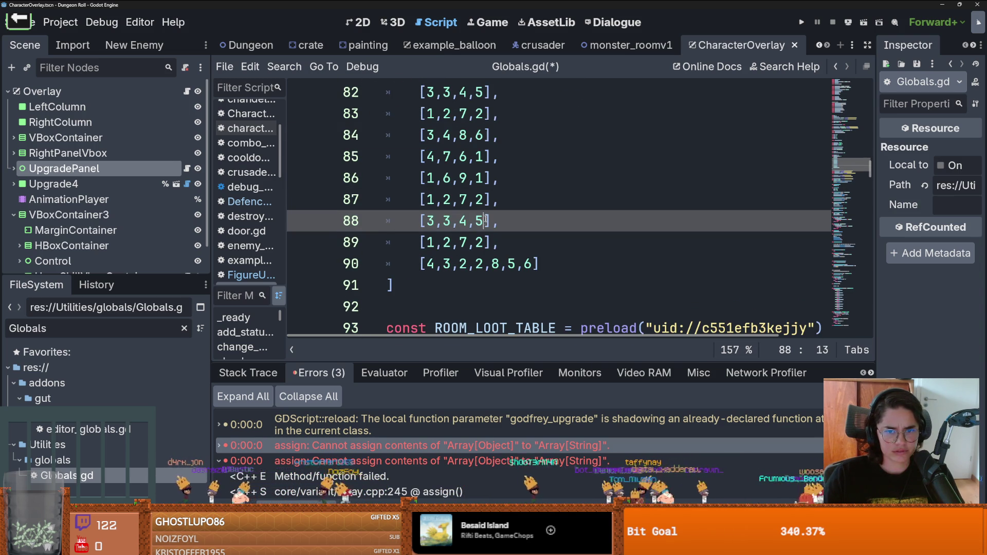
pyautogui.click(483, 199)
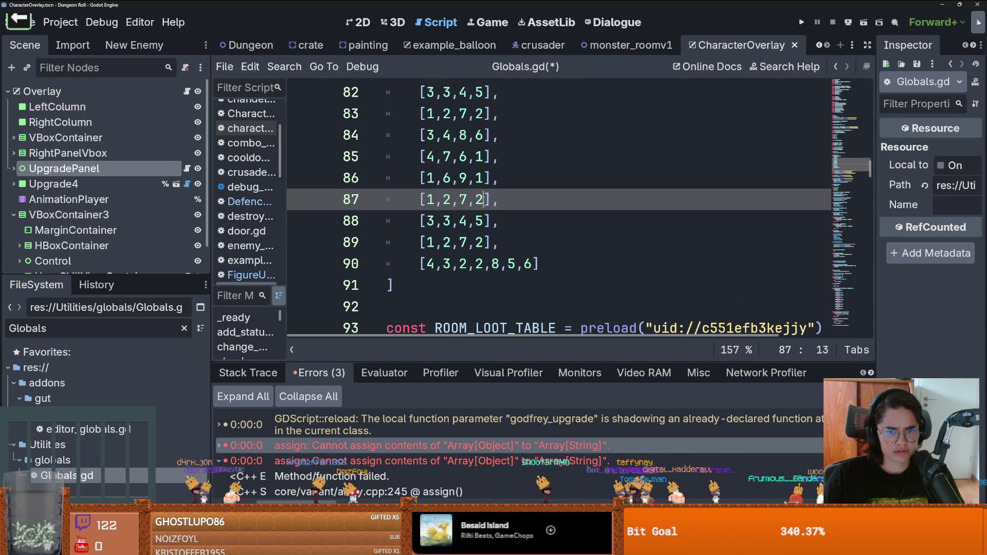
pyautogui.click(452, 220)
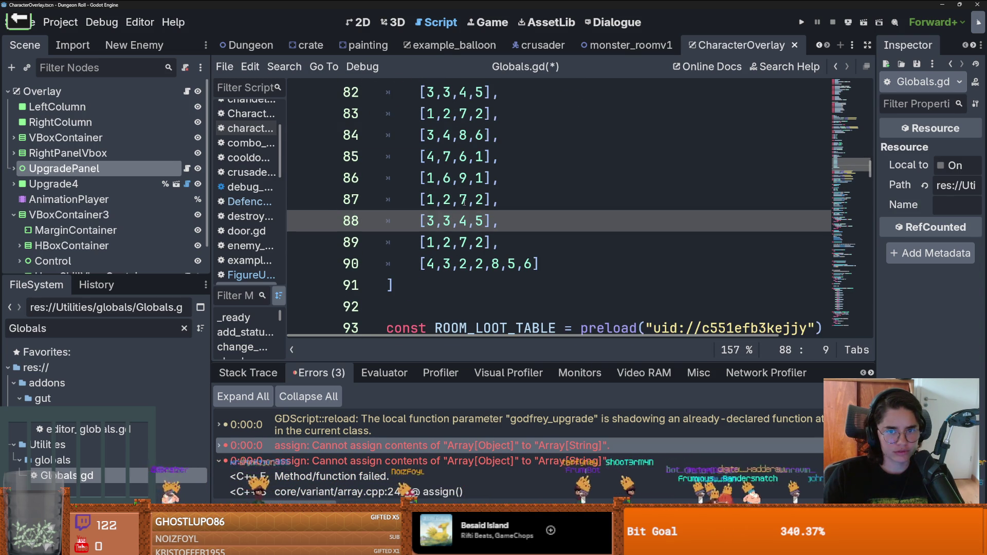
pyautogui.scroll(1, 462, 202)
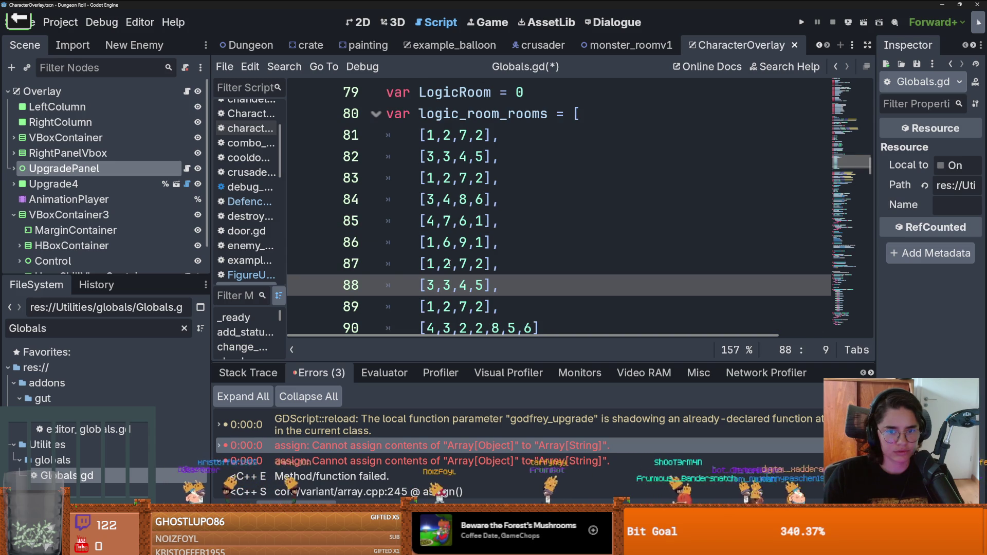
pyautogui.click(448, 263)
pyautogui.press('Left')
pyautogui.press('Left')
pyautogui.press('BackSpace')
pyautogui.write('4')
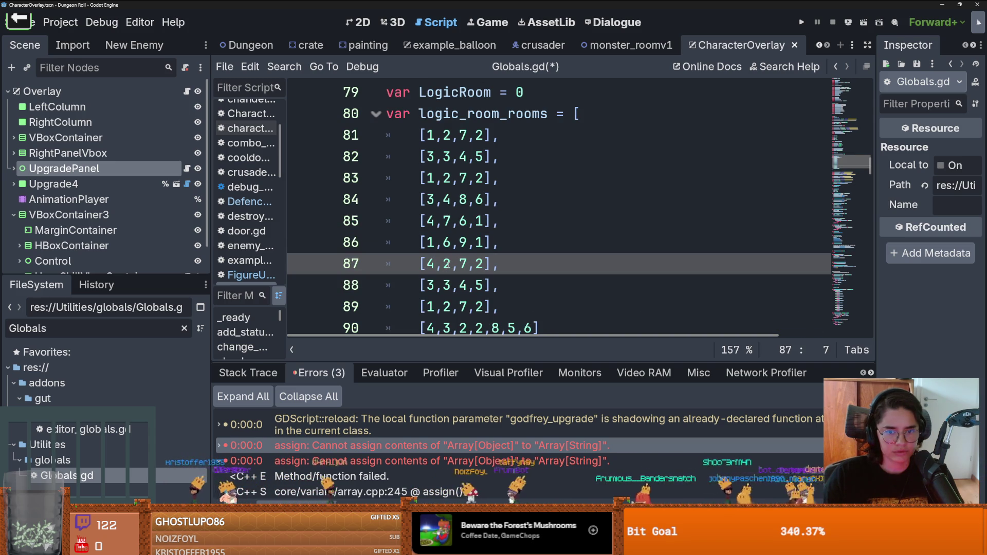
pyautogui.click(479, 263)
pyautogui.press('BackSpace')
pyautogui.write('5')
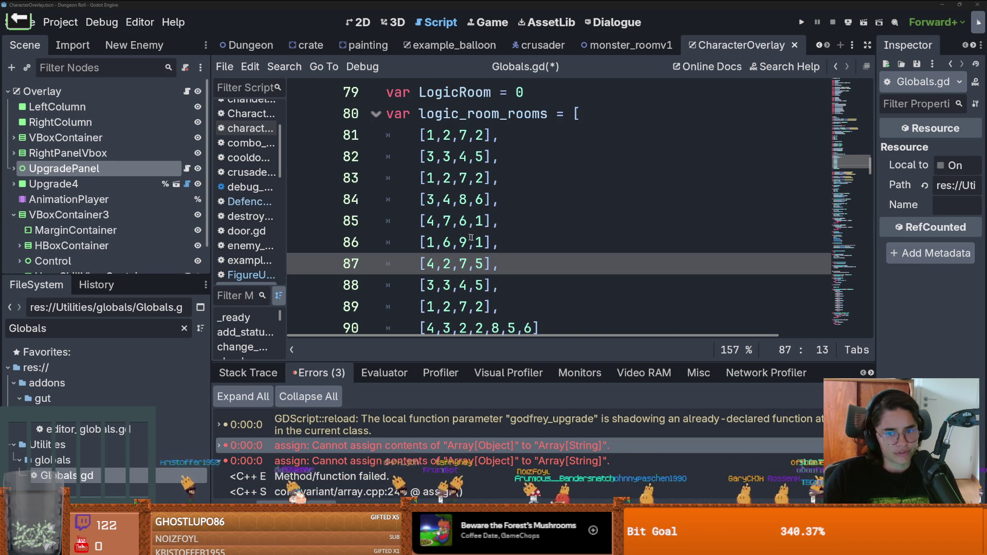
pyautogui.click(510, 263)
pyautogui.press('Return')
pyautogui.press('BackSpace')
pyautogui.press('BackSpace')
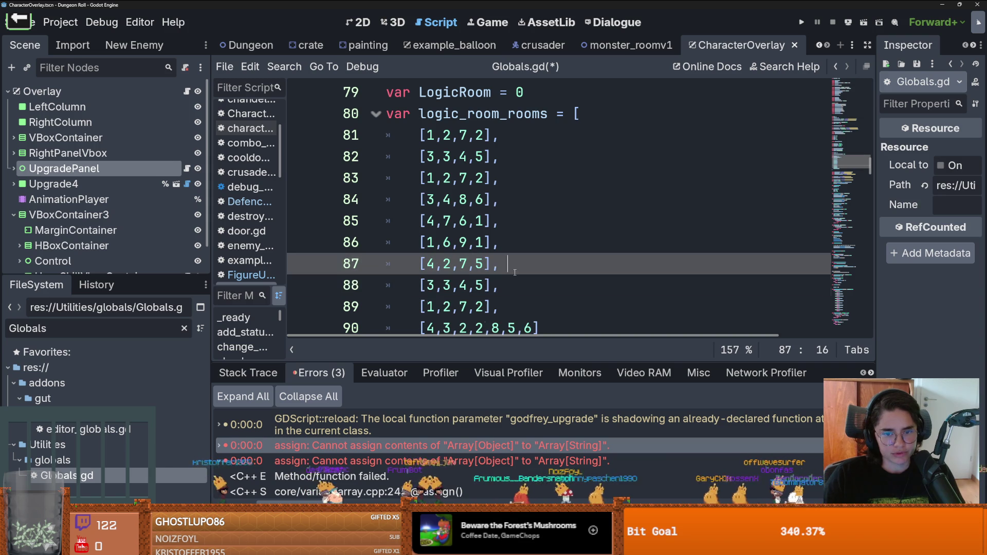
# Insert the row [6,9,4,2,0] before the last row of logic_room_rooms
pyautogui.click(507, 307)
pyautogui.press('Return')
pyautogui.write('[69420')
pyautogui.click(435, 318)
pyautogui.write(',')
pyautogui.press('Right')
pyautogui.write(',')
pyautogui.press('Right')
pyautogui.write(',')
pyautogui.press('Right')
pyautogui.write(',')
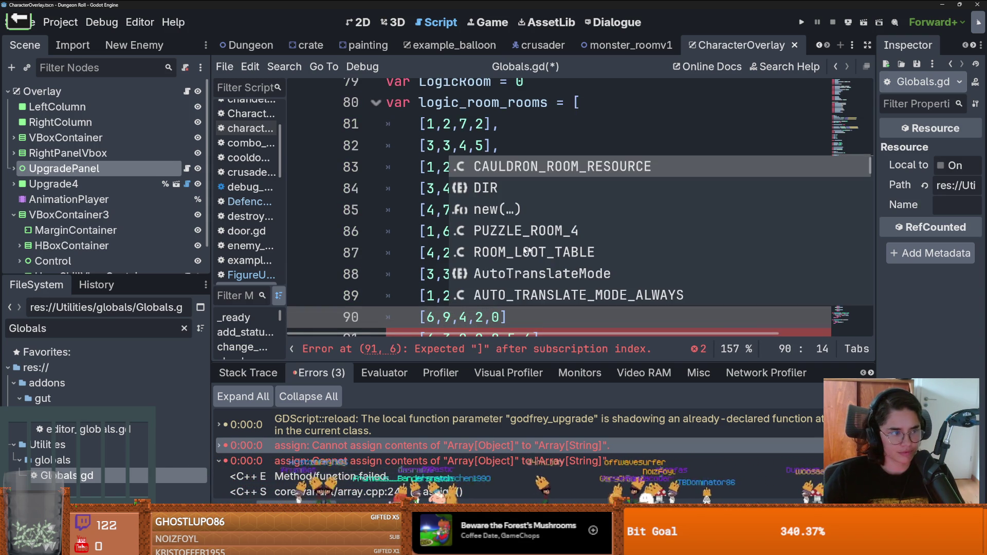
pyautogui.click(572, 143)
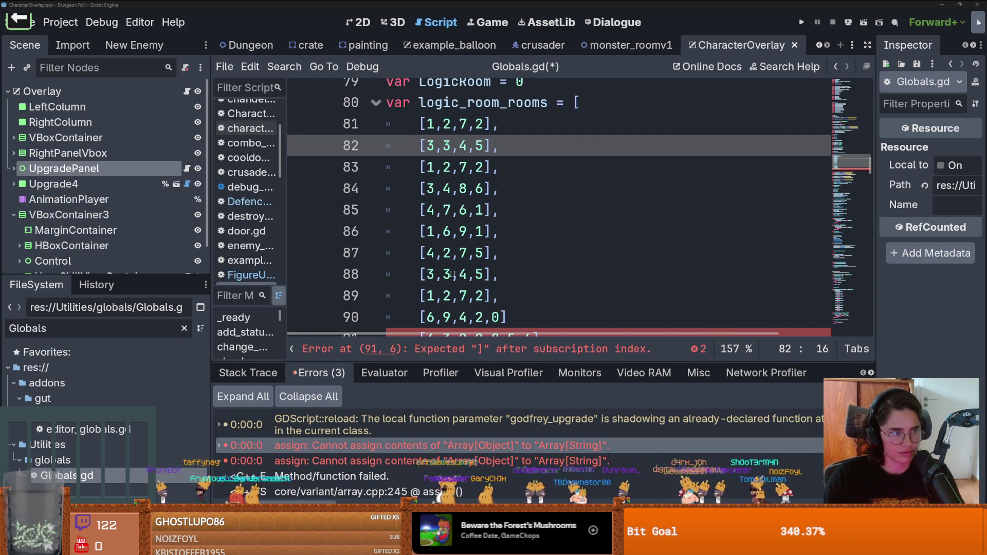
pyautogui.scroll(-1, 541, 249)
pyautogui.click(542, 248)
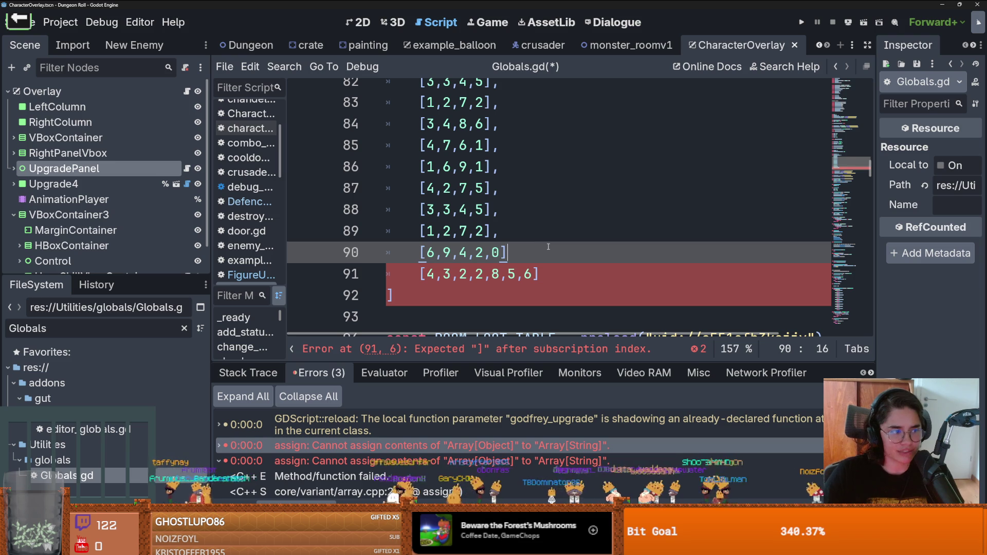
# Undo an unwanted CAULDRON_ROOM_RESOURCE autocomplete and start a [2,7,3,2,1] row after line 89
pyautogui.write(',C')
pyautogui.press('Return')
pyautogui.hotkey('ctrl', 'BackSpace')
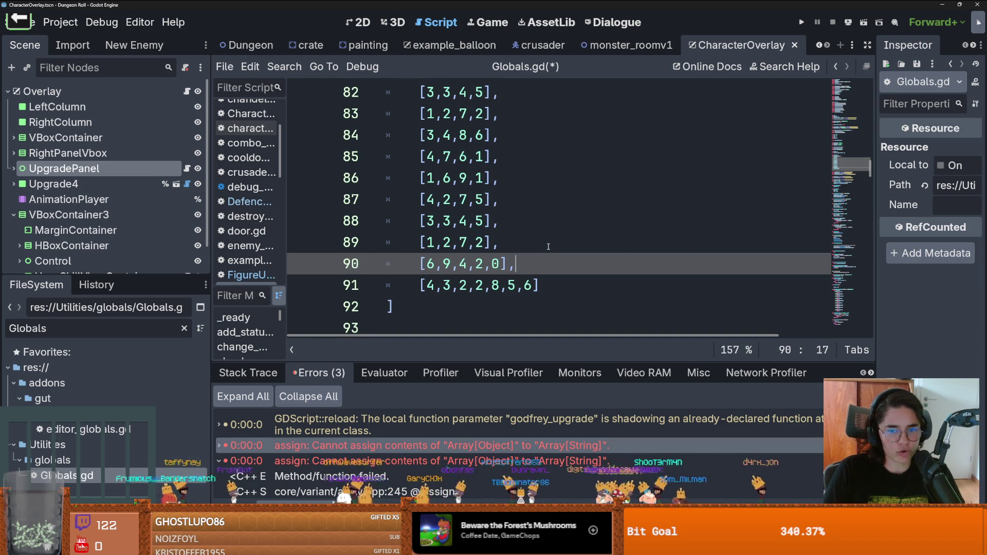
pyautogui.click(544, 244)
pyautogui.press('Return')
pyautogui.write('[2,7,3,2,1')
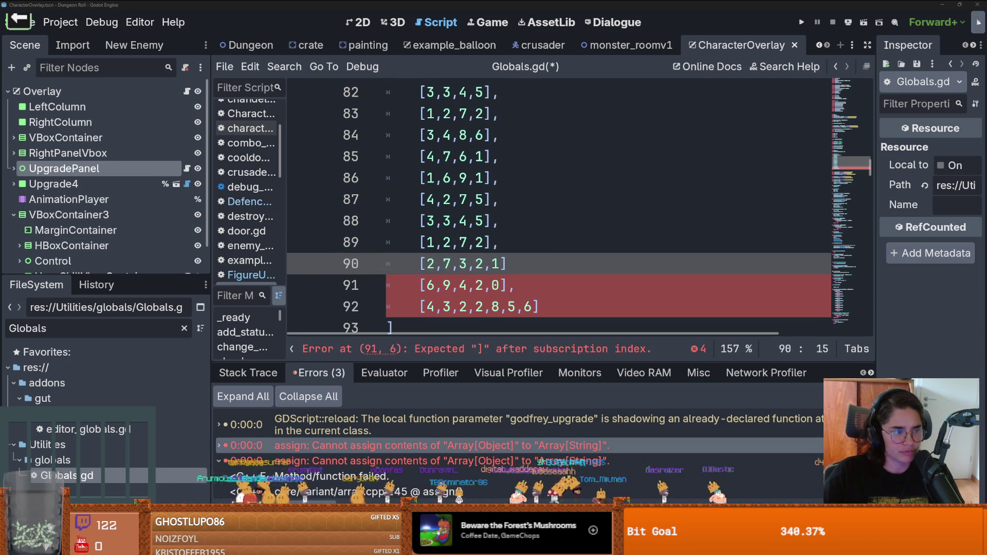
# End the [2,7,3,2,1] row with a comma and start a new line
pyautogui.click(569, 231)
pyautogui.click(527, 265)
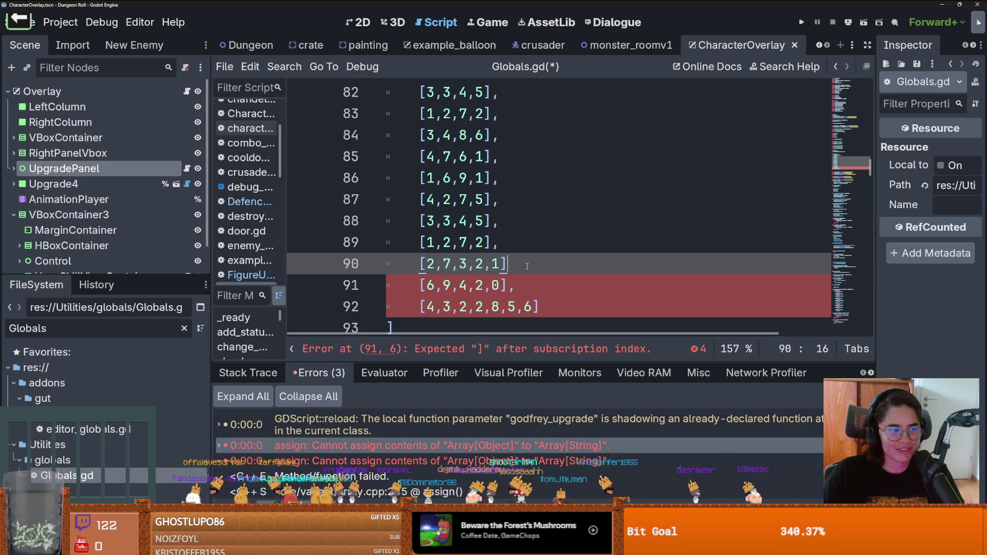
pyautogui.write(',')
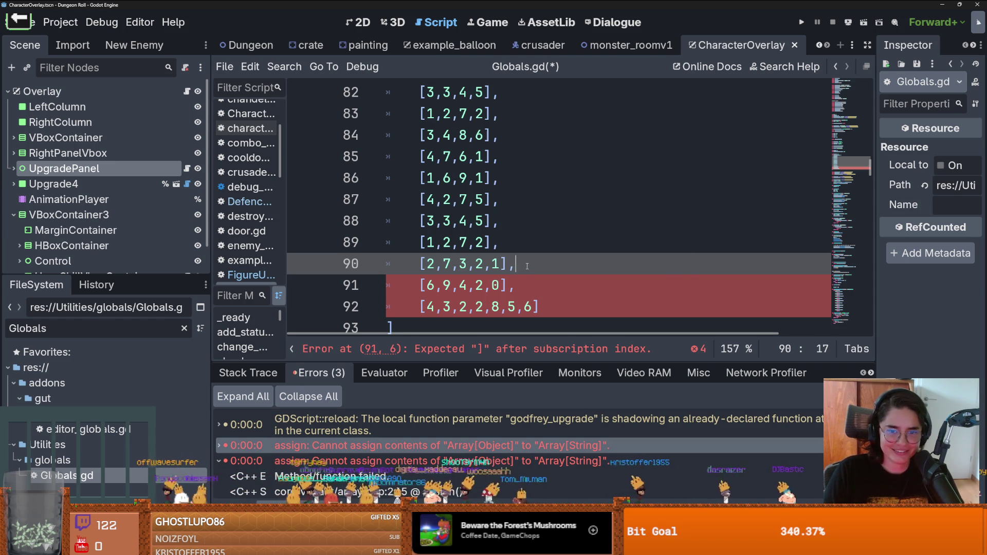
pyautogui.press('Return')
# Type the row [2,6,4,3,1] with its commas and a trailing comma
pyautogui.write('[26431')
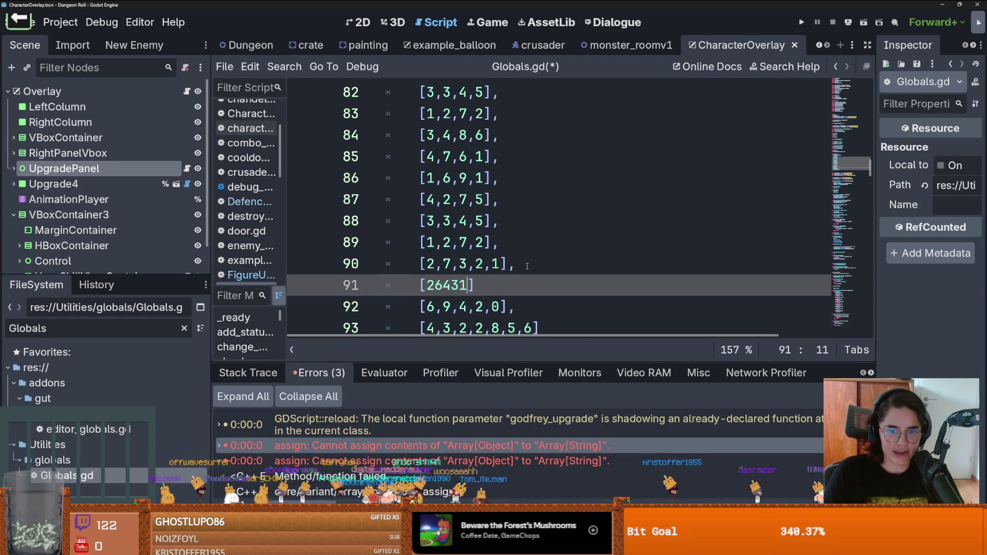
pyautogui.press('Left')
pyautogui.press('Left')
pyautogui.press('Left')
pyautogui.write(',')
pyautogui.press('Right')
pyautogui.write(',')
pyautogui.press('Right')
pyautogui.write(',')
pyautogui.press('Right')
pyautogui.write(',')
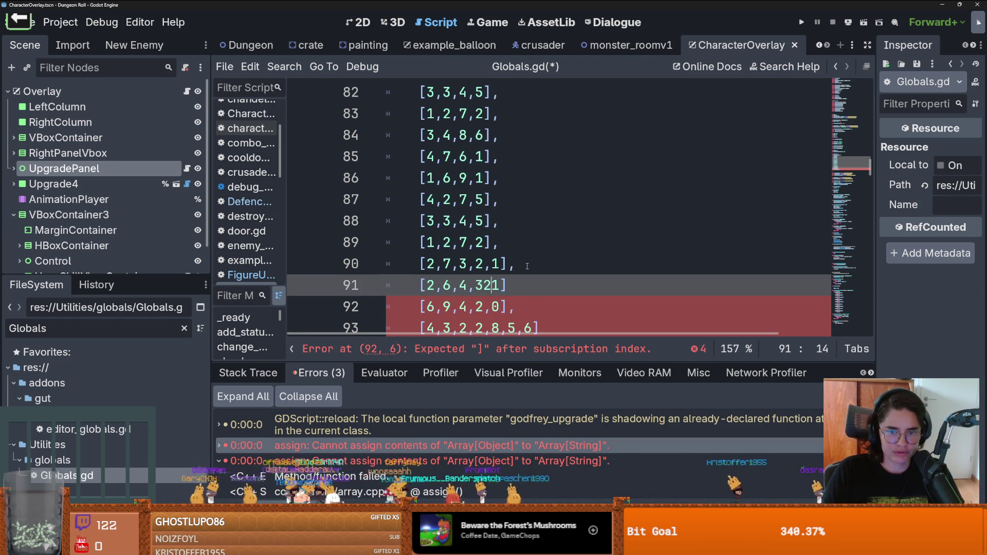
pyautogui.press('End')
pyautogui.write(',')
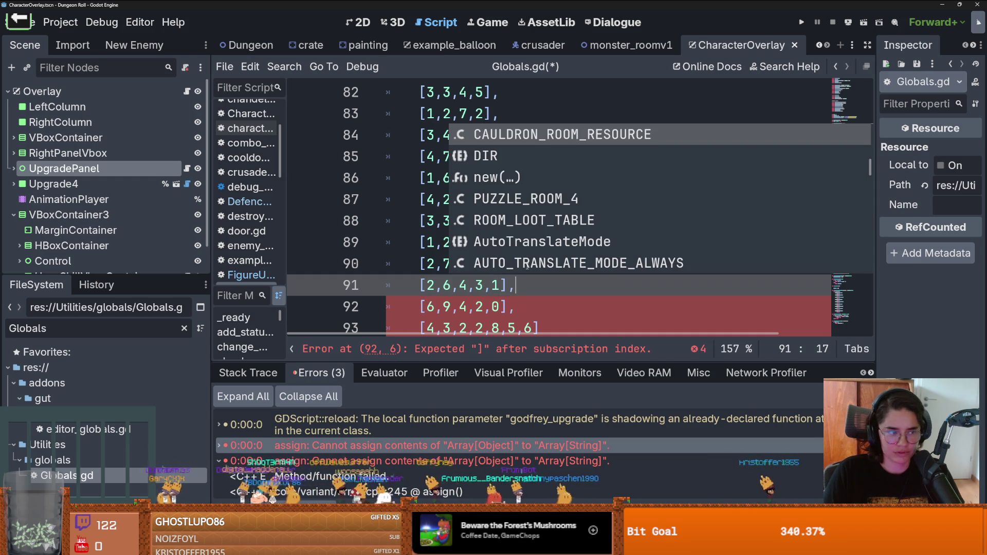
# Add a [1,3,3,7] row below line 91, removing the stray space
pyautogui.click(584, 309)
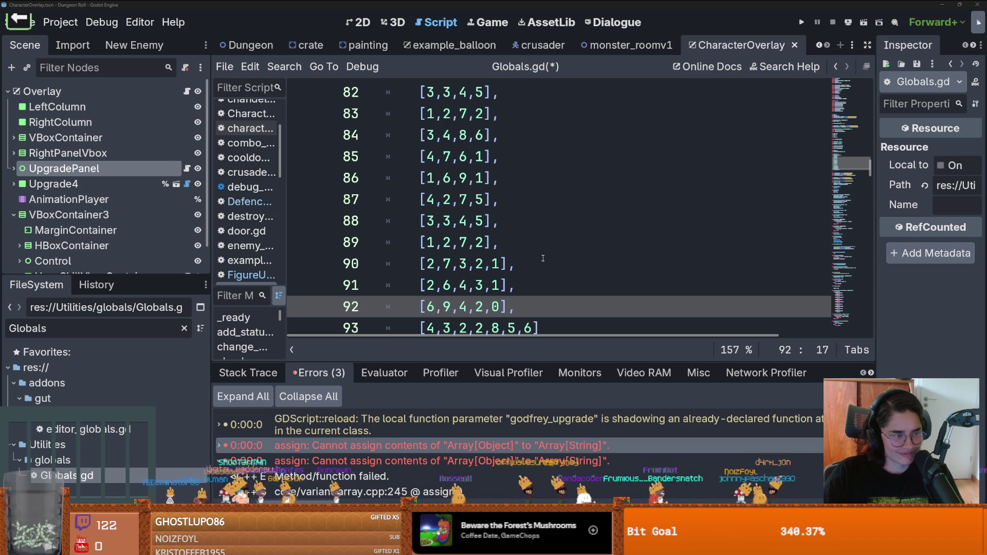
pyautogui.click(528, 292)
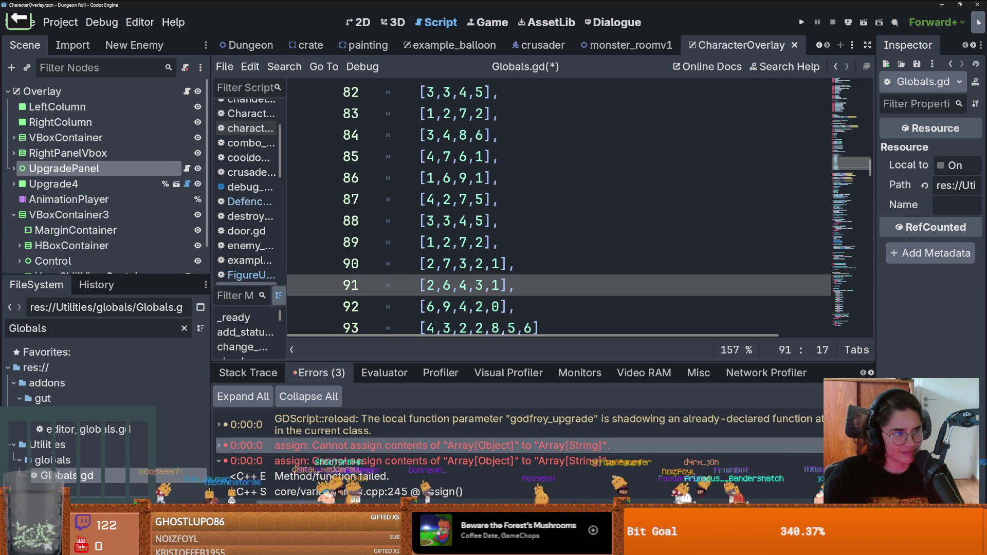
pyautogui.press('Return')
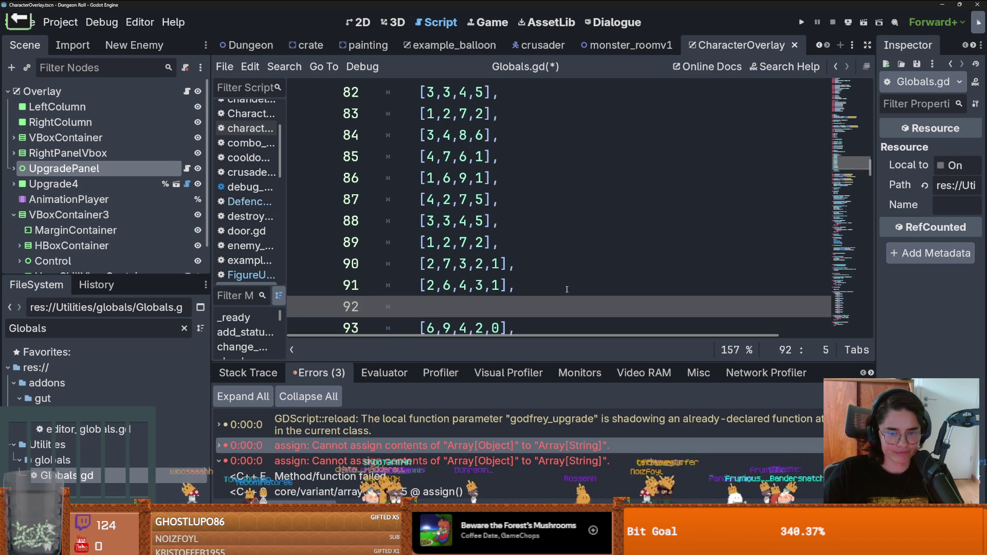
pyautogui.write('[ 1,3,3,7')
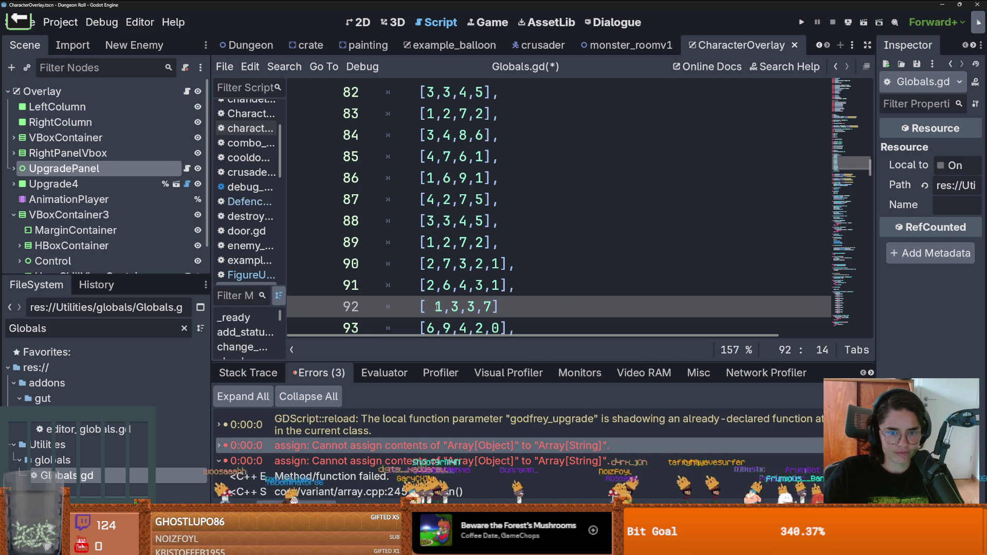
pyautogui.click(436, 306)
pyautogui.press('BackSpace')
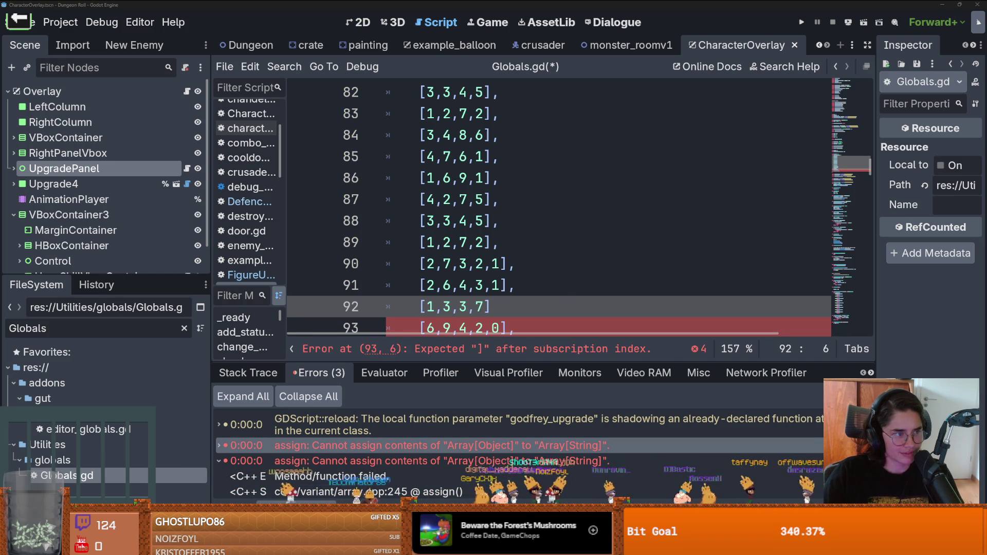
# Add the row [4,0,2,9,6] below it, then select the [1,3,3,7] row
pyautogui.scroll(-2, 507, 300)
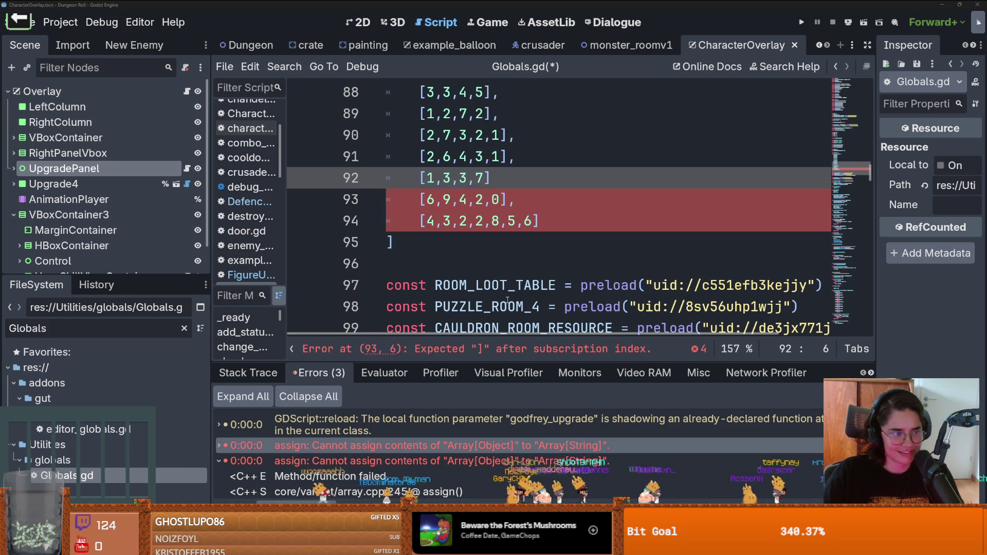
pyautogui.click(513, 179)
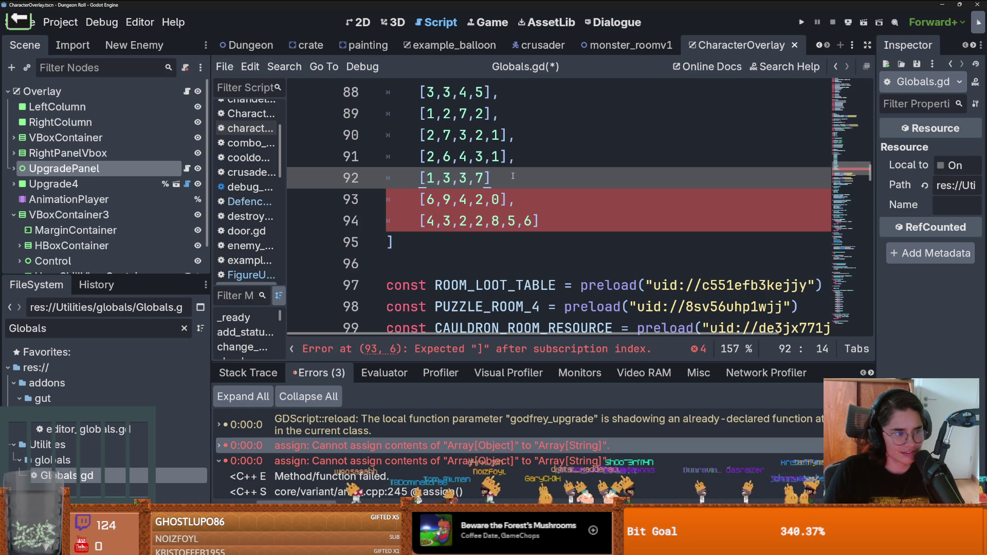
pyautogui.write(',')
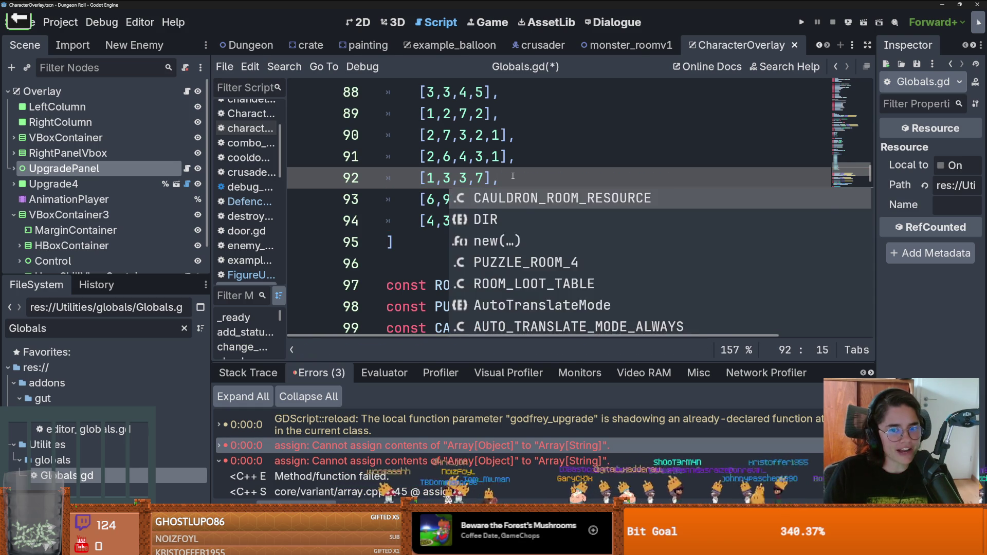
pyautogui.press('Return')
pyautogui.hotkey('ctrl', 'z')
pyautogui.press('Return')
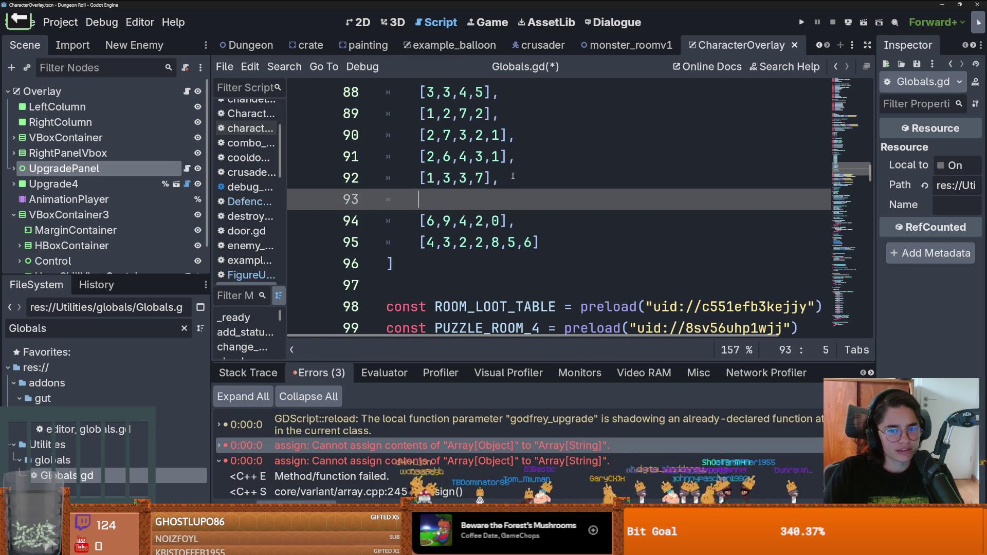
pyautogui.write('[4,0,2,9,6],')
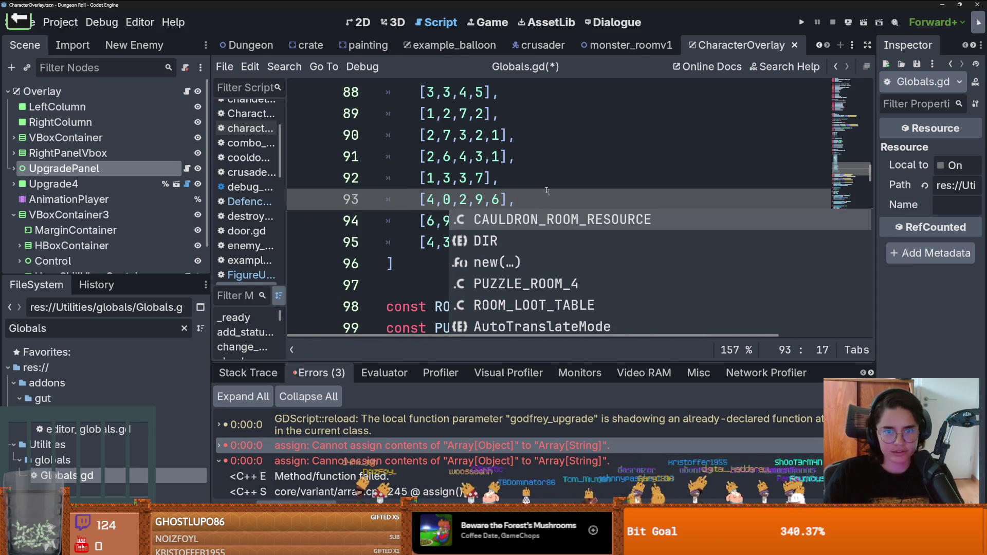
pyautogui.click(518, 150)
pyautogui.press('Down')
pyautogui.hotkey('shift', 'Home')
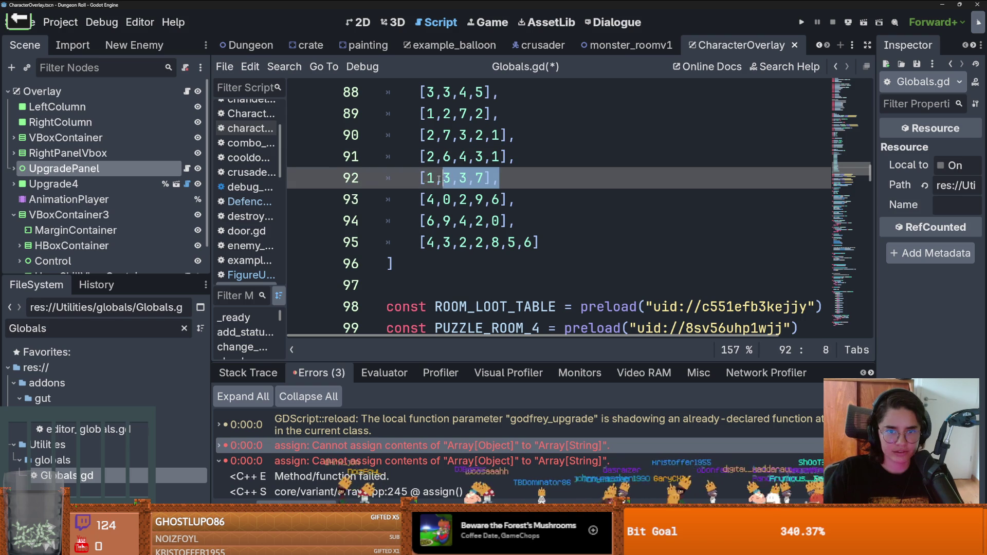
# Move the [1,3,3,7] row to after line 89 and tidy up the blank lines
pyautogui.hotkey('ctrl', 'x')
pyautogui.click(516, 114)
pyautogui.press('Return')
pyautogui.hotkey('ctrl', 'v')
pyautogui.scroll(1, 442, 278)
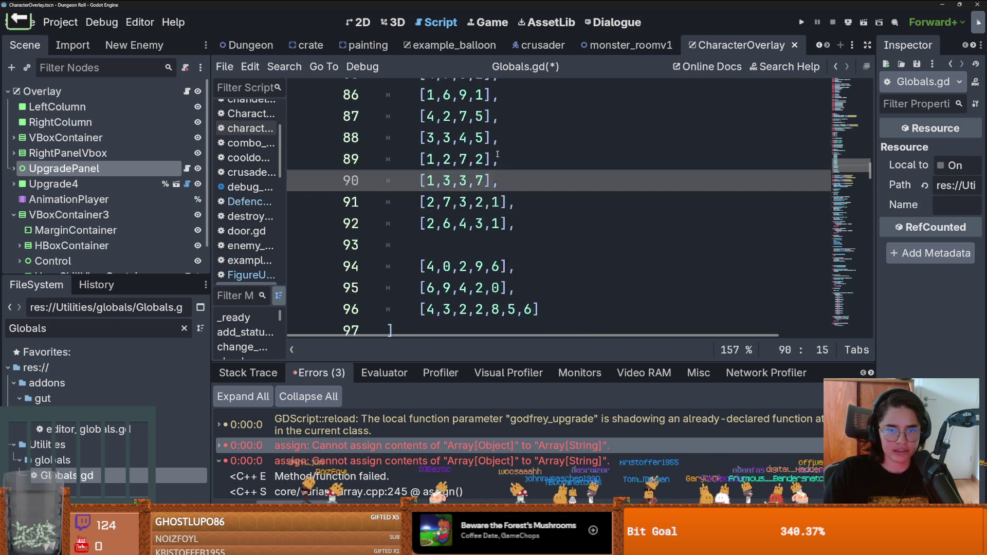
pyautogui.click(443, 268)
pyautogui.press('BackSpace')
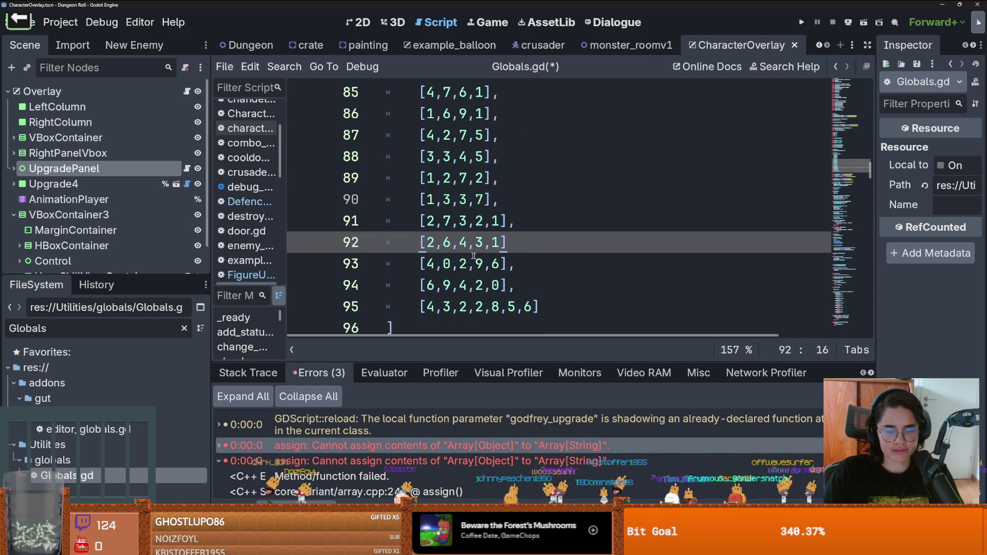
pyautogui.press('Return')
pyautogui.scroll(2, 519, 247)
pyautogui.press('BackSpace')
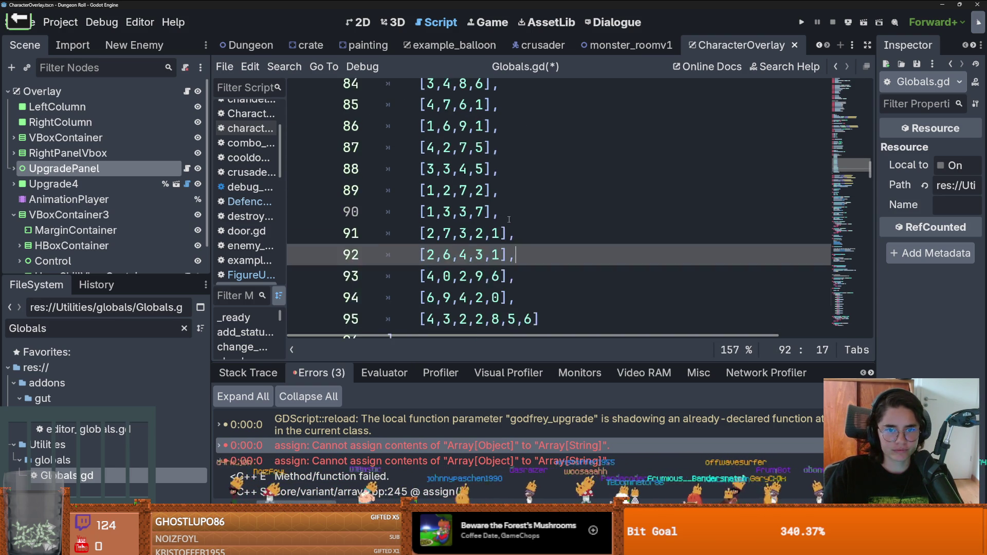
pyautogui.scroll(3, 508, 205)
pyautogui.scroll(-2, 505, 200)
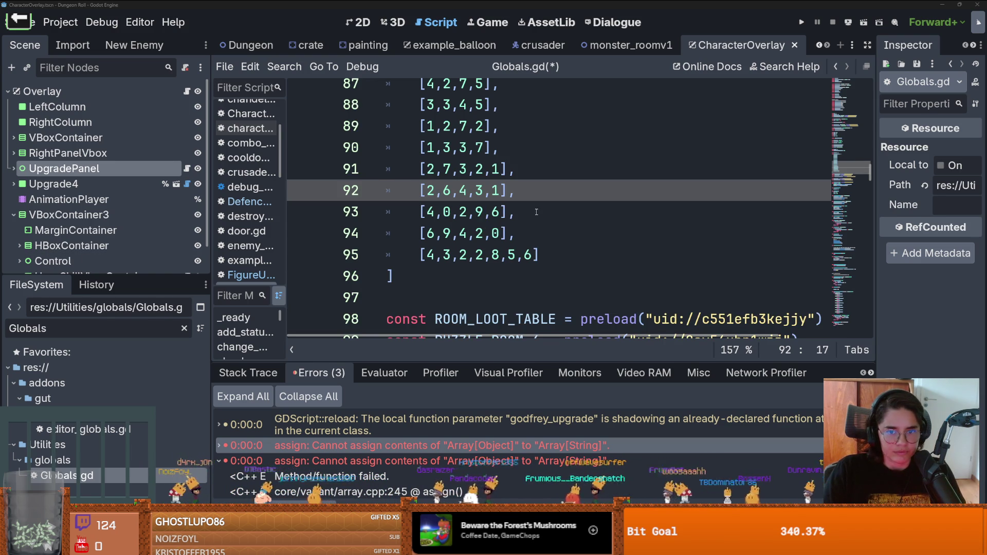
# Insert a new row [8,0,2,8,5] below line 93, fix its commas, and save Globals.gd
pyautogui.click(536, 212)
pyautogui.press('Return')
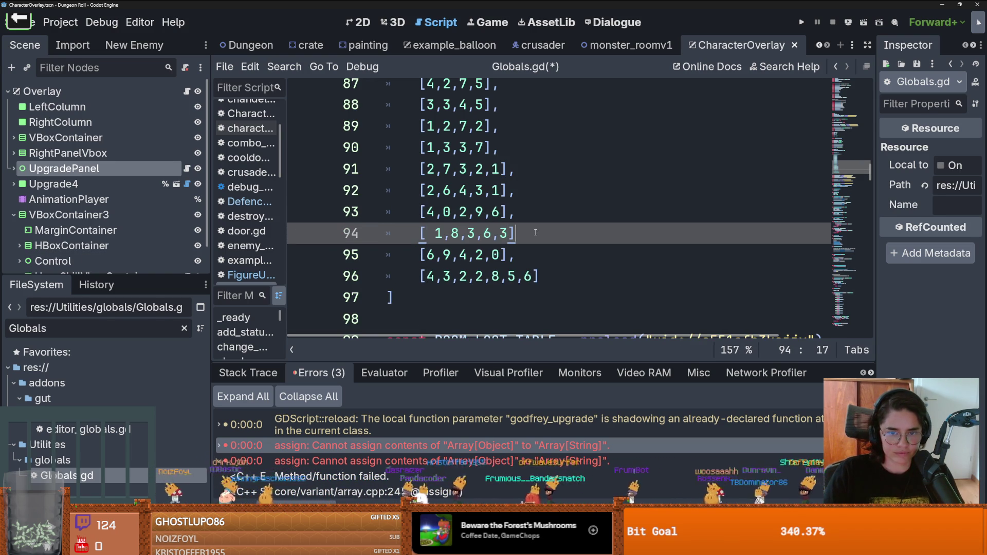
pyautogui.write('[ 1,8,3,6,3],')
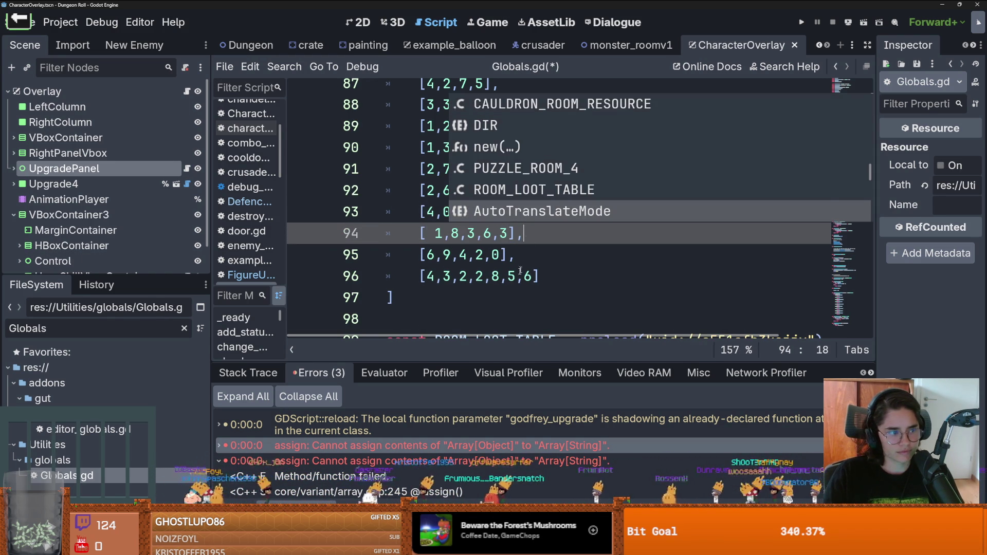
pyautogui.press('Escape')
pyautogui.scroll(2, 555, 239)
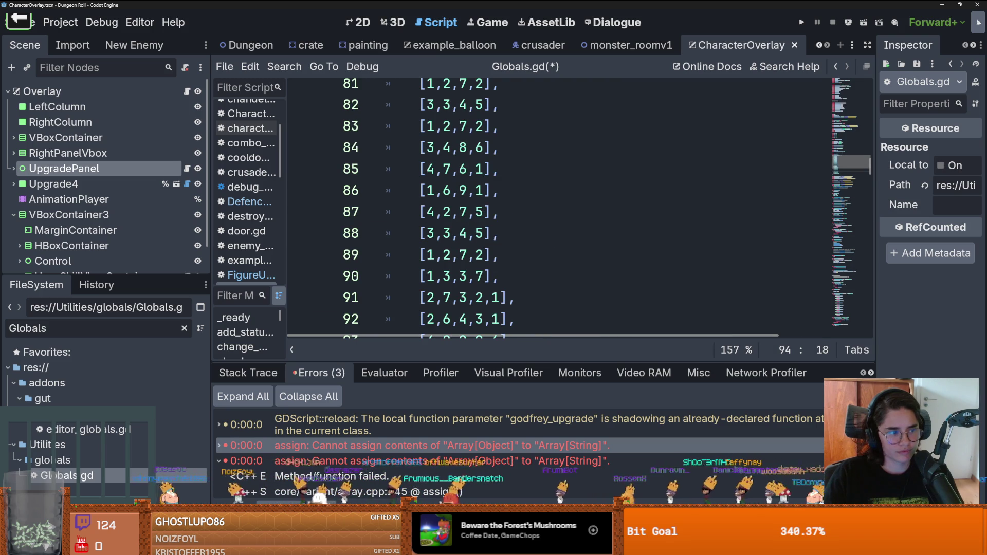
pyautogui.scroll(-2, 546, 254)
pyautogui.click(528, 207)
pyautogui.press('Return')
pyautogui.write('[80085')
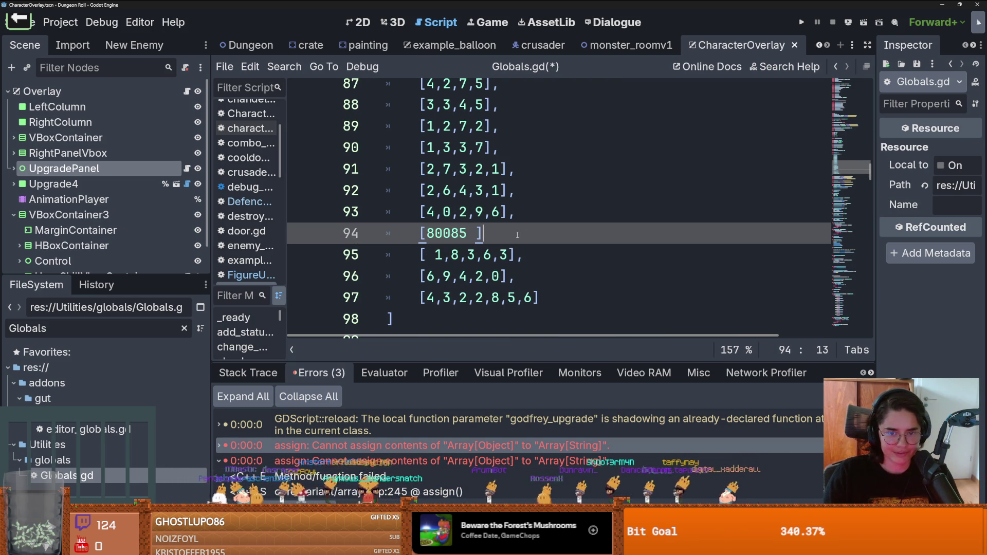
pyautogui.write(',')
pyautogui.click(435, 232)
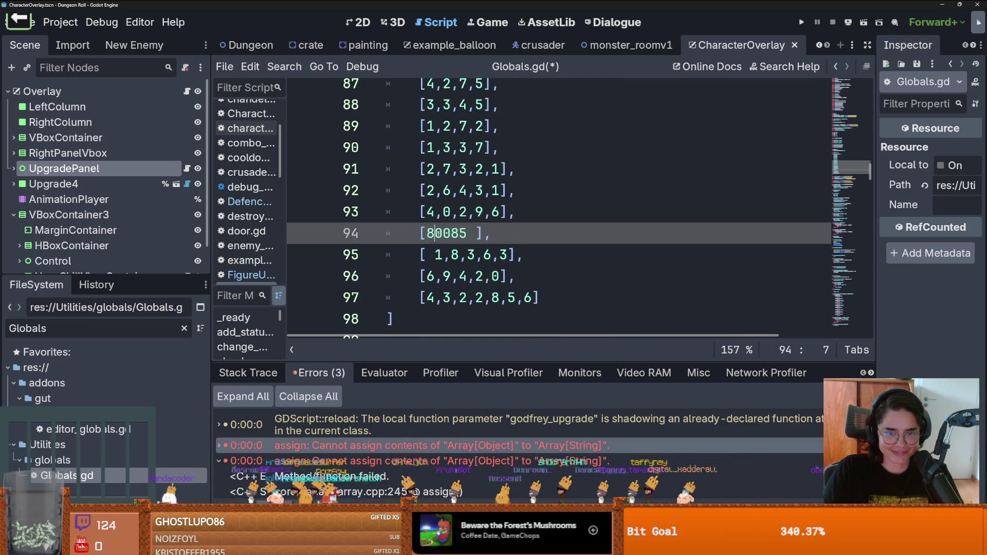
pyautogui.write(',')
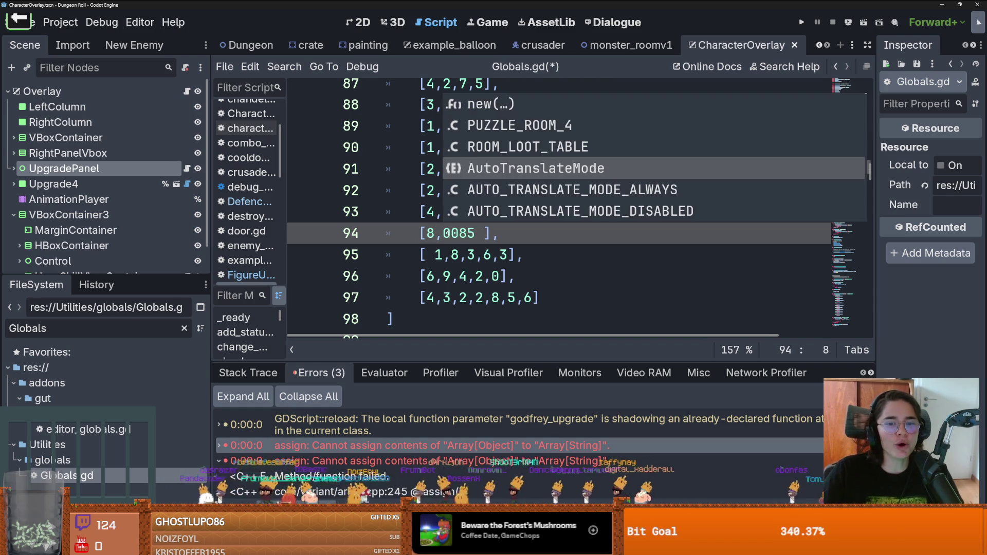
pyautogui.press('Right')
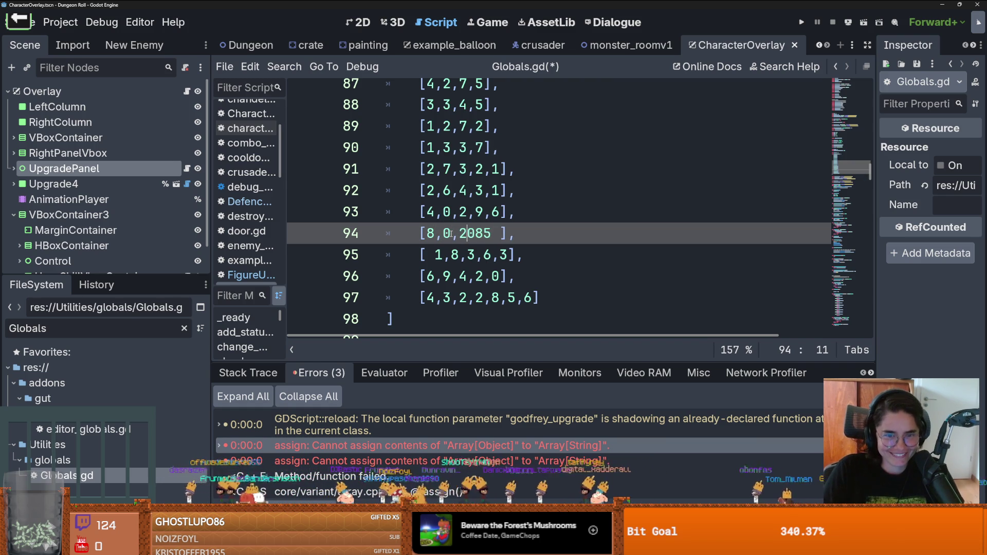
pyautogui.write(',')
pyautogui.press('Right')
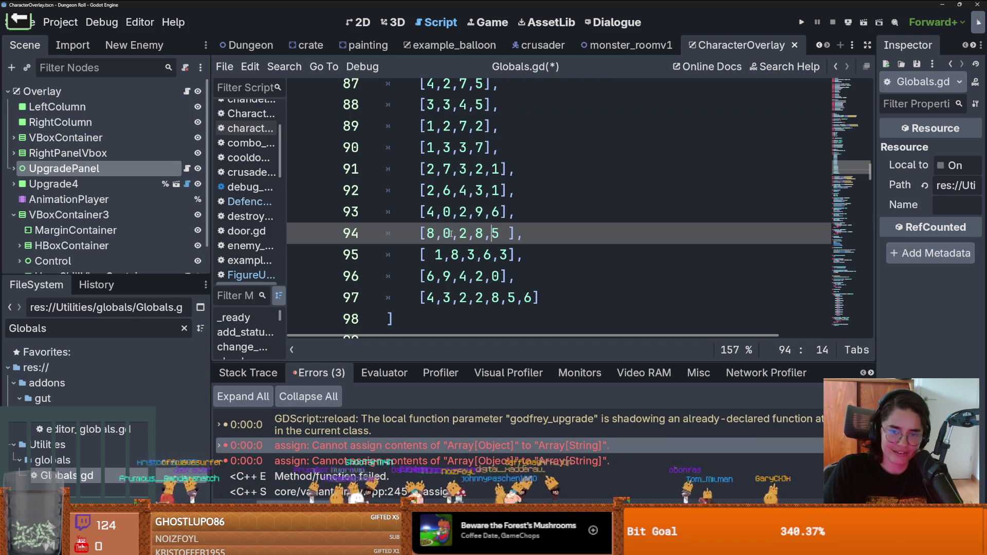
pyautogui.click(510, 237)
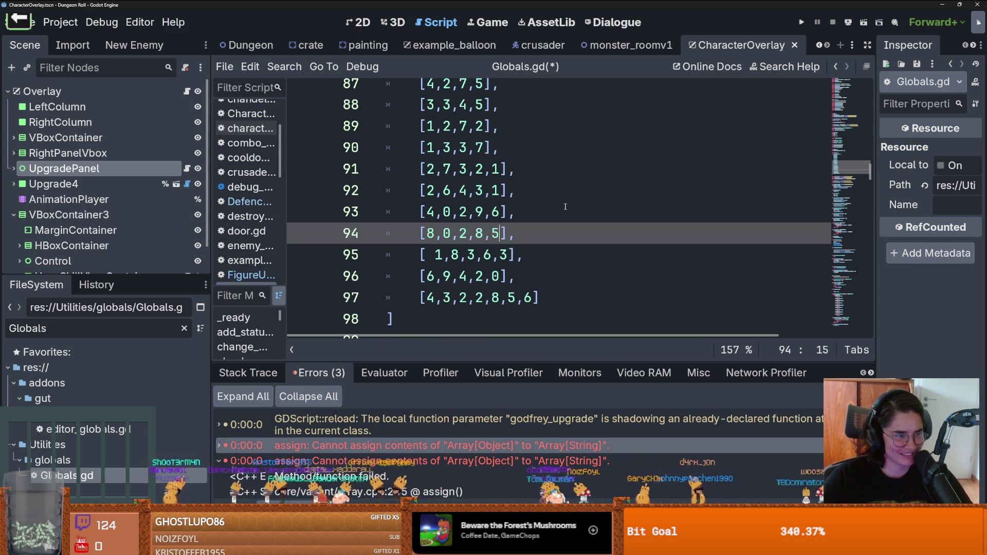
pyautogui.hotkey('ctrl', 's')
# Move four room rows, starting with [1,2,7,2], to the top of the list and delete empty line 90
pyautogui.scroll(4, 565, 207)
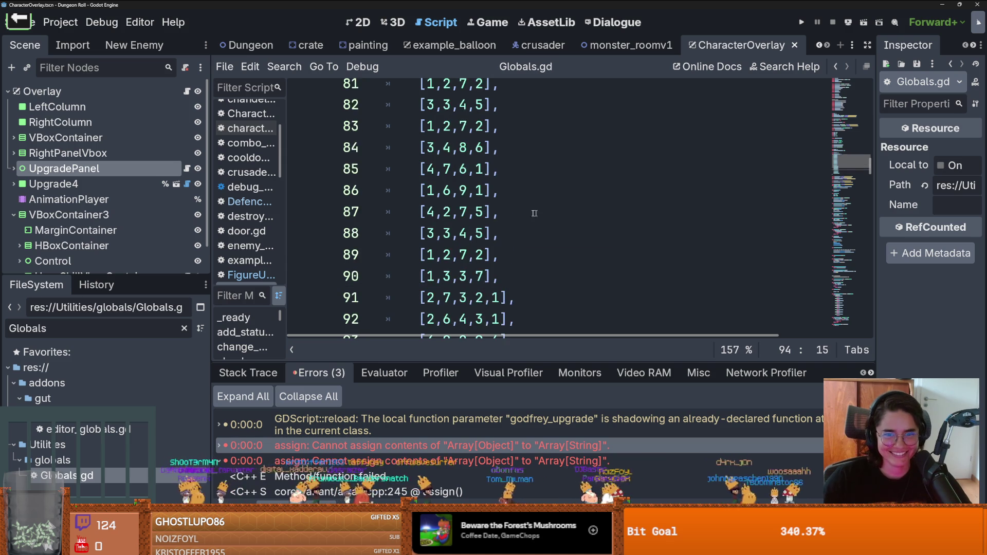
pyautogui.click(486, 212)
pyautogui.moveTo(485, 212); pyautogui.dragTo(408, 208)
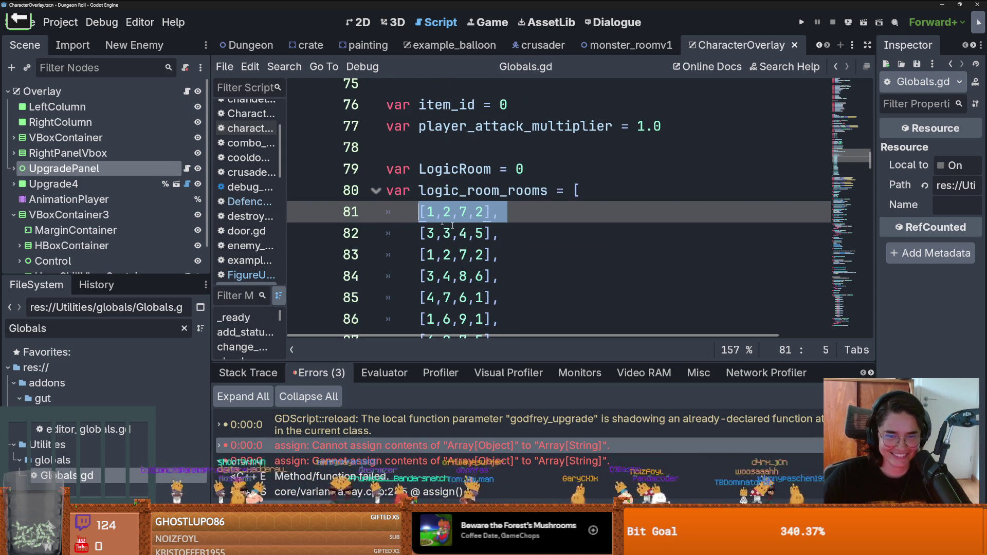
pyautogui.scroll(-2, 452, 225)
pyautogui.moveTo(500, 255); pyautogui.dragTo(436, 190)
pyautogui.hotkey('ctrl', 'x')
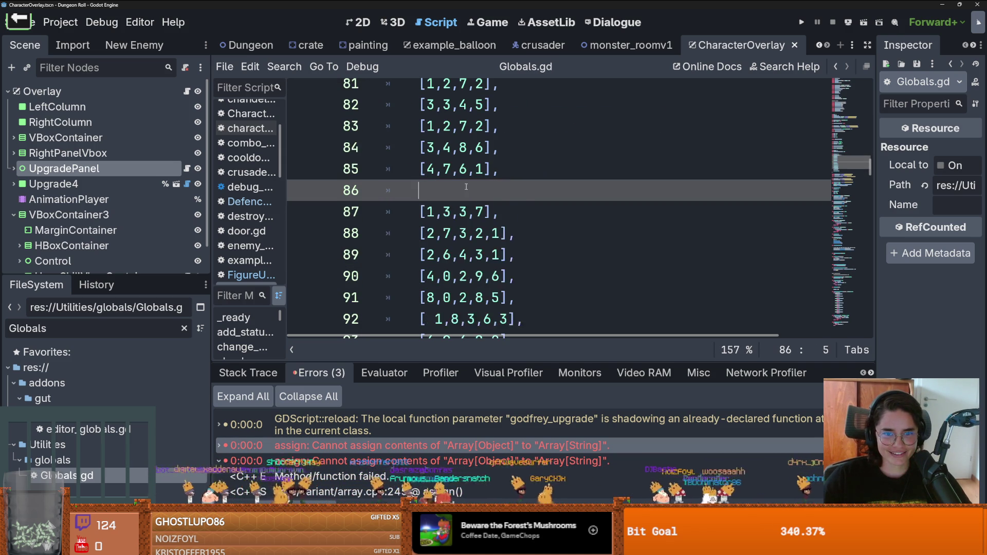
pyautogui.scroll(2, 565, 195)
pyautogui.click(583, 191)
pyautogui.press('Return')
pyautogui.hotkey('ctrl', 'v')
pyautogui.scroll(-1, 478, 224)
pyautogui.scroll(-1, 477, 224)
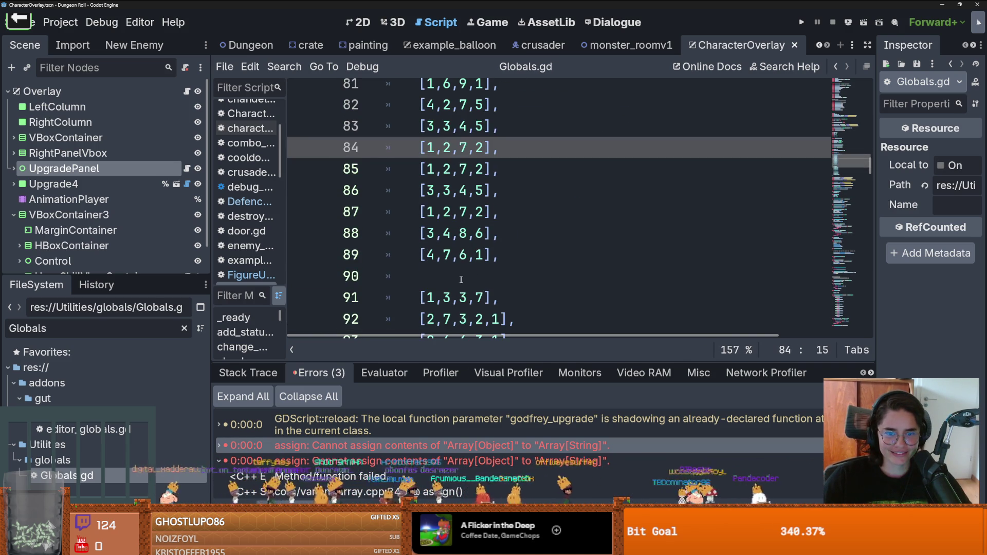
pyautogui.click(586, 276)
pyautogui.press('BackSpace')
# Open new lines at the top of the room list and before the [6,9,4,2,0] row
pyautogui.scroll(2, 591, 128)
pyautogui.click(600, 192)
pyautogui.press('Return')
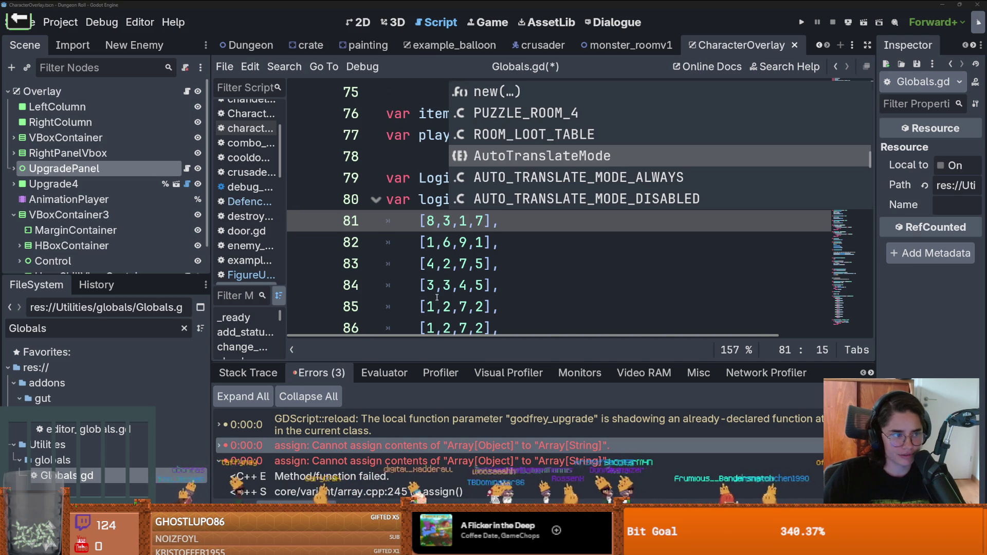
pyautogui.scroll(-5, 525, 252)
pyautogui.click(529, 238)
pyautogui.press('Return')
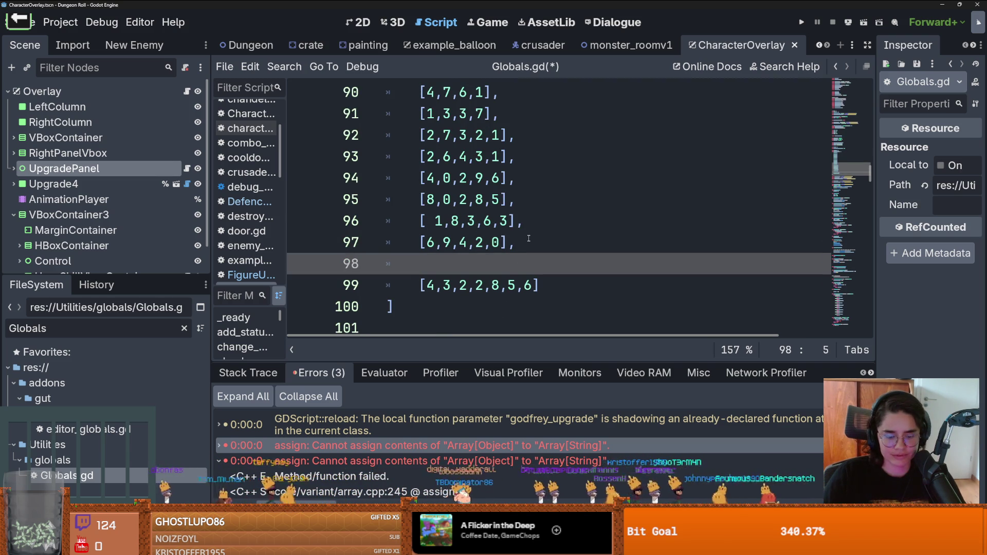
pyautogui.scroll(4, 511, 252)
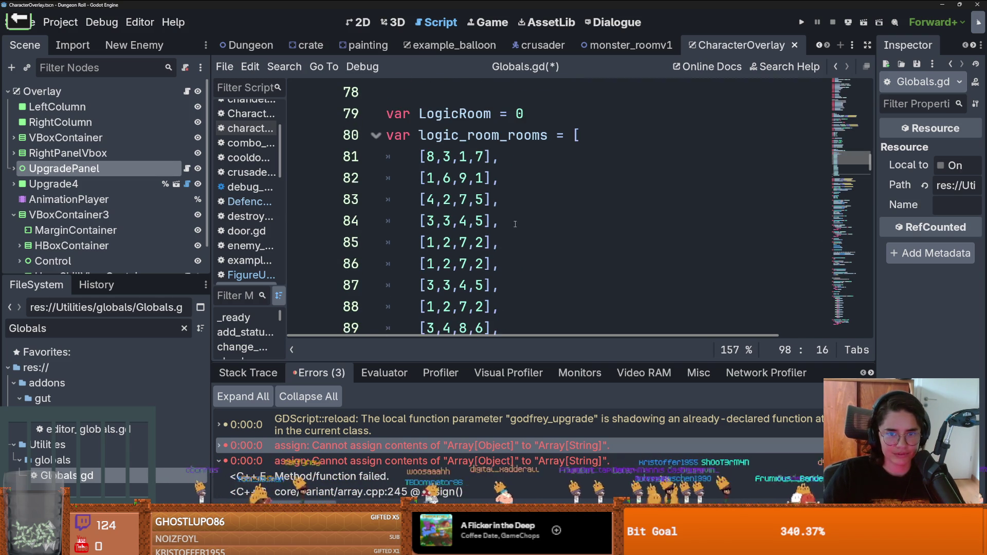
# Add the row [9,0,3,2] after [8,3,1,7], save, and run the game
pyautogui.click(505, 162)
pyautogui.press('Return')
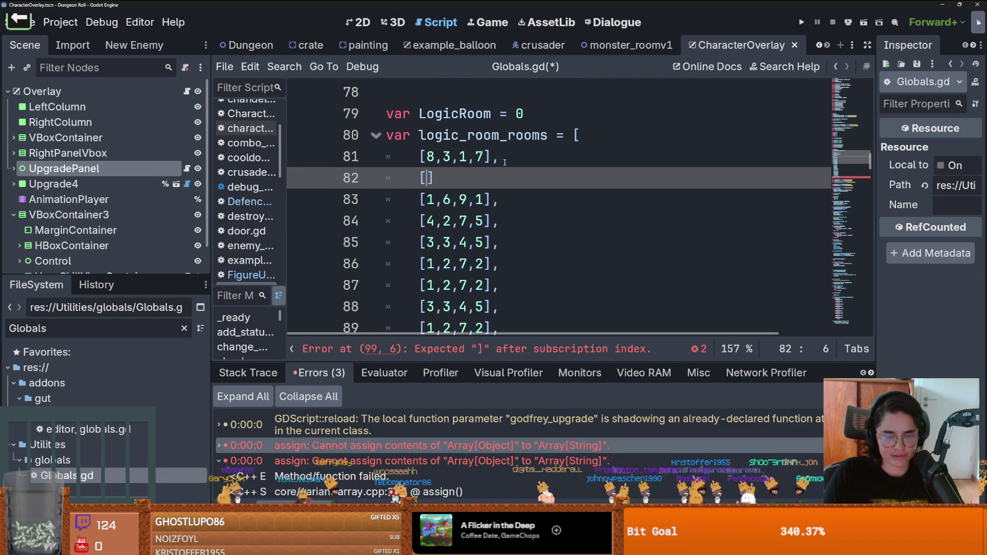
pyautogui.write('9,0,3,')
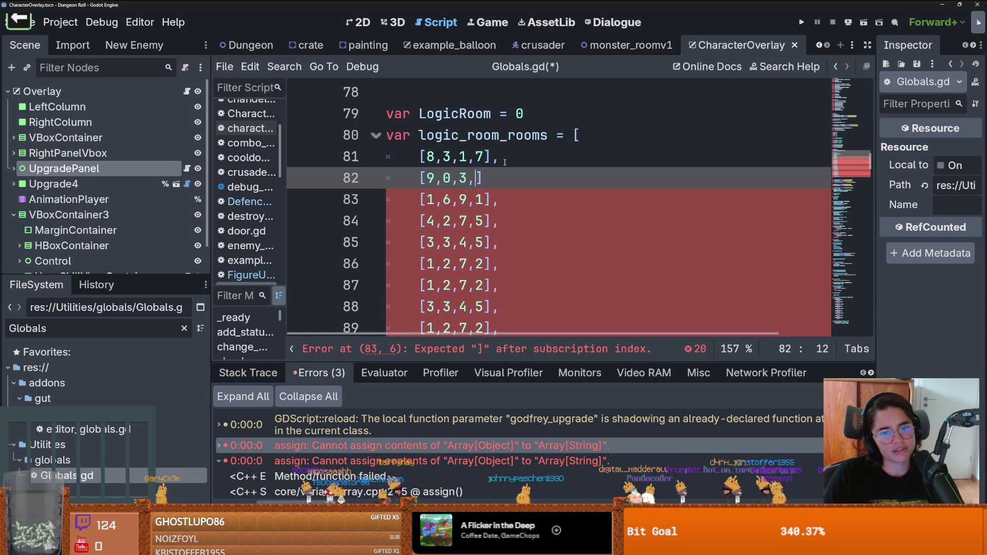
pyautogui.write(']')
pyautogui.hotkey('ctrl', 's')
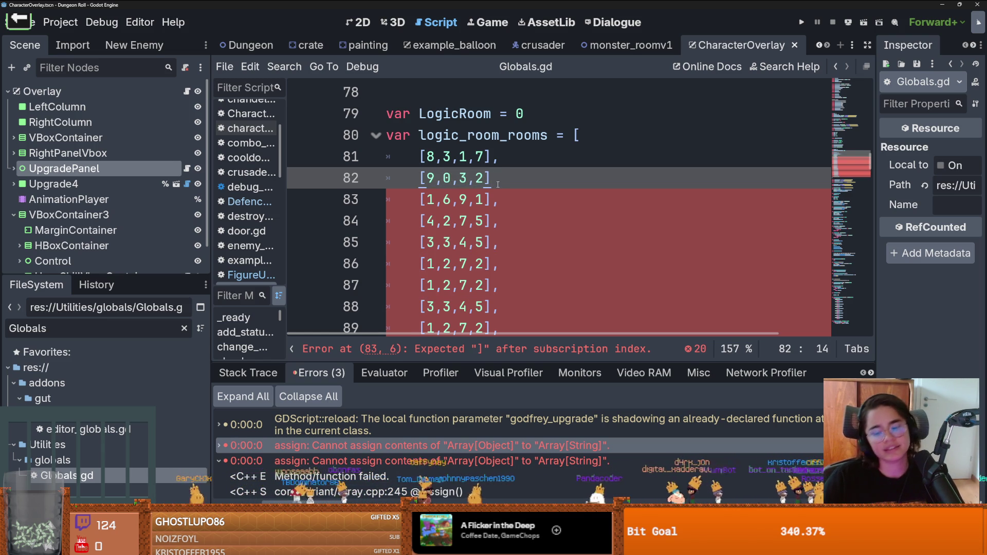
pyautogui.write(',')
pyautogui.click(545, 137)
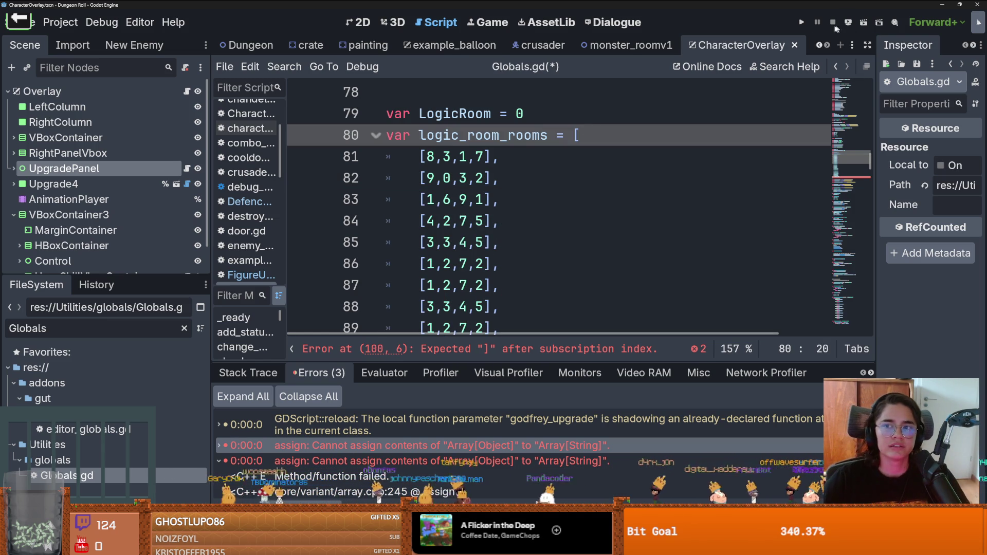
pyautogui.click(801, 23)
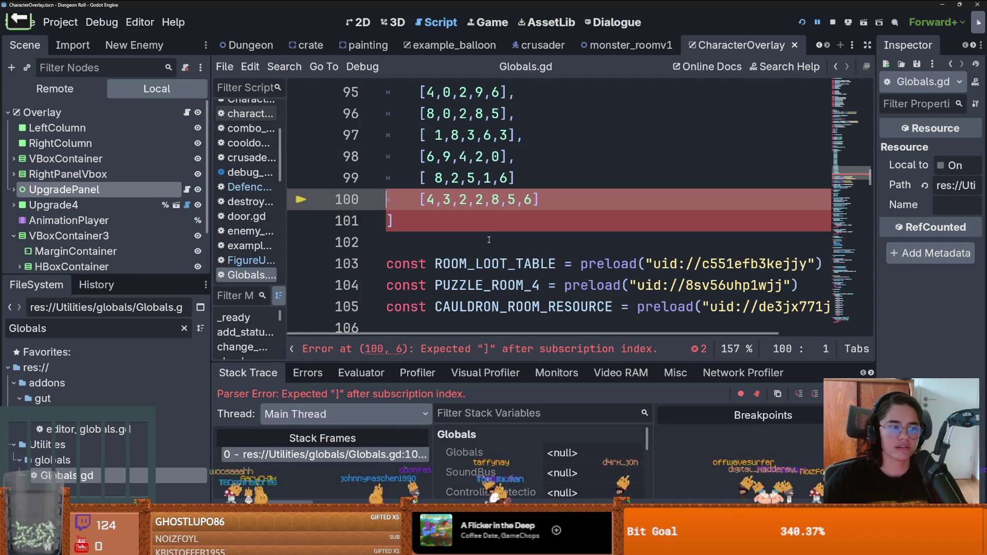
# Add the missing comma to the [ 8,2,5,1,6] row and rerun the game maximized
pyautogui.click(537, 182)
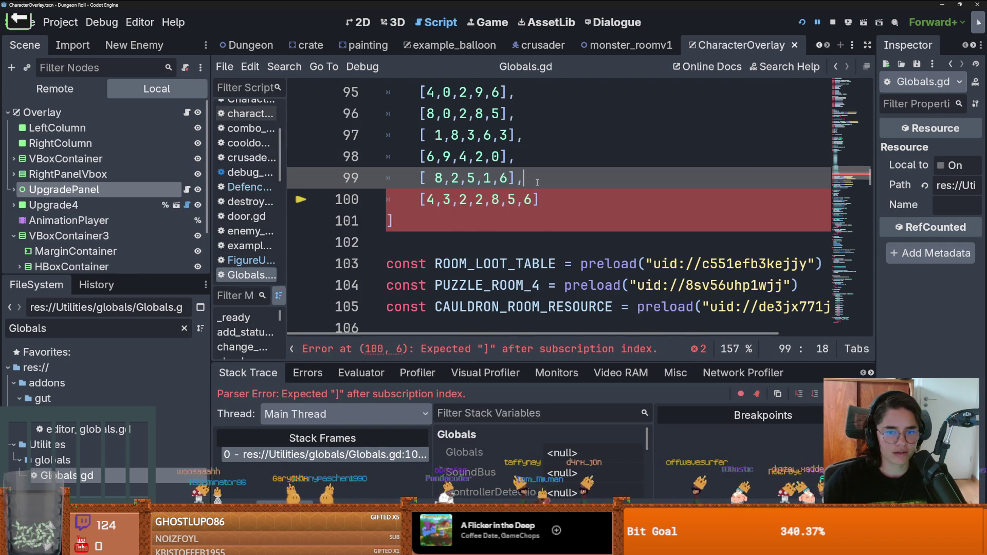
pyautogui.click(802, 23)
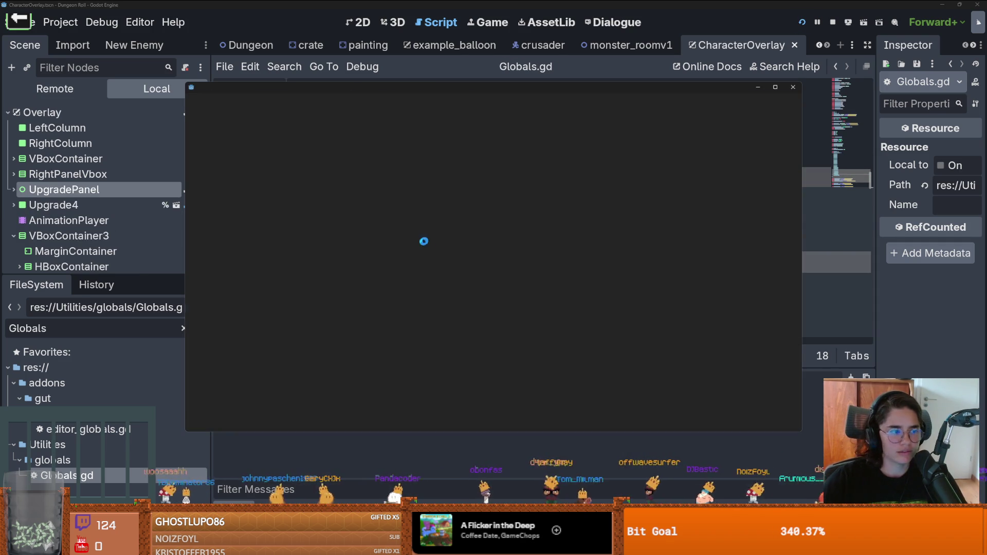
pyautogui.click(777, 88)
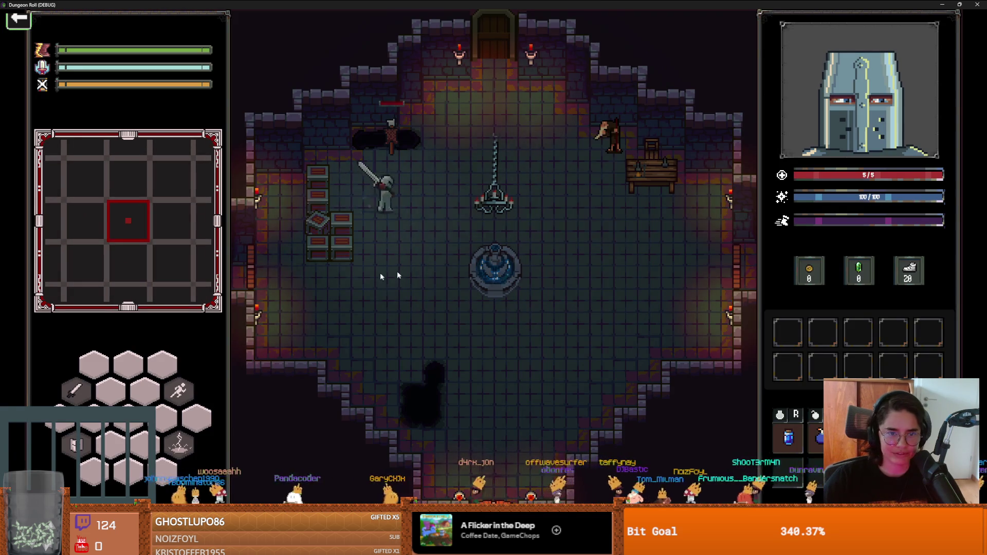
# Break the crates, then take the left-wall door into the next room
pyautogui.click(217, 237)
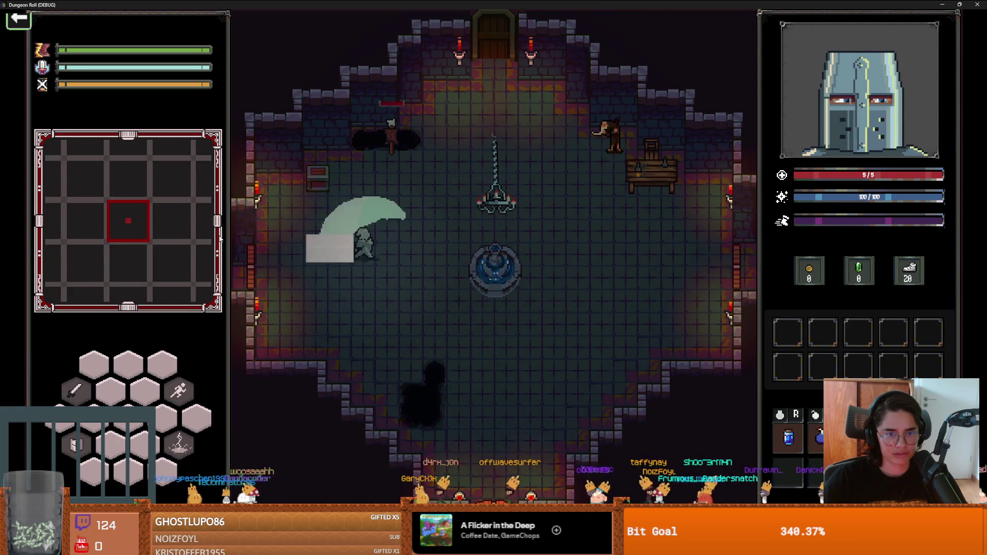
pyautogui.press('w')
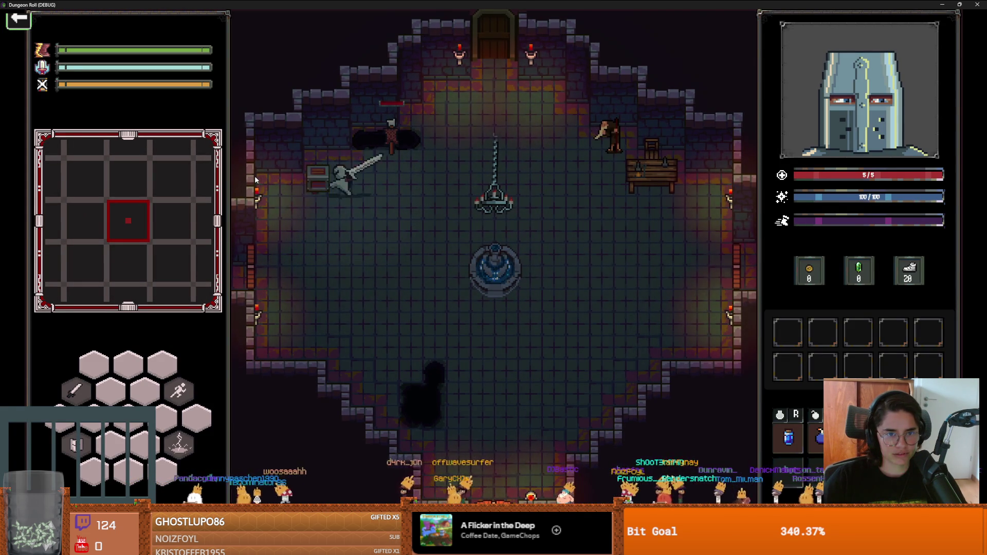
pyautogui.press('s')
pyautogui.press('a')
pyautogui.press('e')
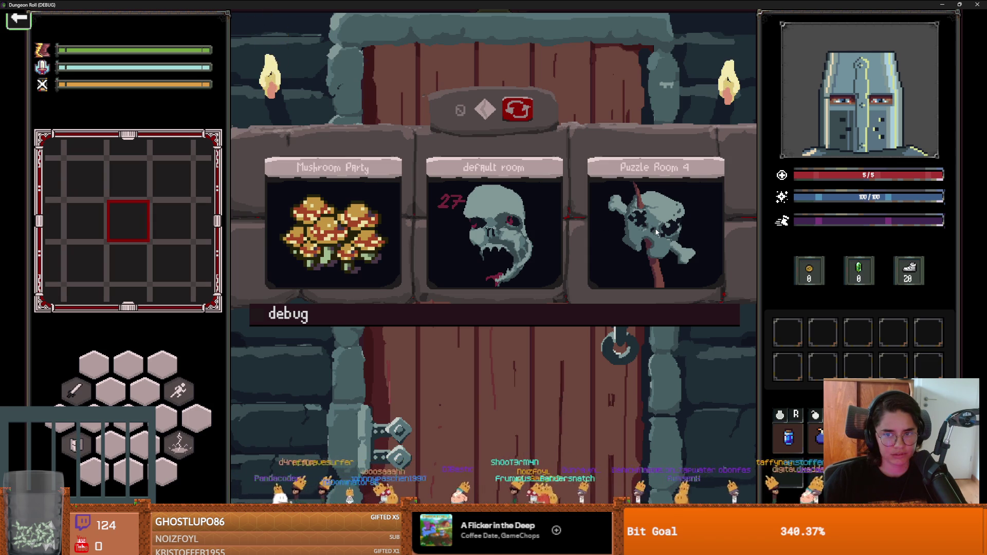
pyautogui.click(547, 281)
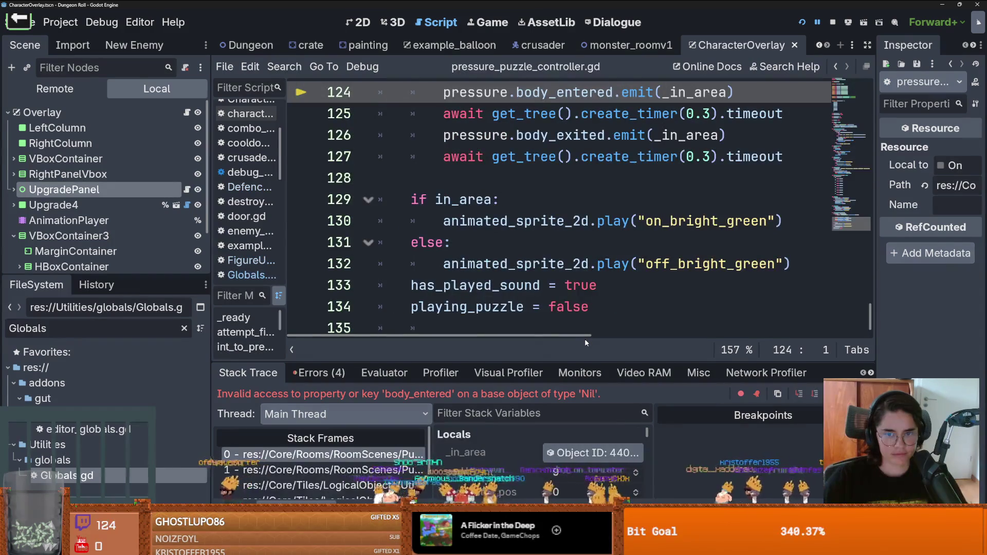
# Walk up stack frames 1–3, inspect the body object, then return to play_puzzle_sounds(in_area) at line 112
pyautogui.scroll(-2, 588, 256)
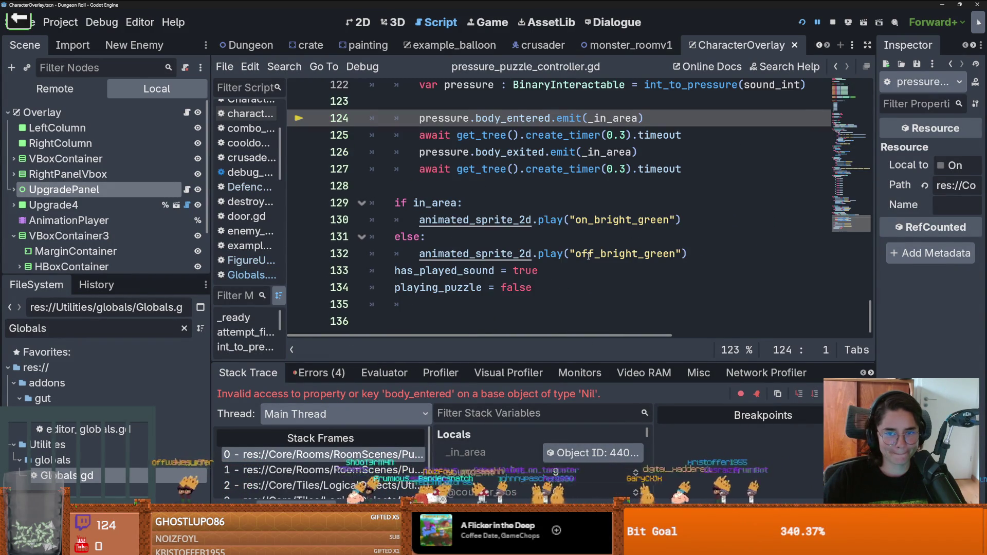
pyautogui.scroll(3, 588, 255)
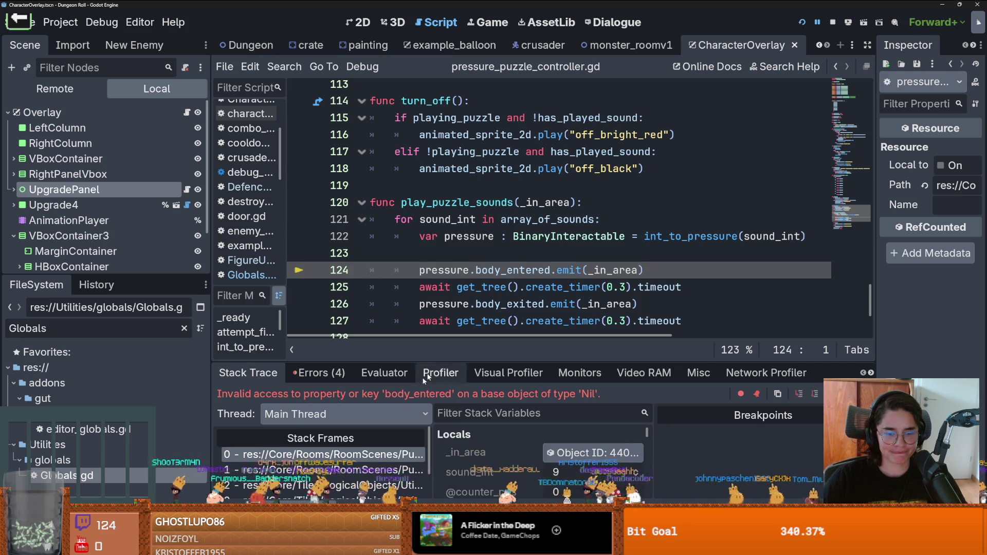
pyautogui.click(391, 469)
pyautogui.moveTo(441, 309)
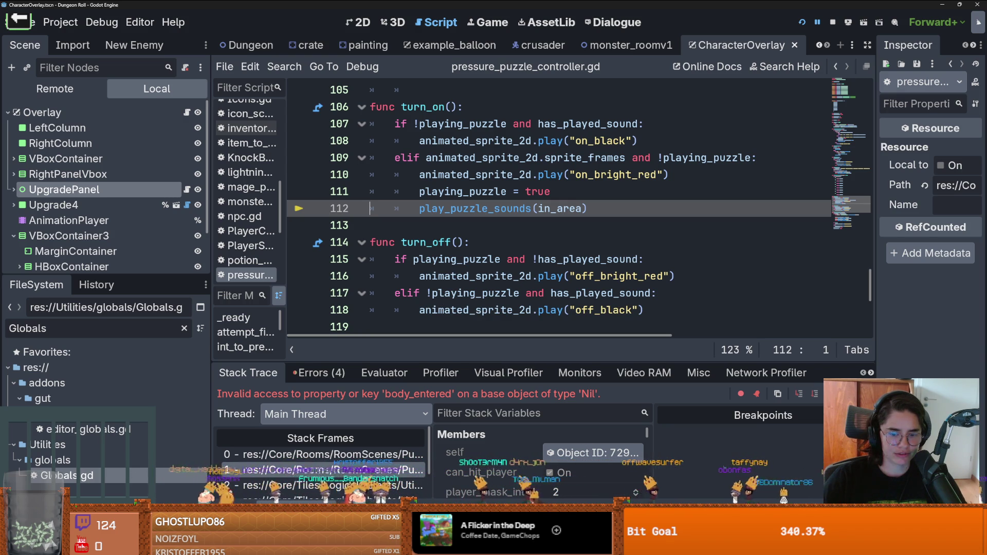
pyautogui.scroll(-1, 360, 468)
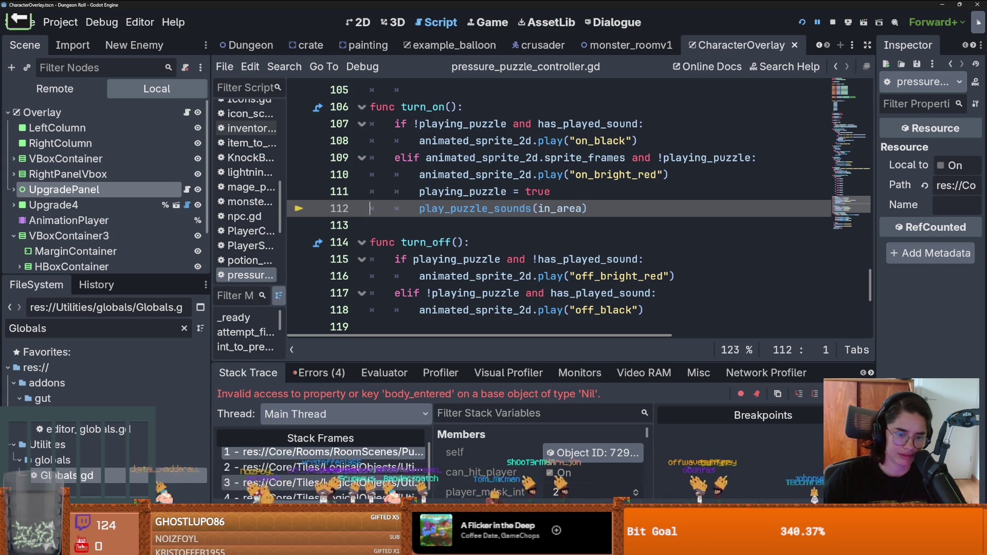
pyautogui.click(383, 471)
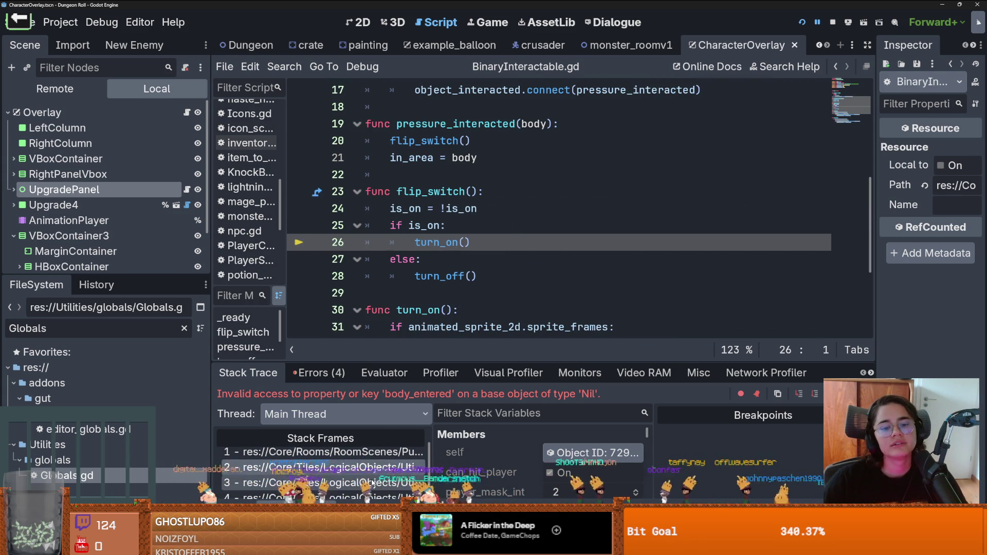
pyautogui.click(371, 482)
pyautogui.scroll(-1, 374, 485)
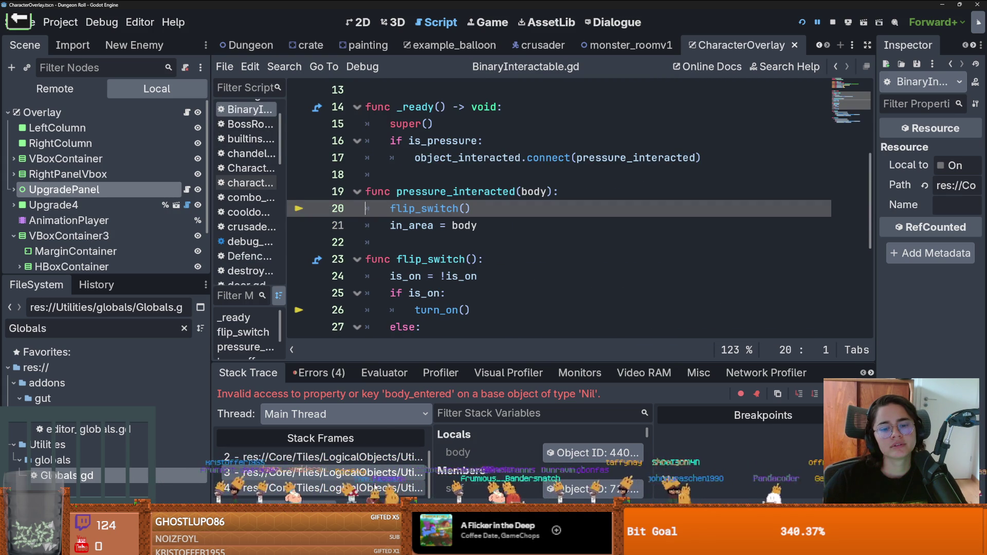
pyautogui.click(576, 454)
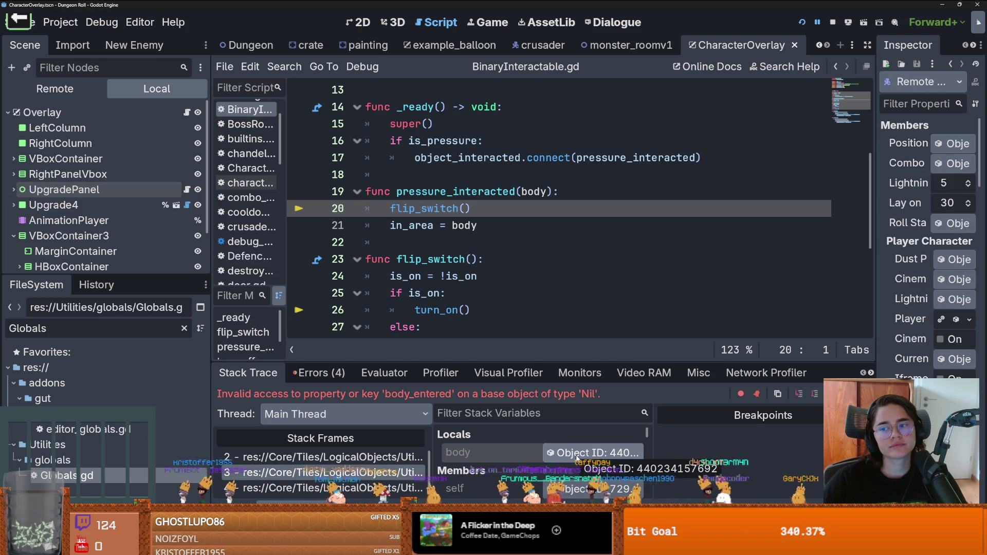
pyautogui.click(347, 457)
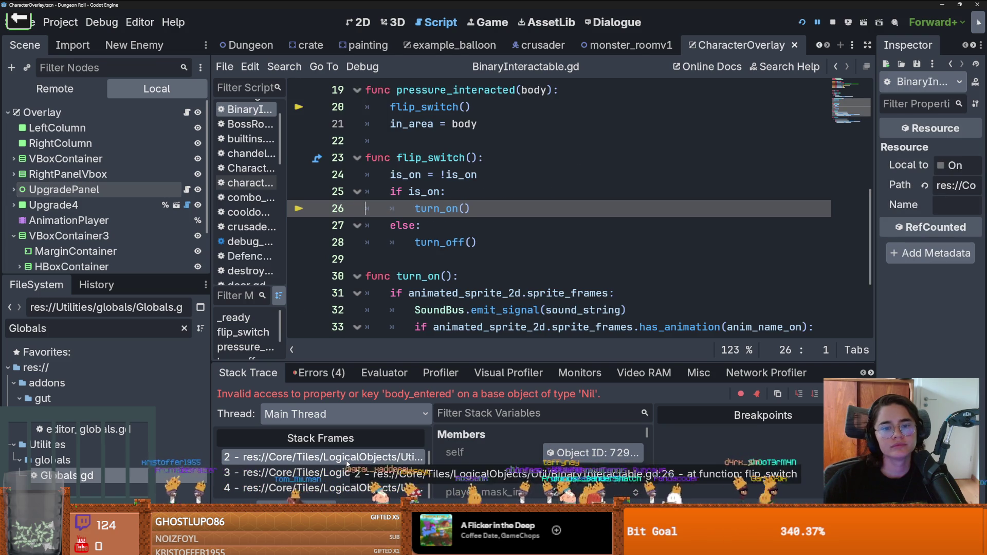
pyautogui.scroll(1, 347, 464)
pyautogui.click(347, 463)
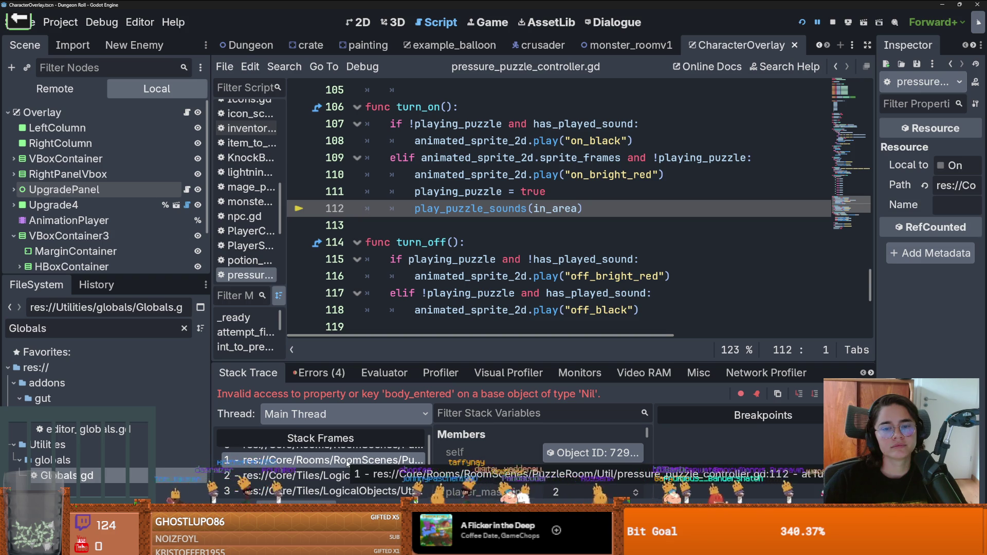
pyautogui.scroll(-1, 348, 464)
pyautogui.click(349, 471)
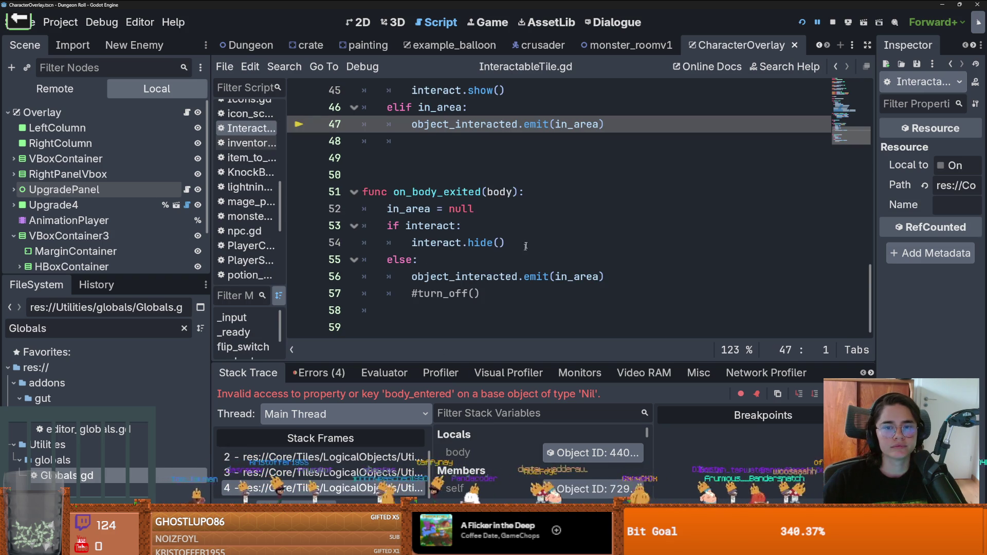
pyautogui.scroll(1, 527, 243)
pyautogui.scroll(2, 526, 243)
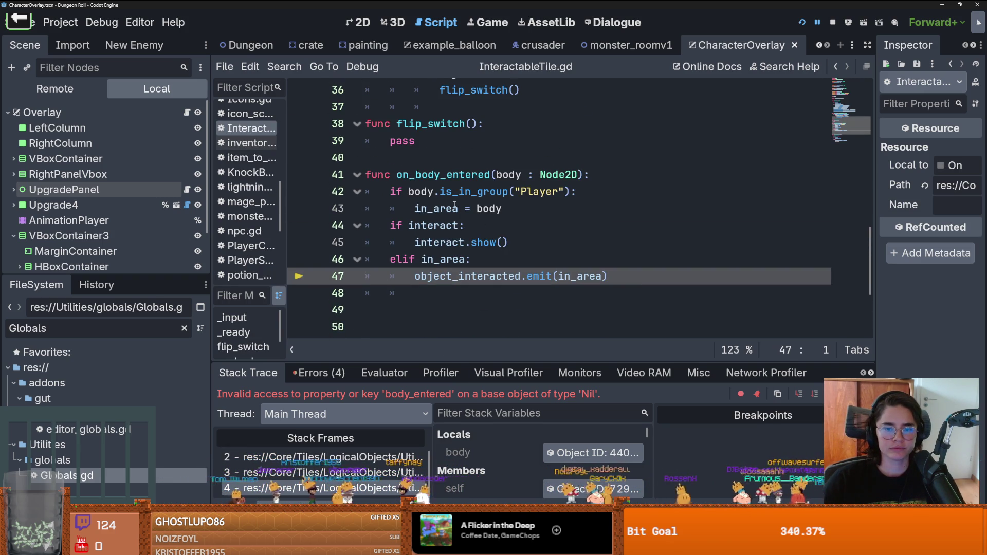
pyautogui.moveTo(454, 206)
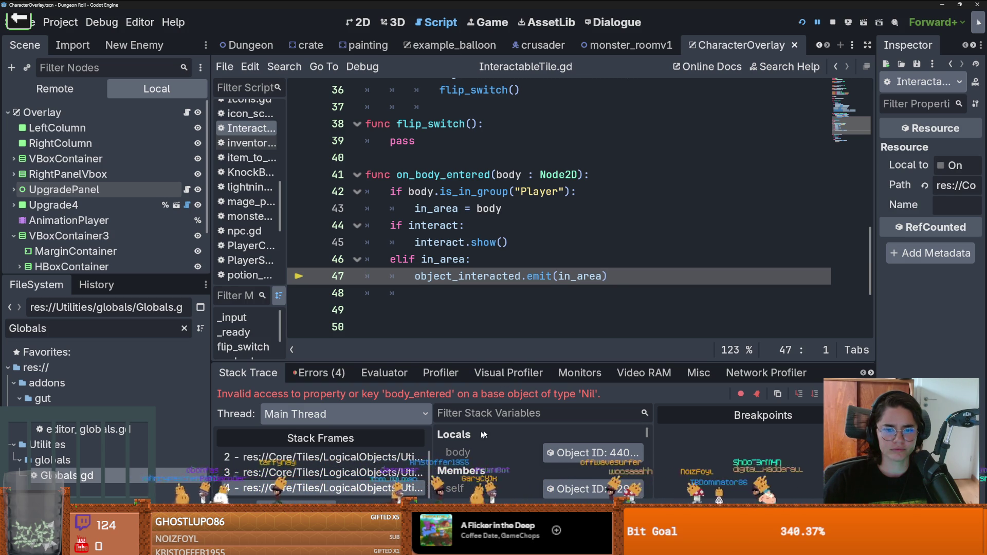
pyautogui.click(390, 471)
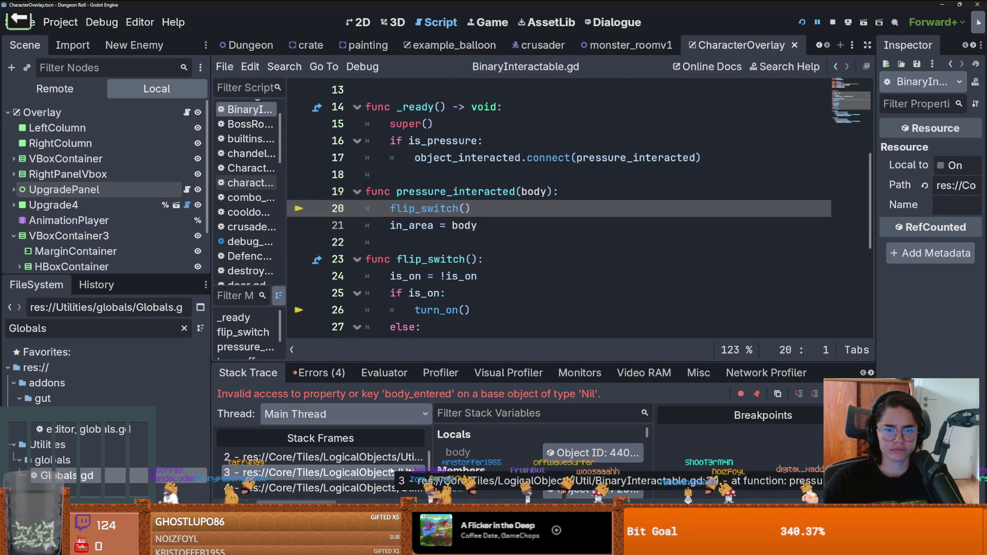
pyautogui.click(391, 458)
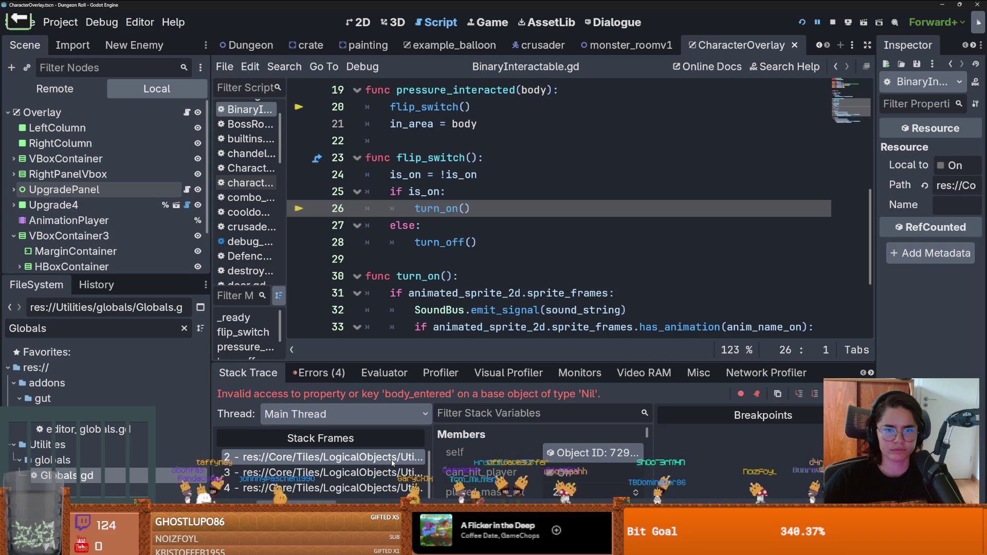
pyautogui.click(393, 453)
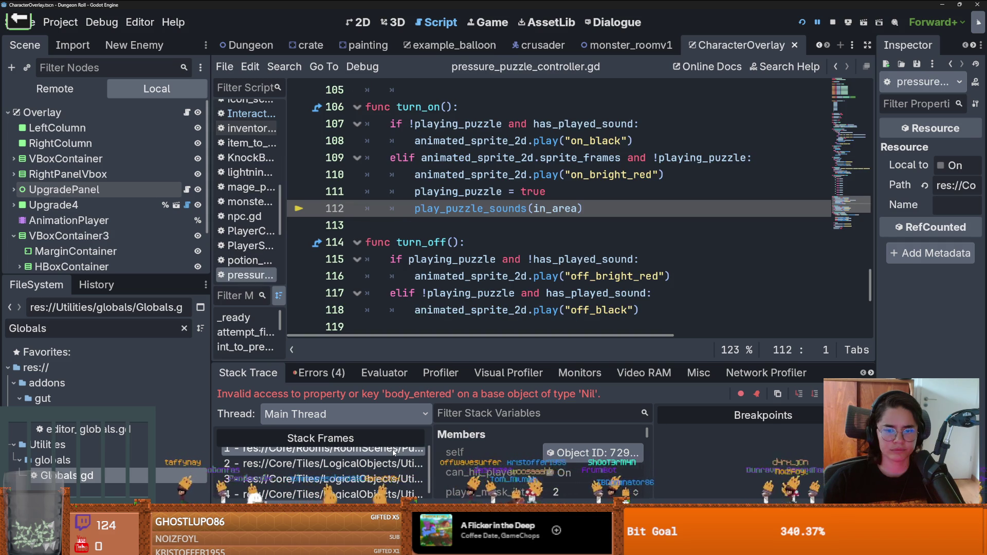
pyautogui.scroll(-3, 511, 446)
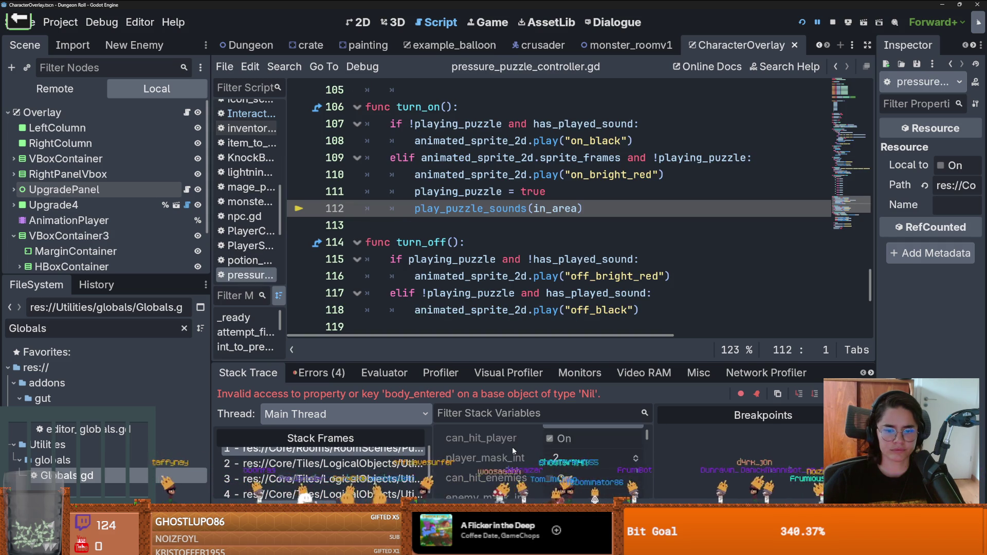
pyautogui.scroll(-4, 512, 448)
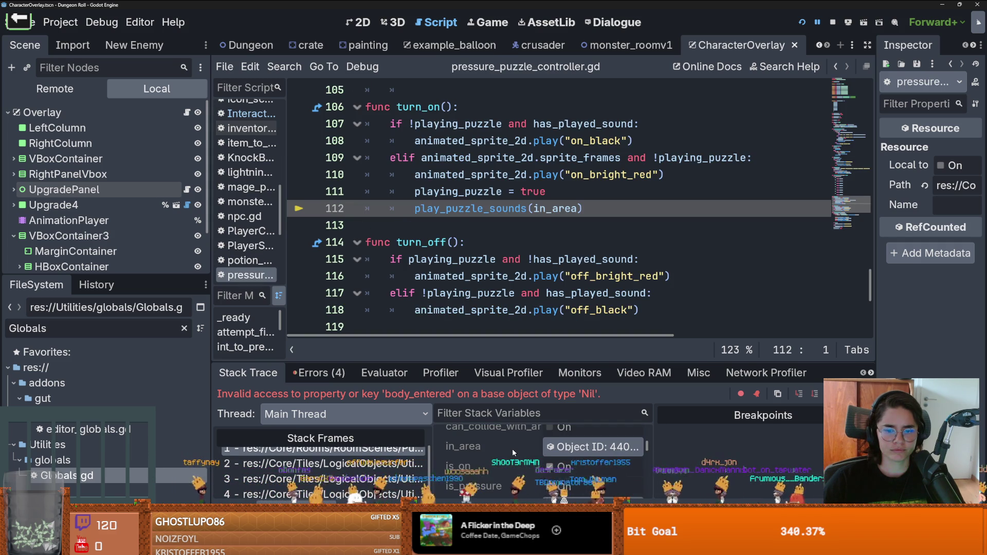
pyautogui.scroll(2, 386, 465)
pyautogui.click(385, 454)
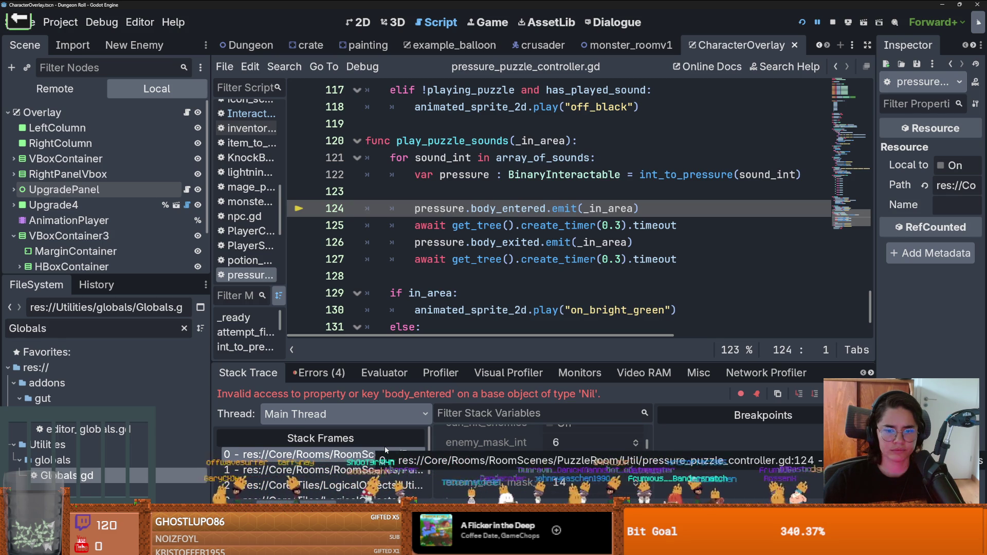
pyautogui.doubleClick(439, 208)
pyautogui.hscroll(3, 689, 253)
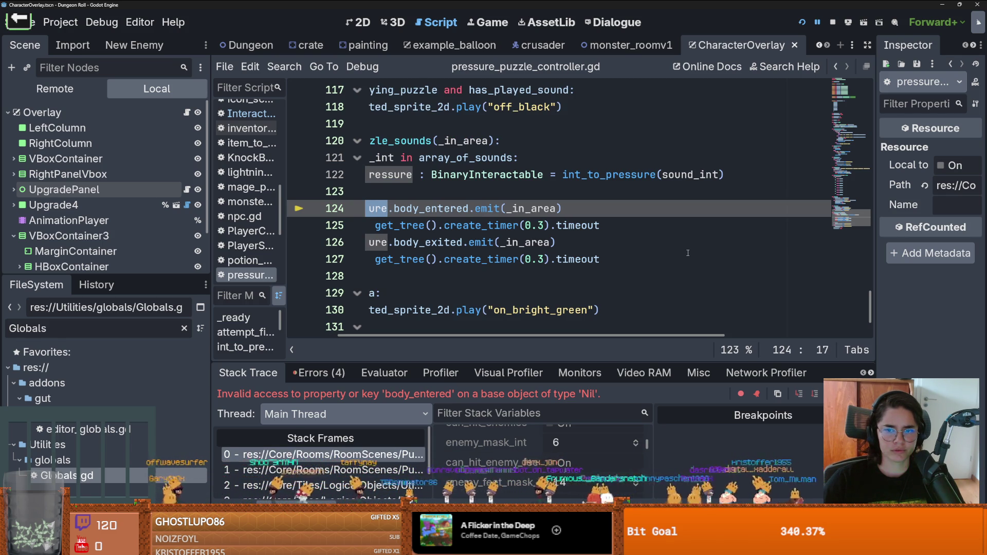
pyautogui.hscroll(-3, 688, 252)
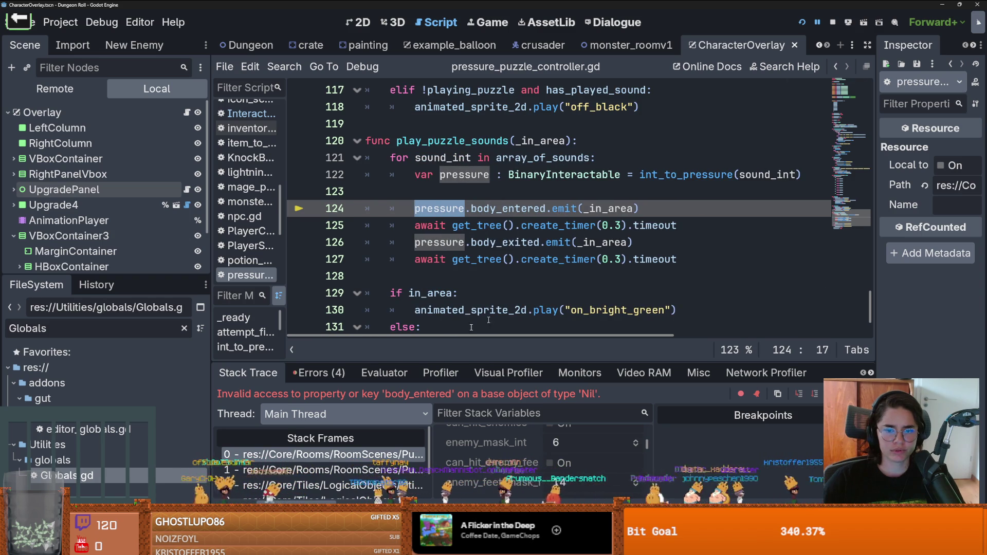
pyautogui.doubleClick(112, 324)
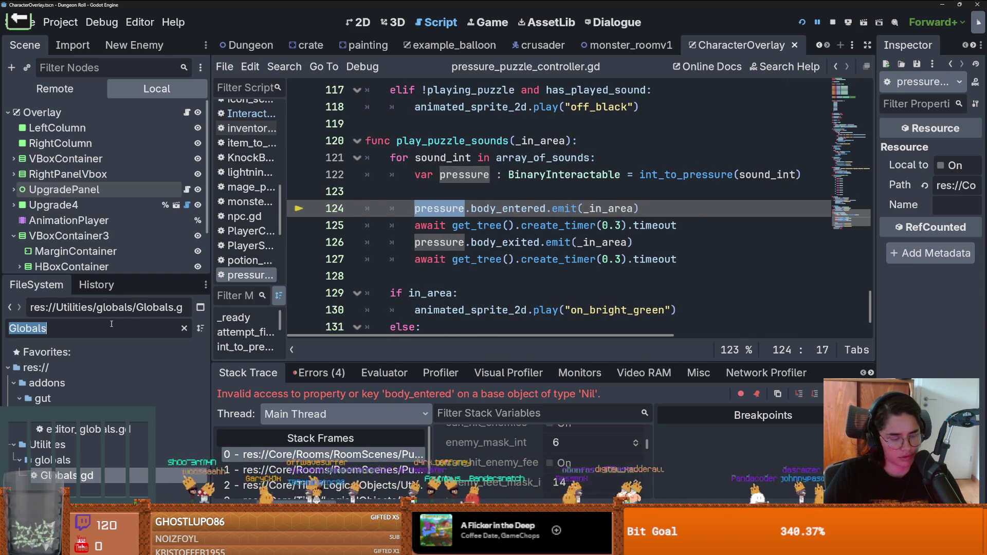
# Filter the FileSystem for 'Puzzle' and open puzzle_4.tscn
pyautogui.write('Puz')
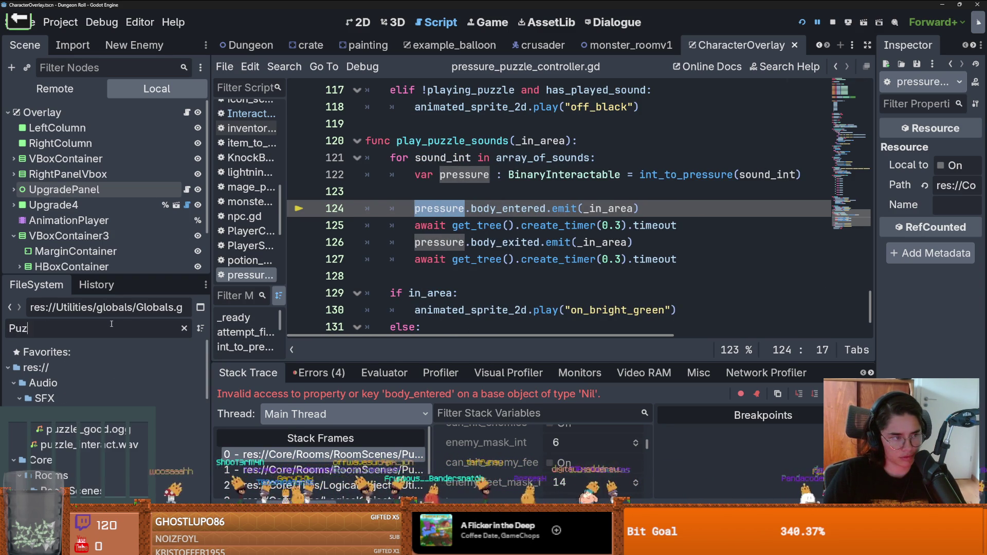
pyautogui.write('zle')
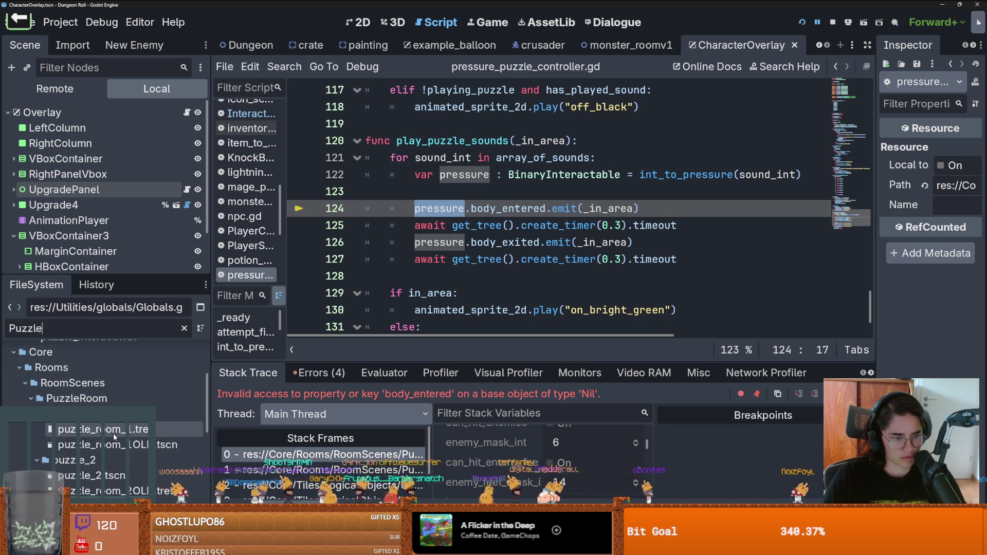
pyautogui.scroll(-3, 113, 432)
pyautogui.scroll(3, 113, 432)
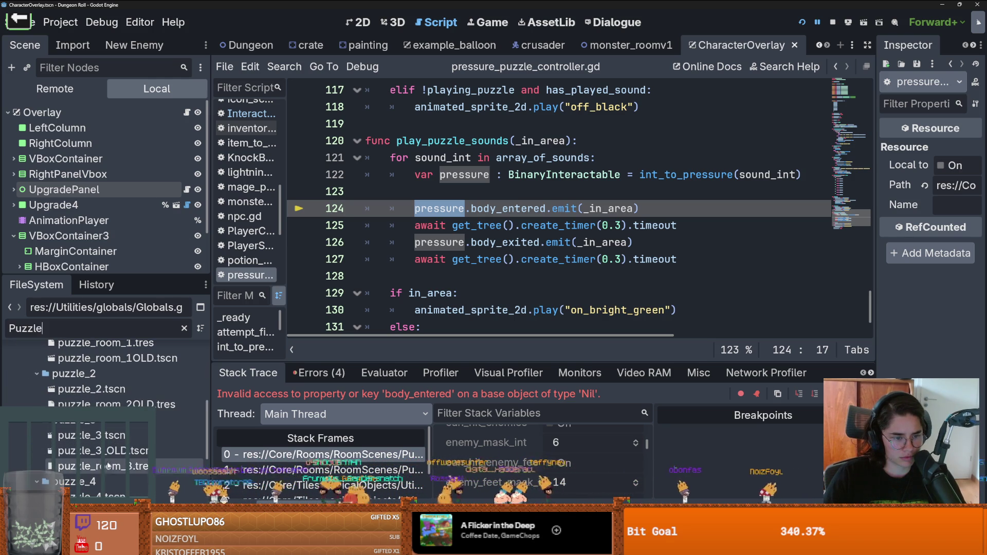
pyautogui.doubleClick(97, 495)
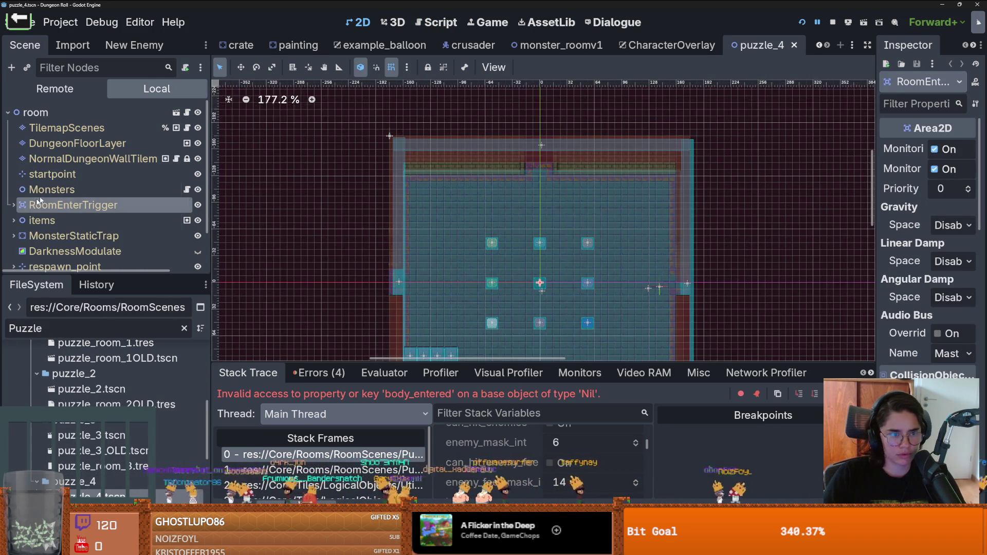
# Select PressurePuzzleController under items, widen the Inspector and debugger, and return to the paused script
pyautogui.moveTo(72, 275); pyautogui.dragTo(72, 409)
pyautogui.click(14, 205)
pyautogui.click(14, 206)
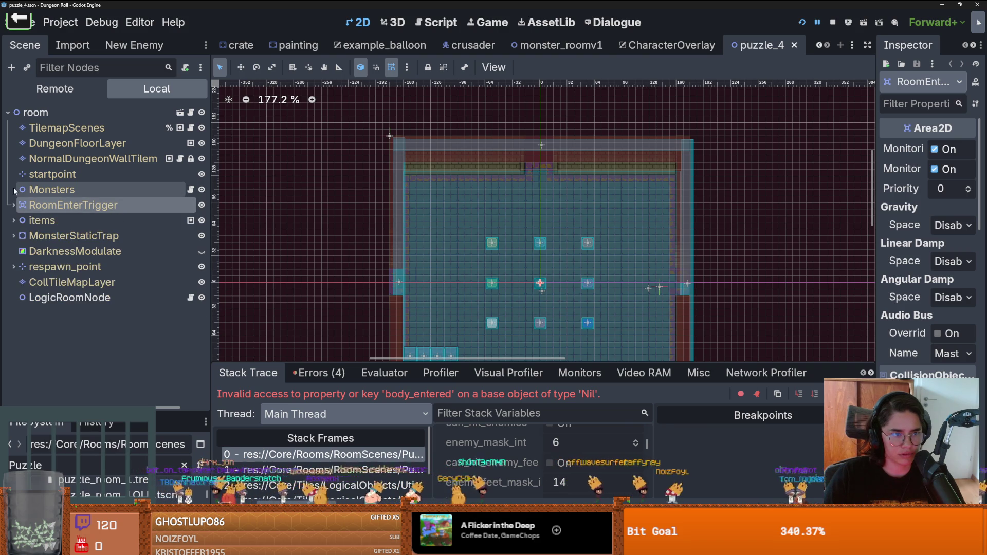
pyautogui.click(14, 220)
pyautogui.click(61, 234)
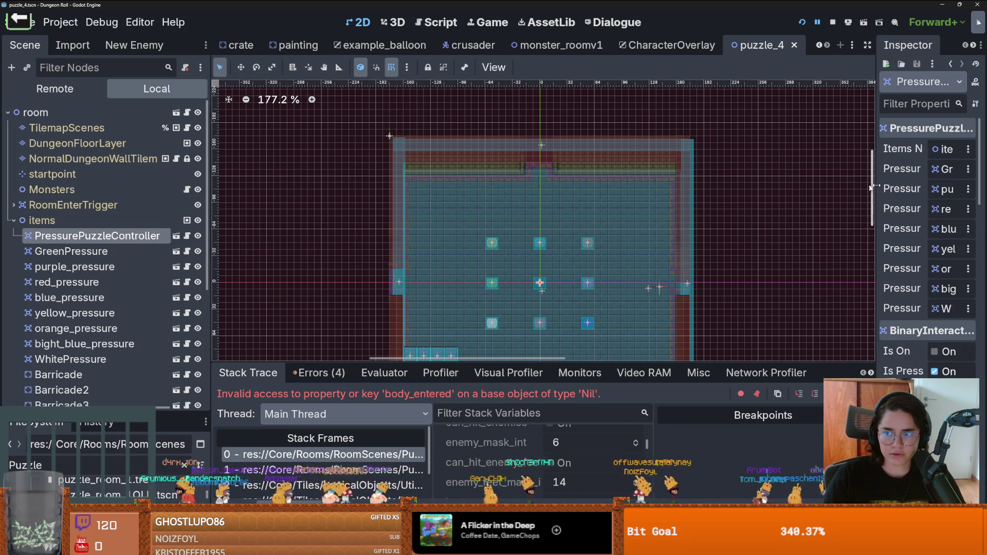
pyautogui.moveTo(876, 190); pyautogui.dragTo(722, 187)
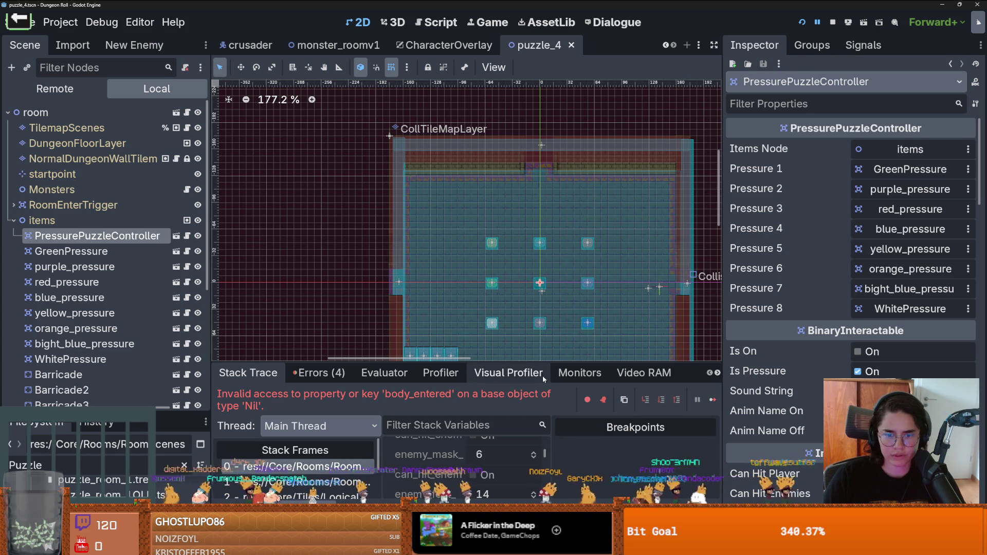
pyautogui.moveTo(545, 367); pyautogui.dragTo(545, 255)
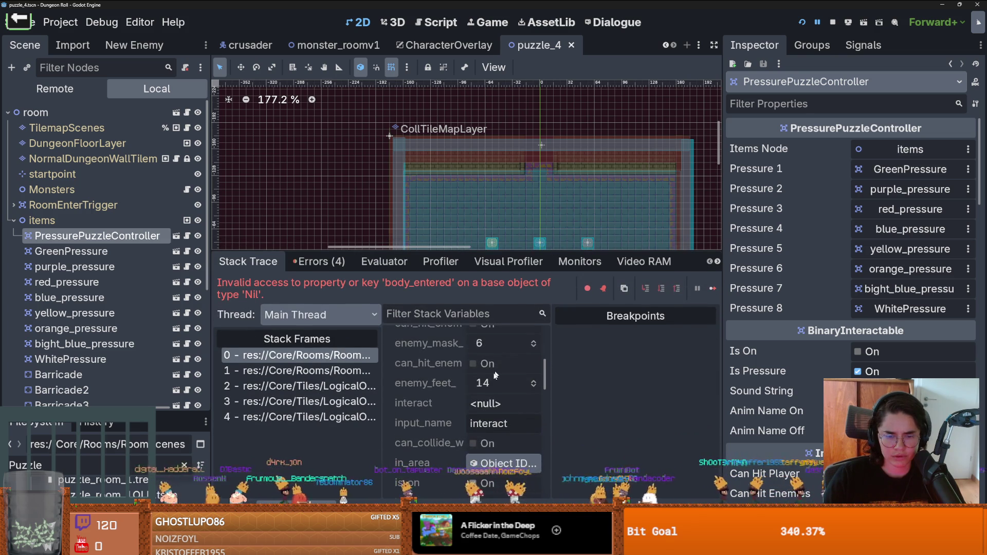
pyautogui.click(304, 355)
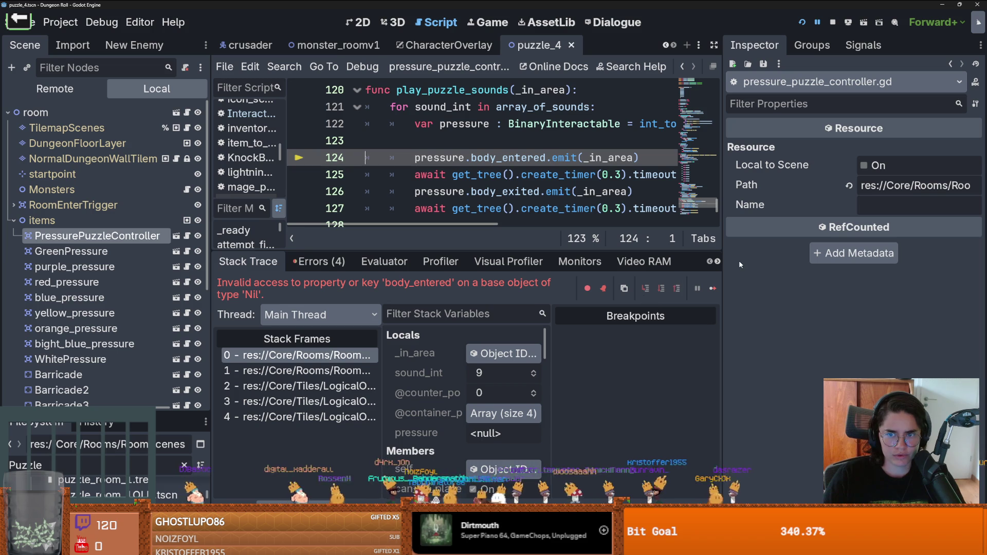
# Scroll through the paused script, then change the FileSystem filter from 'Puzzle' to 'Gl'
pyautogui.hscroll(3, 632, 181)
pyautogui.hscroll(-3, 632, 181)
pyautogui.hscroll(3, 590, 190)
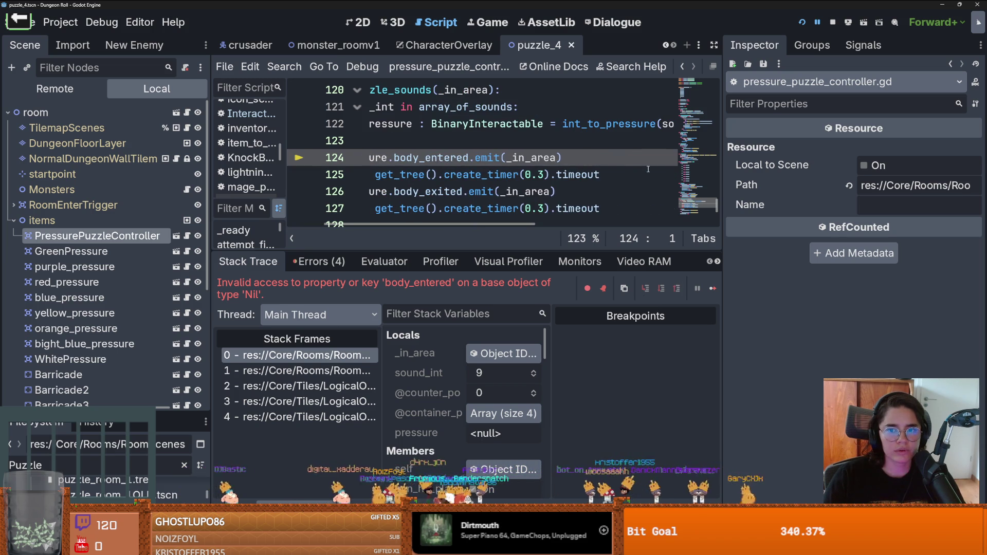
pyautogui.hscroll(-3, 566, 201)
pyautogui.scroll(1, 539, 215)
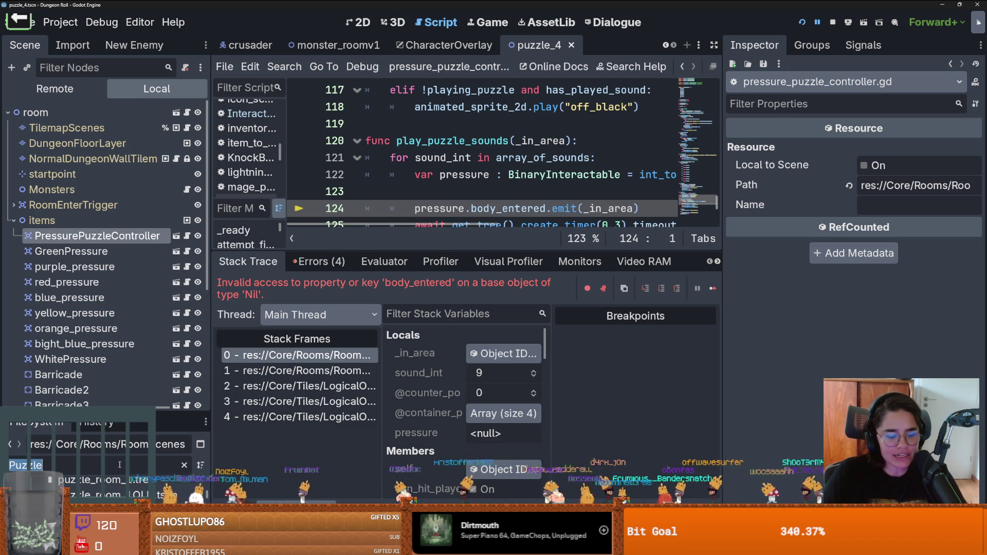
pyautogui.write('Glo')
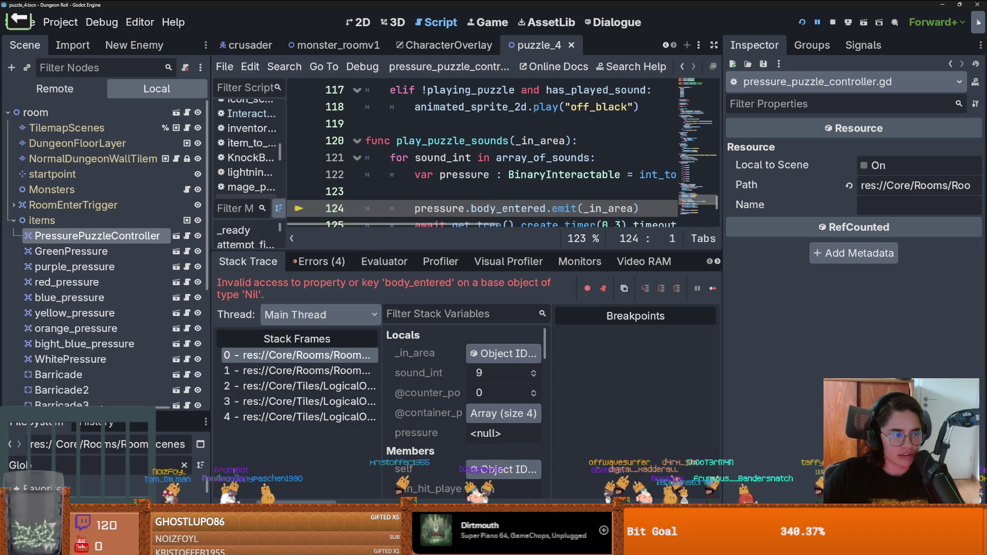
pyautogui.moveTo(100, 407); pyautogui.dragTo(100, 115)
# In Globals.gd, replace the 9s in logic_room_rooms on lines 82, 83, 95 and 98 with other digits
pyautogui.doubleClick(66, 312)
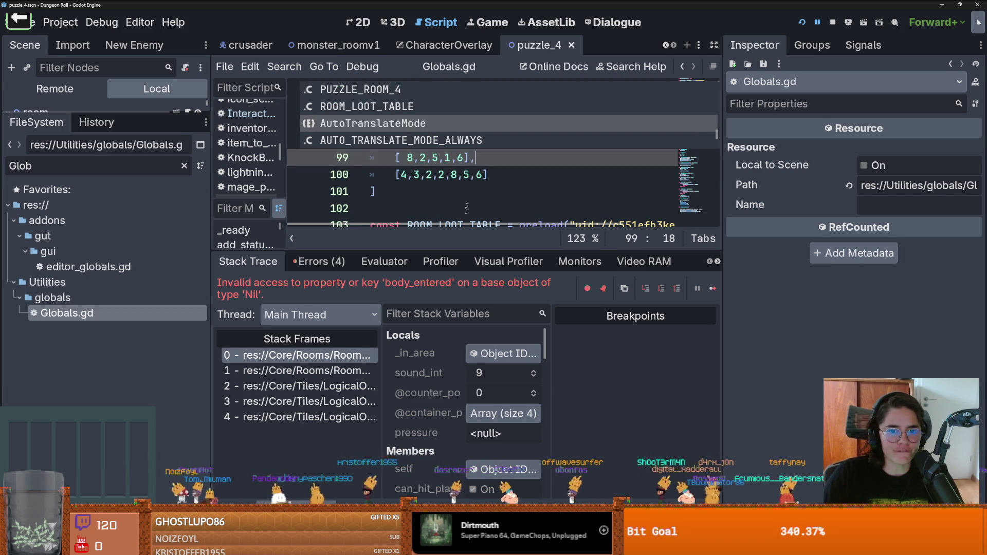
pyautogui.click(444, 175)
pyautogui.scroll(6, 443, 185)
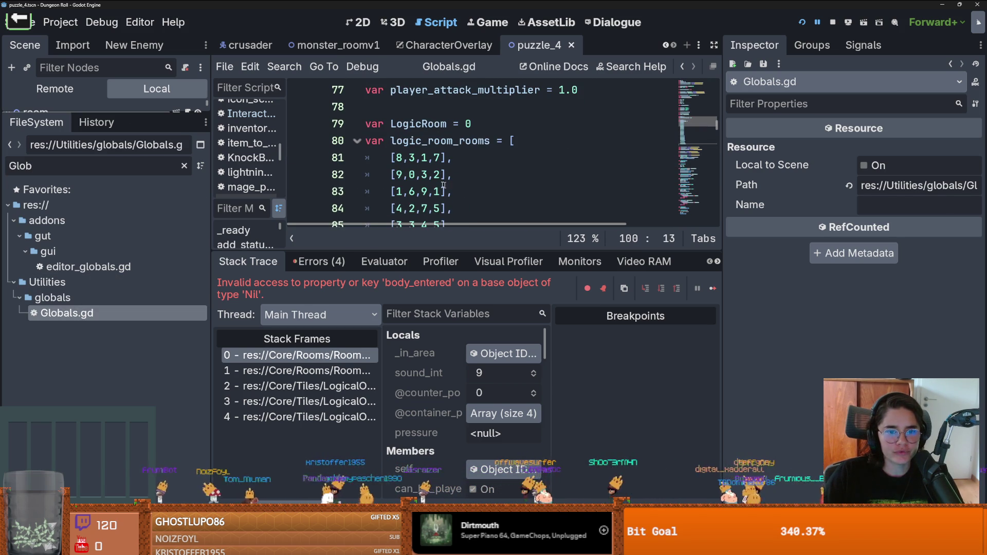
pyautogui.click(403, 174)
pyautogui.hotkey('shift', 'Left')
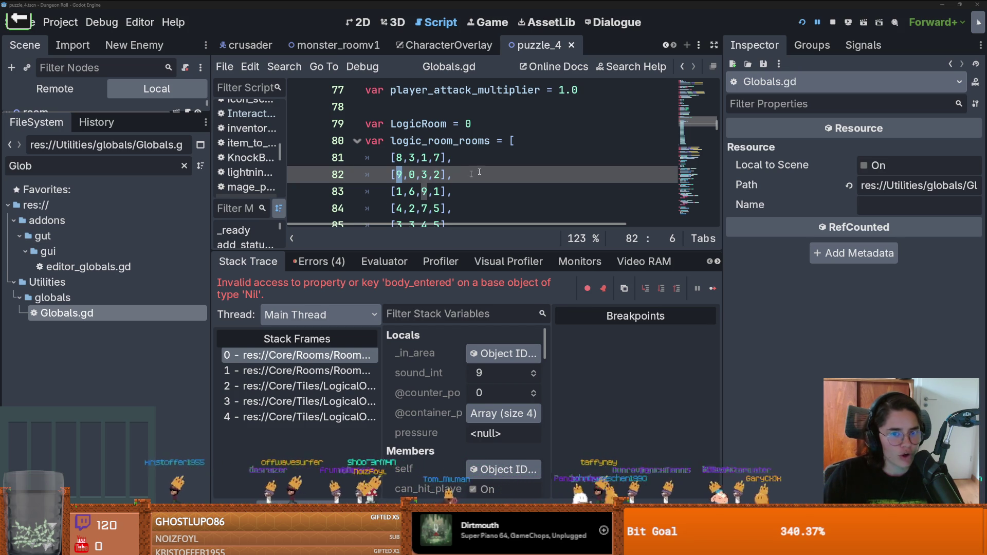
pyautogui.scroll(-2, 436, 154)
pyautogui.scroll(1, 395, 145)
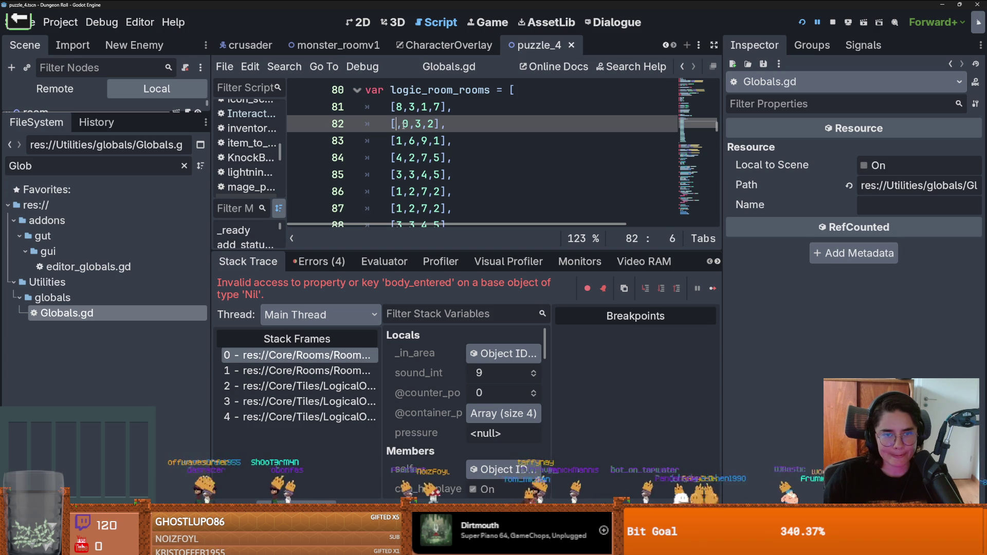
pyautogui.scroll(-2, 405, 124)
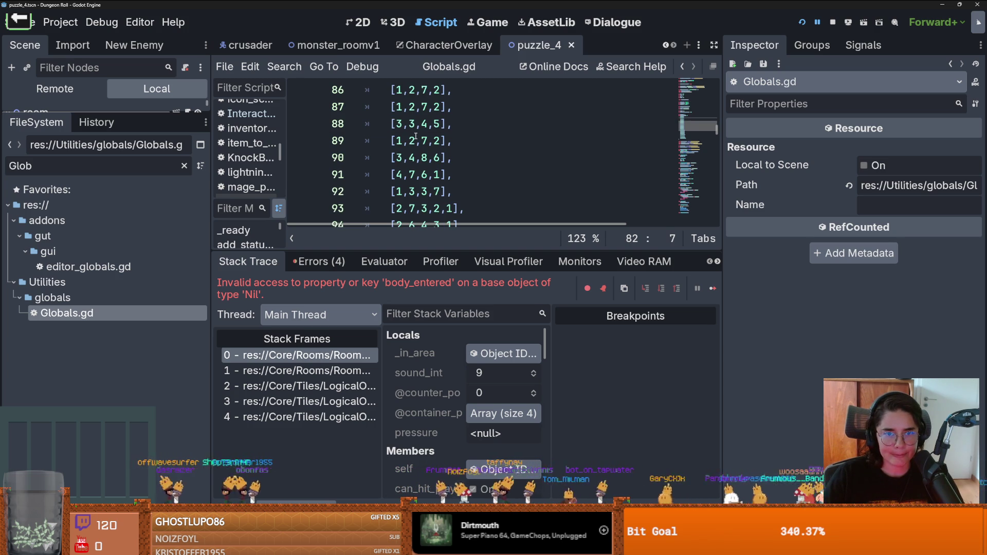
pyautogui.scroll(-2, 439, 171)
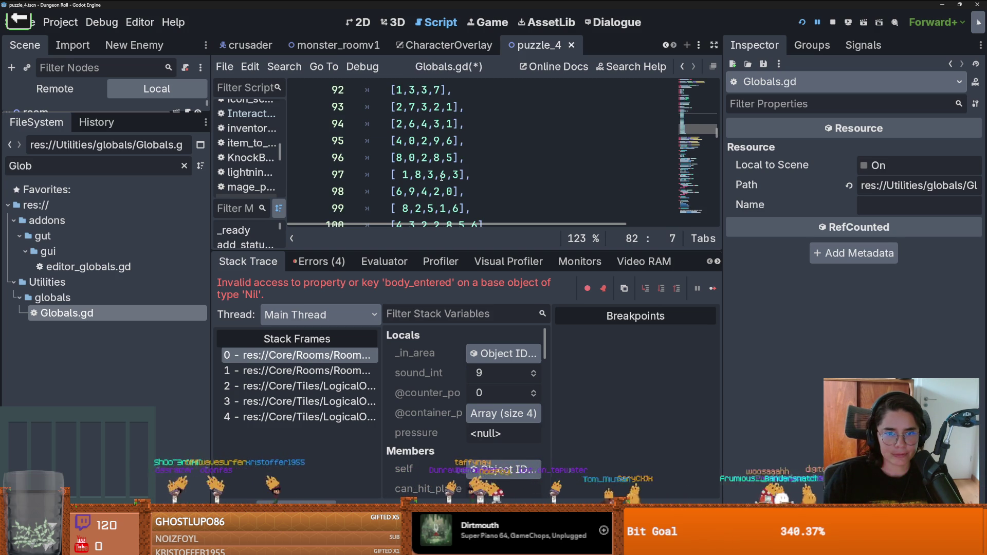
pyautogui.click(441, 140)
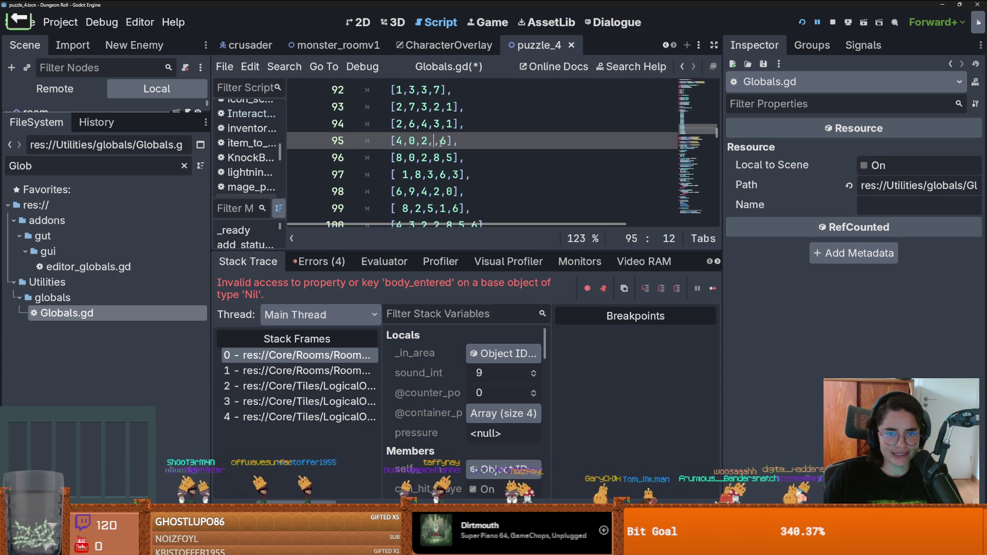
pyautogui.write('3')
pyautogui.scroll(-1, 433, 177)
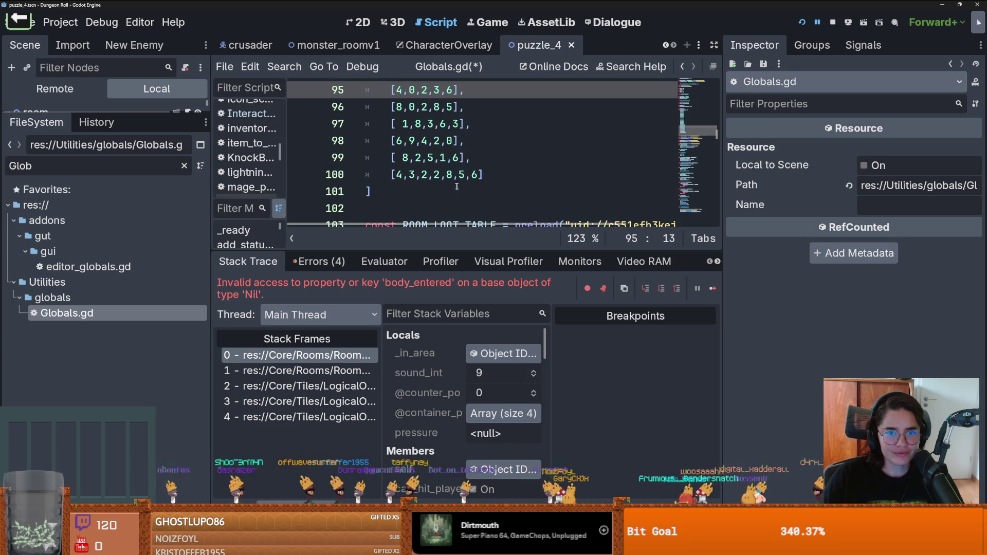
pyautogui.click(416, 144)
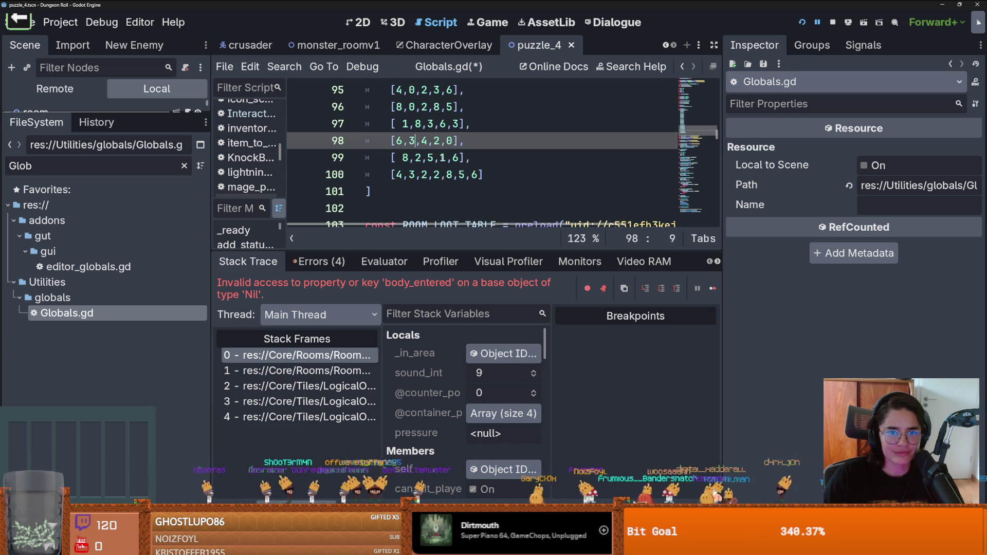
pyautogui.scroll(4, 450, 166)
pyautogui.scroll(1, 450, 165)
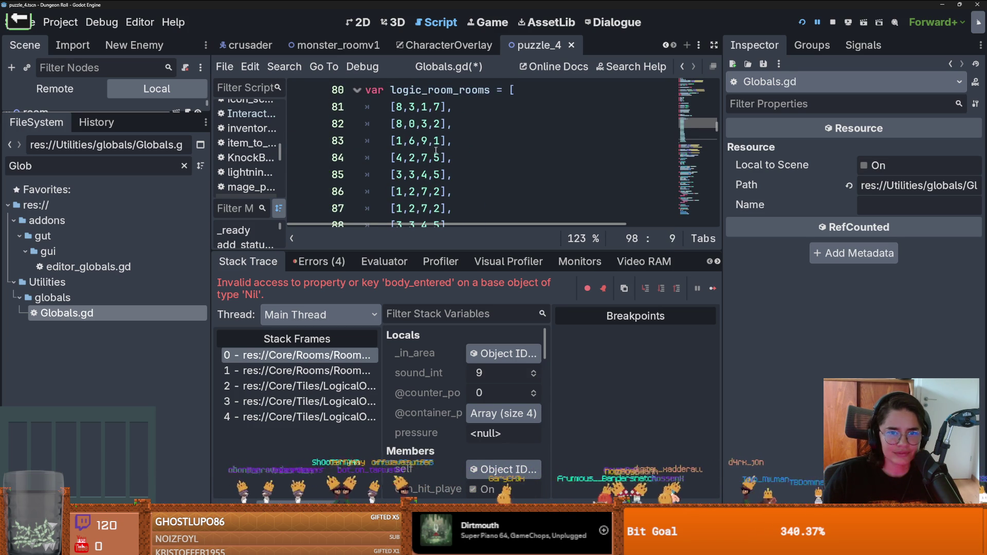
pyautogui.click(429, 140)
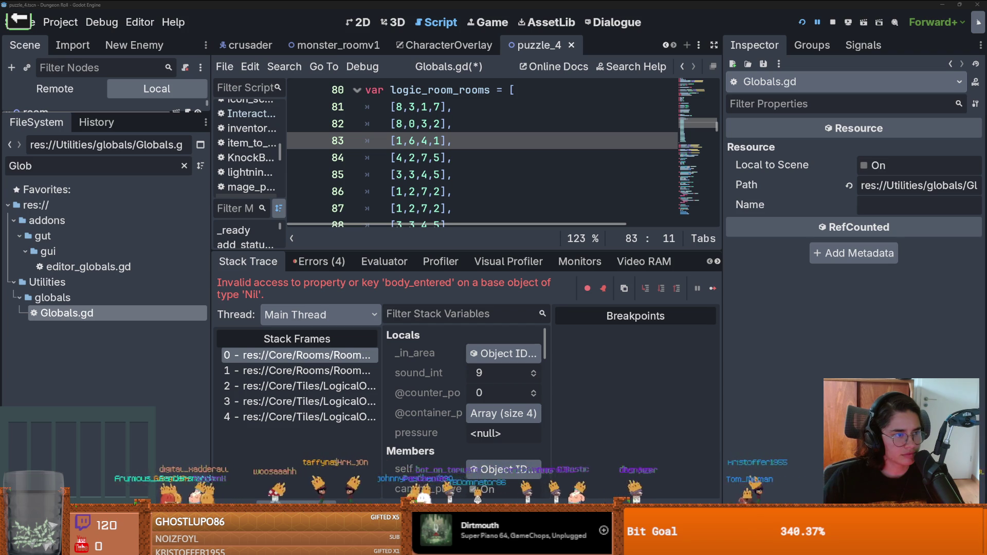
pyautogui.write('4')
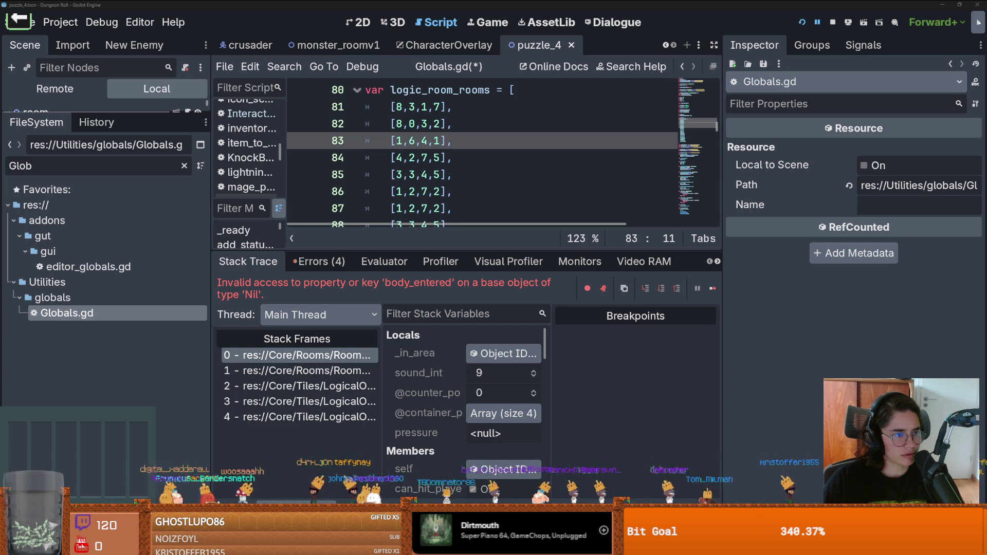
# Save Globals.gd and launch the game with Run Project
pyautogui.click(388, 177)
pyautogui.hotkey('ctrl', 's')
pyautogui.moveTo(423, 250); pyautogui.dragTo(423, 332)
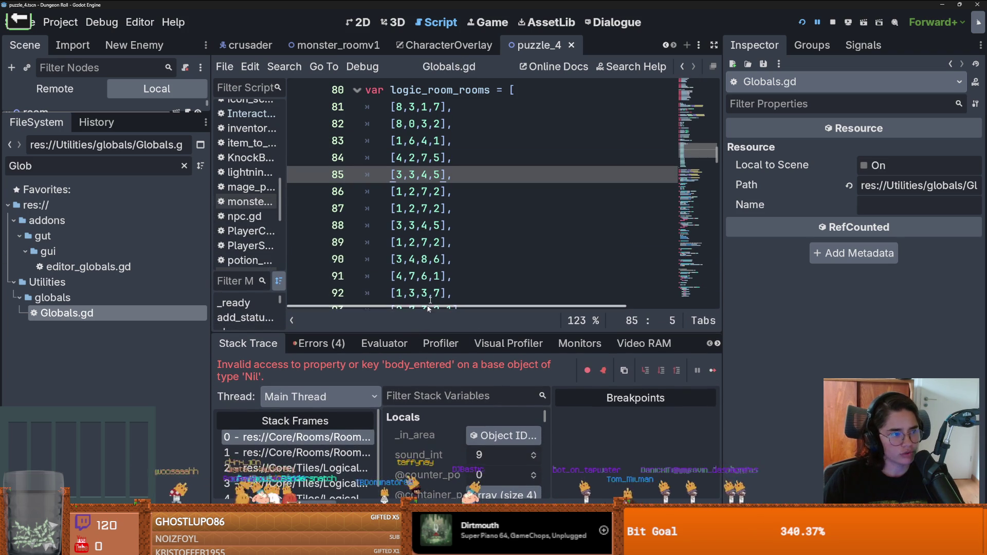
pyautogui.click(803, 23)
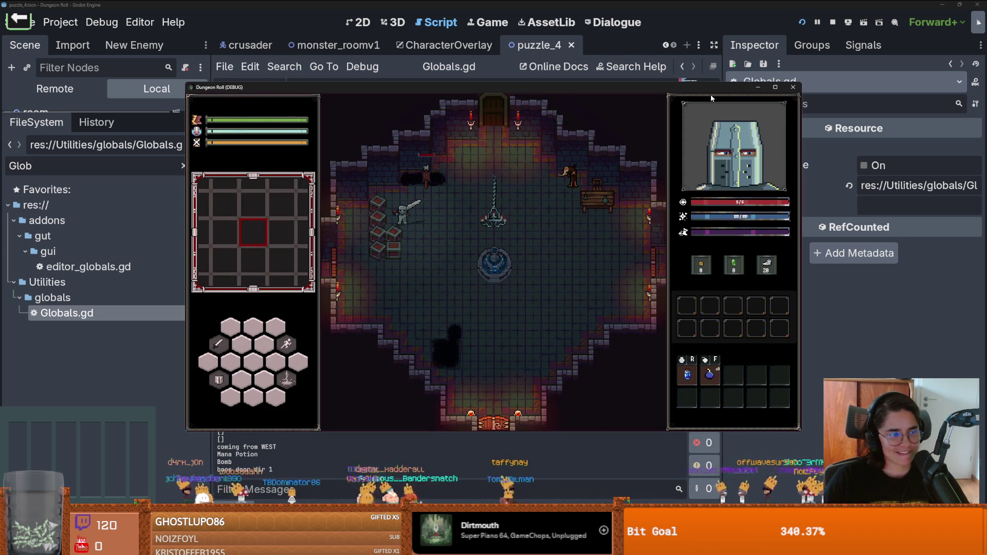
# Enlarge the game window, smash crates, and take the first room card at the west exit
pyautogui.click(774, 87)
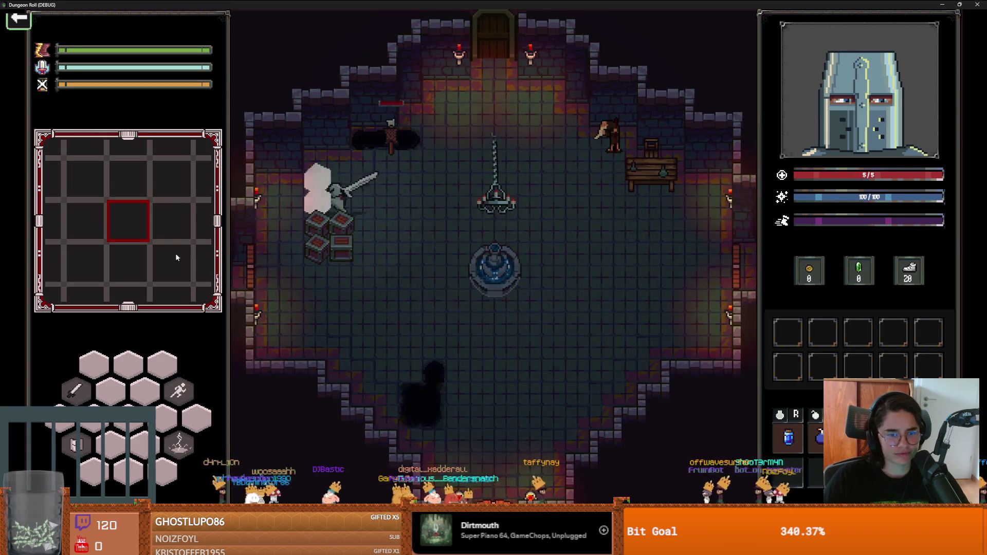
pyautogui.press('s')
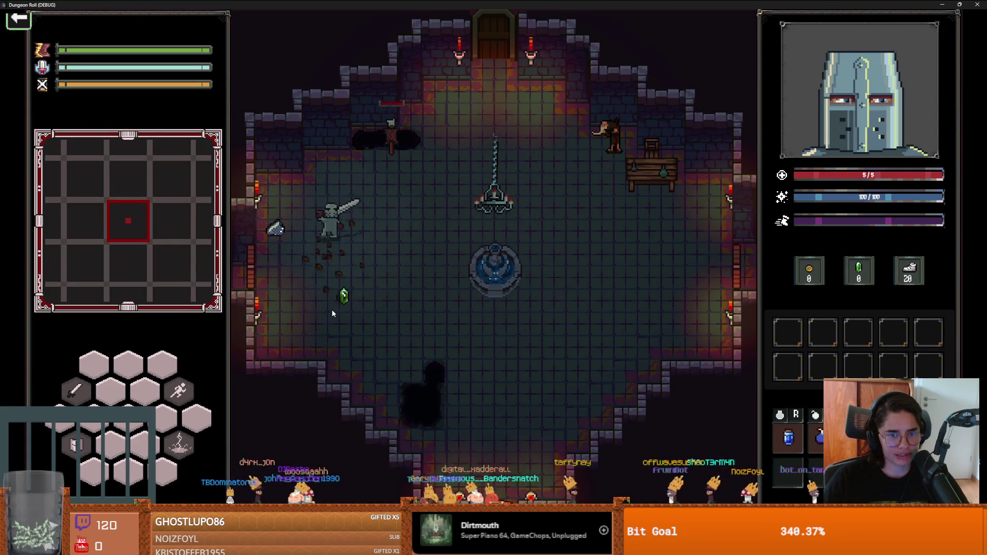
pyautogui.press('a')
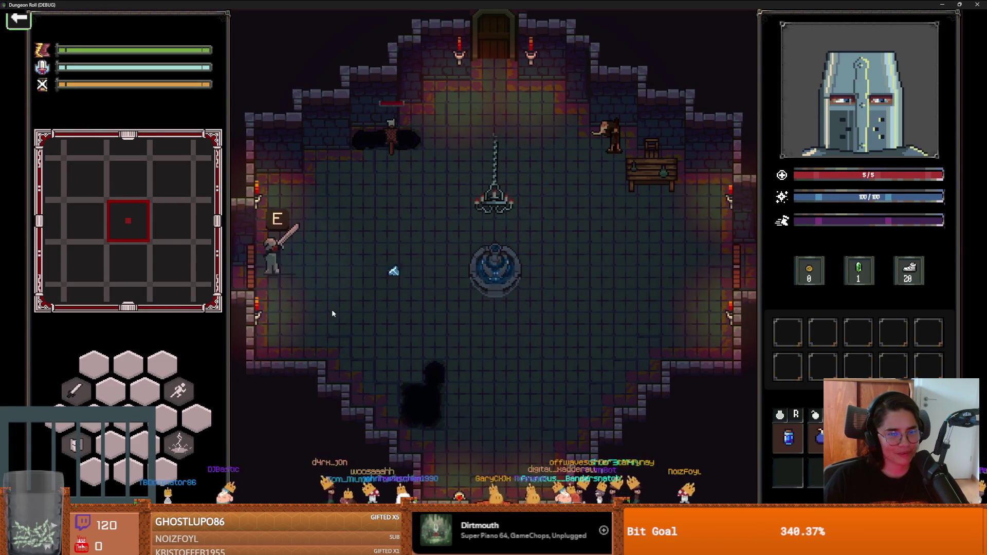
pyautogui.press('e')
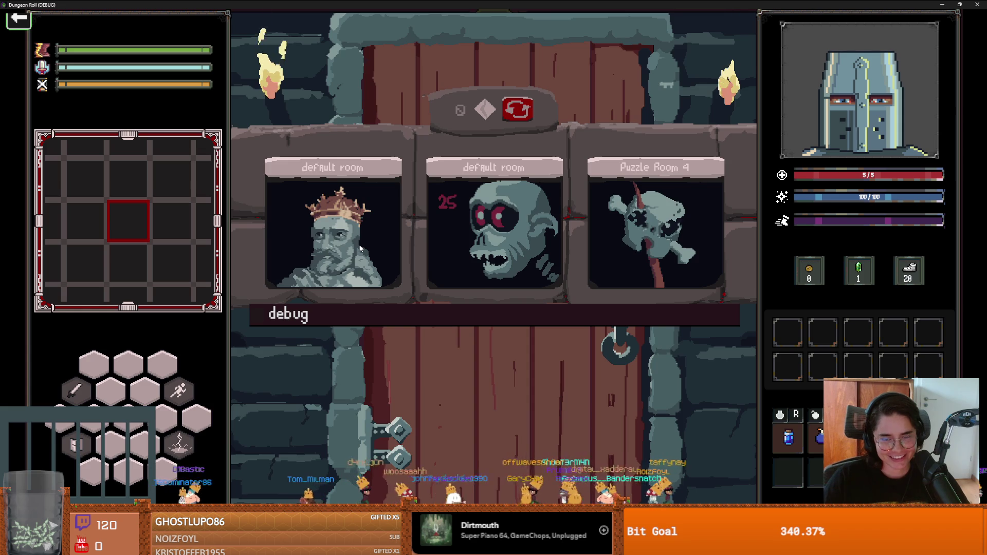
pyautogui.click(345, 251)
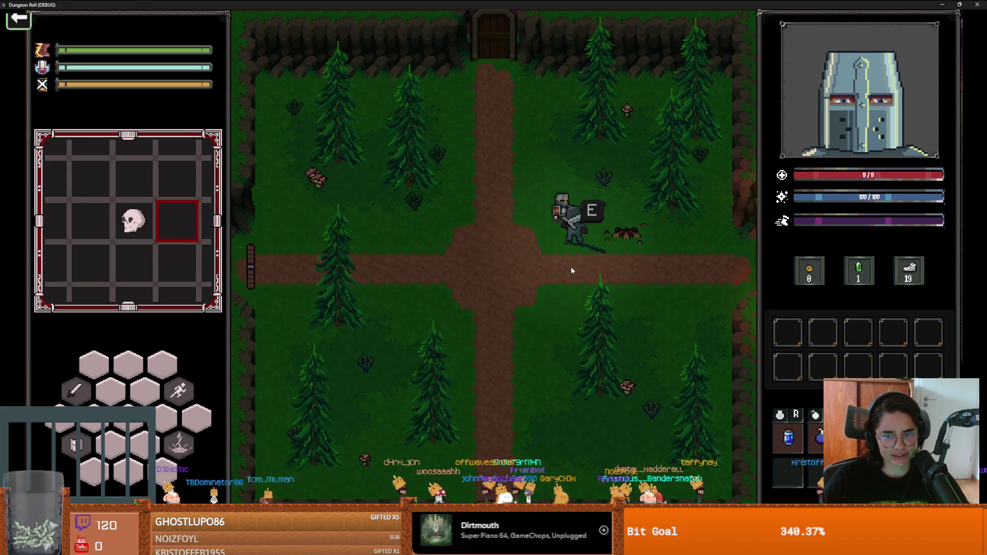
# Talk to the hub's upgrade merchant and take the Ricochet upgrade
pyautogui.press('e')
pyautogui.click(527, 257)
pyautogui.click(527, 266)
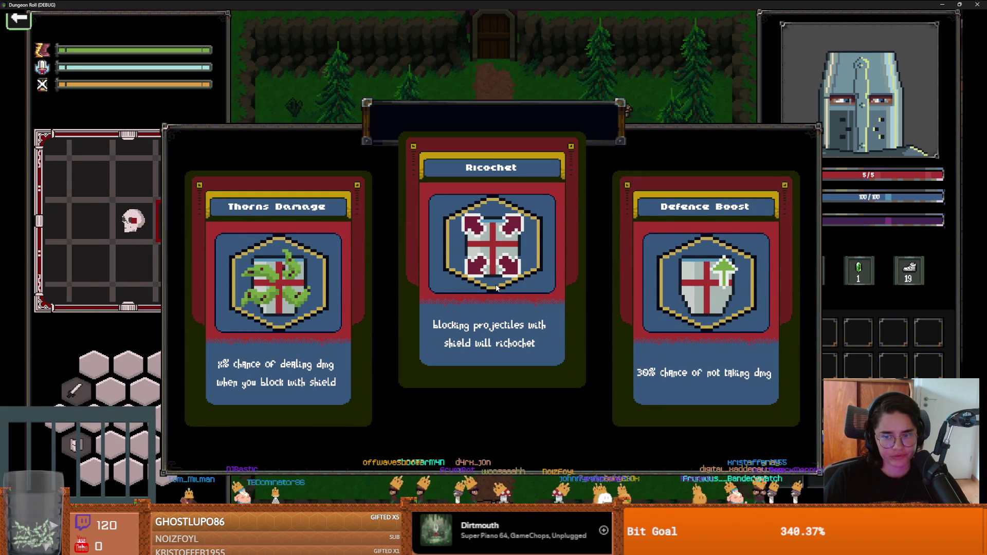
pyautogui.click(496, 288)
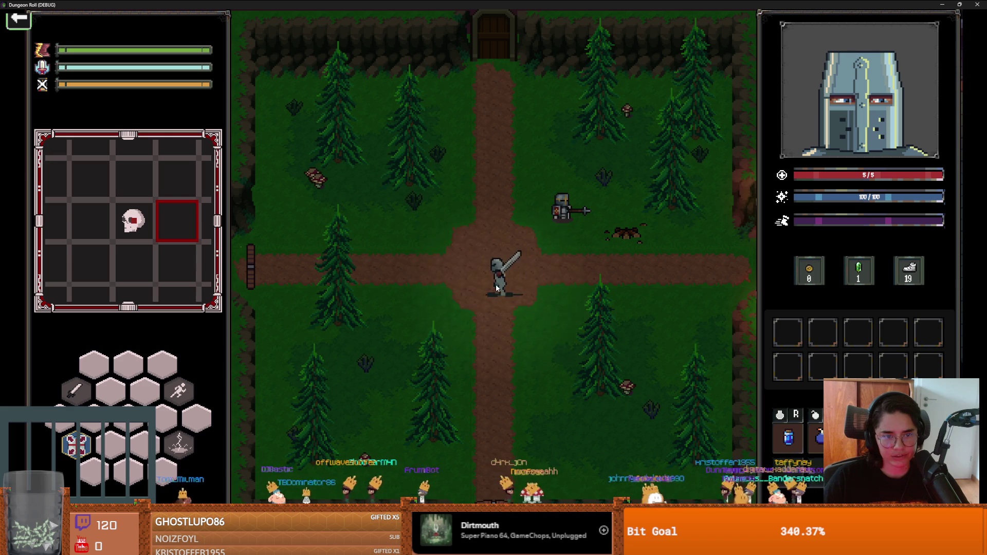
# Walk the knight through the forest crossroads to the top door and choose the Crate Room
pyautogui.press('w')
pyautogui.press('a')
pyautogui.press('s')
pyautogui.press('a')
pyautogui.press('d')
pyautogui.press('w')
pyautogui.press('d')
pyautogui.press('w')
pyautogui.press('d')
pyautogui.press('w')
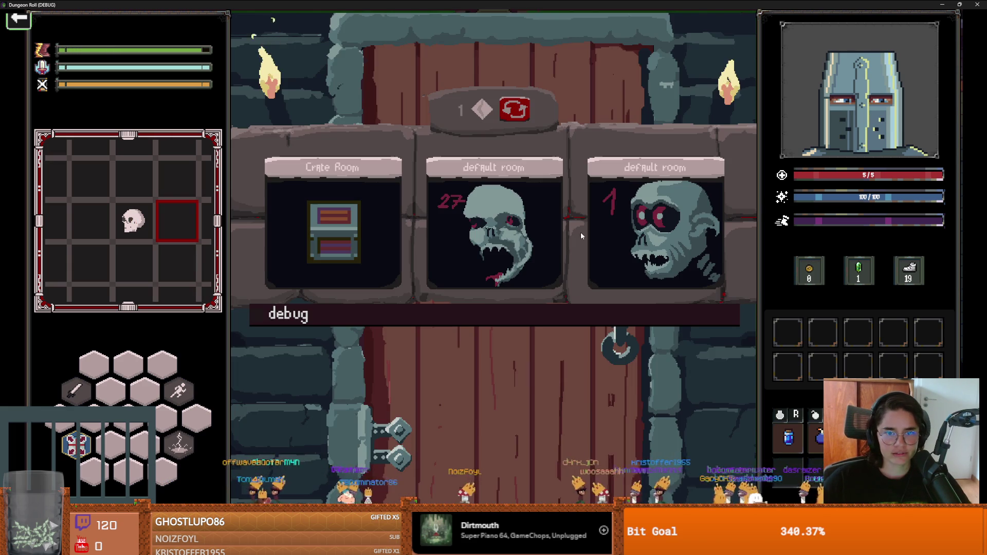
pyautogui.click(341, 230)
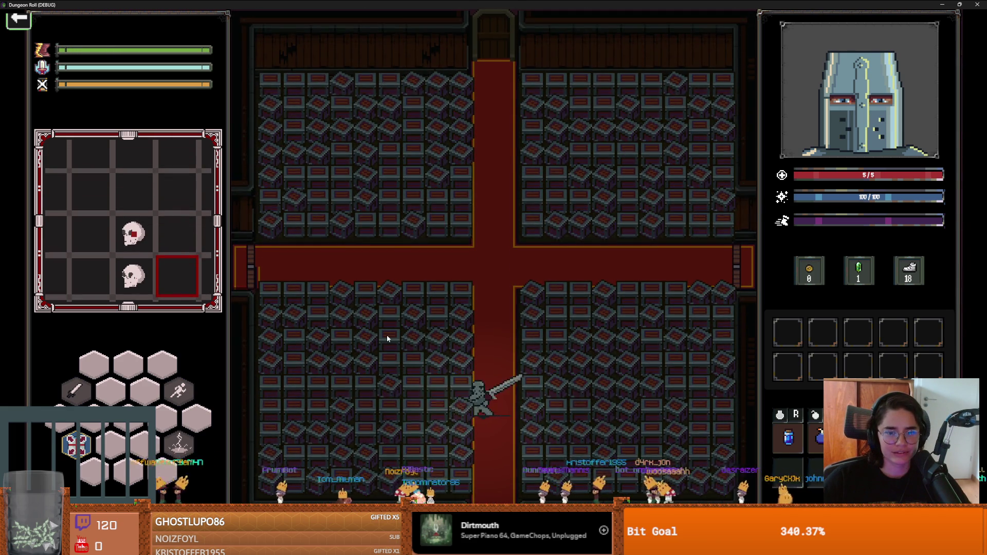
# Slash the crates around the knight, beside the carpet and in the left corners of the hall
pyautogui.click(386, 334)
pyautogui.click(387, 335)
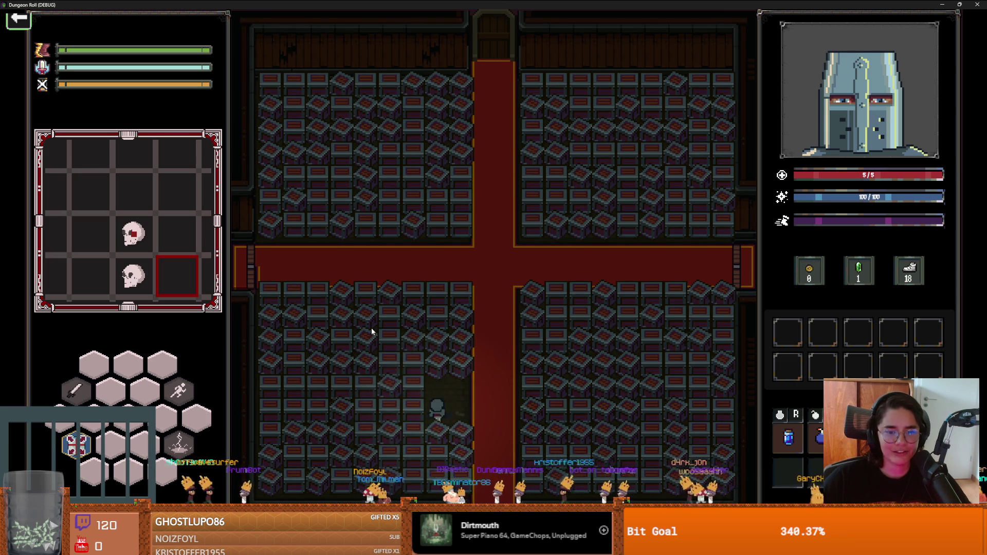
pyautogui.click(371, 327)
pyautogui.click(356, 343)
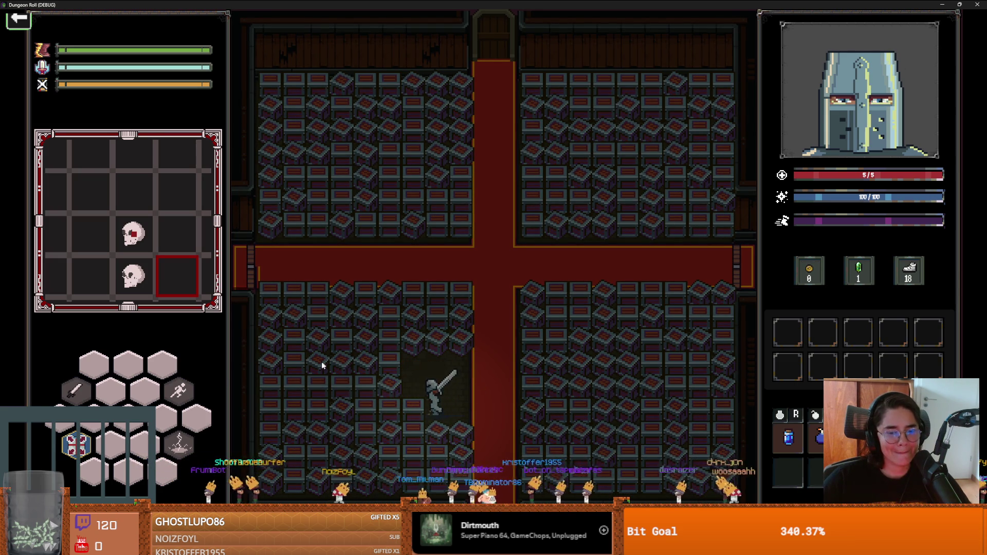
pyautogui.click(288, 360)
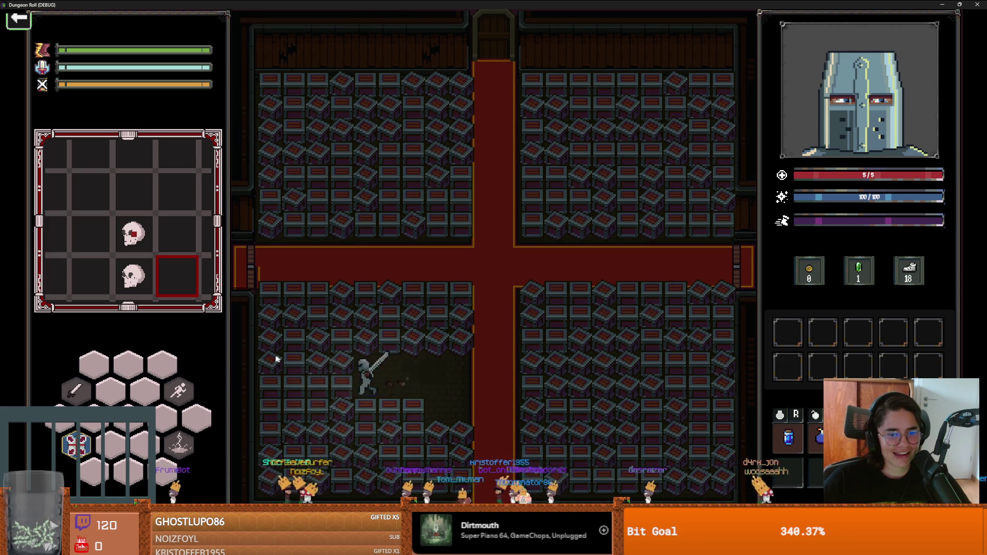
pyautogui.click(280, 354)
pyautogui.click(278, 335)
pyautogui.click(313, 306)
pyautogui.click(322, 292)
pyautogui.click(402, 318)
pyautogui.click(414, 321)
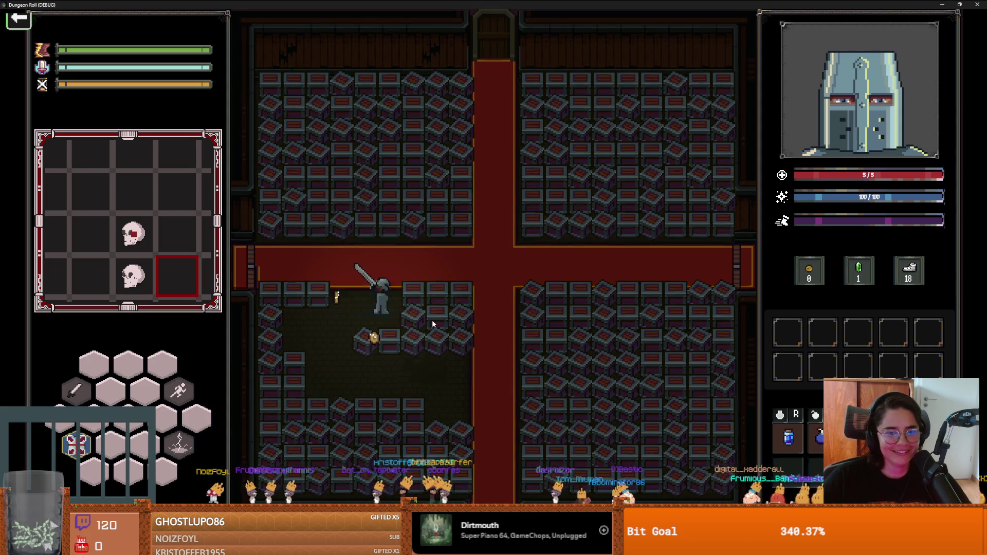
pyautogui.click(463, 329)
pyautogui.click(477, 335)
pyautogui.click(429, 353)
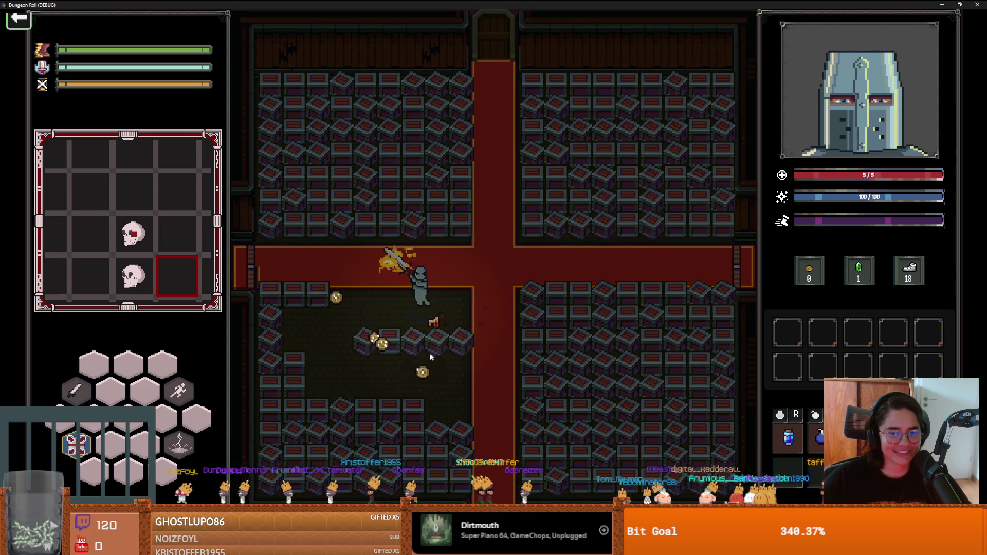
pyautogui.click(430, 380)
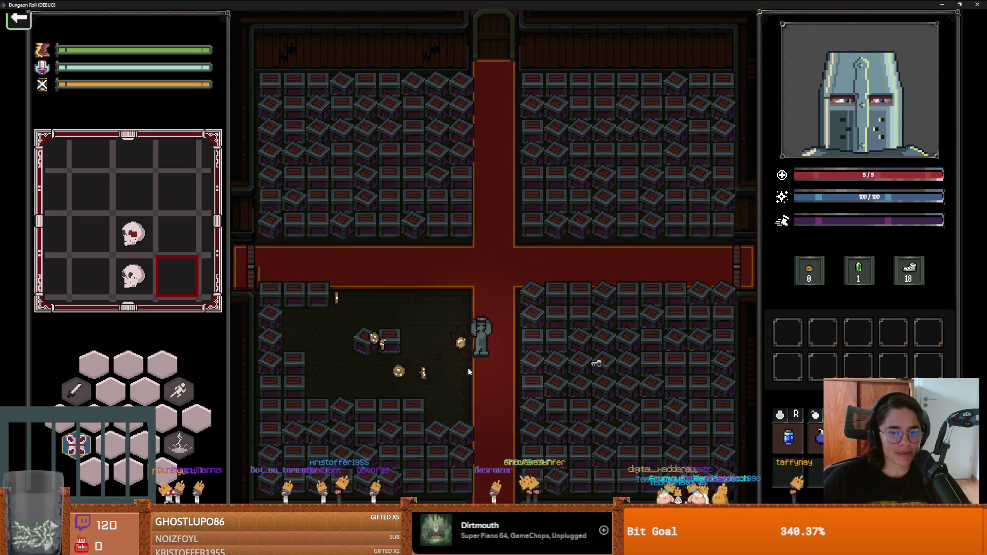
pyautogui.click(382, 355)
pyautogui.click(288, 285)
pyautogui.click(259, 315)
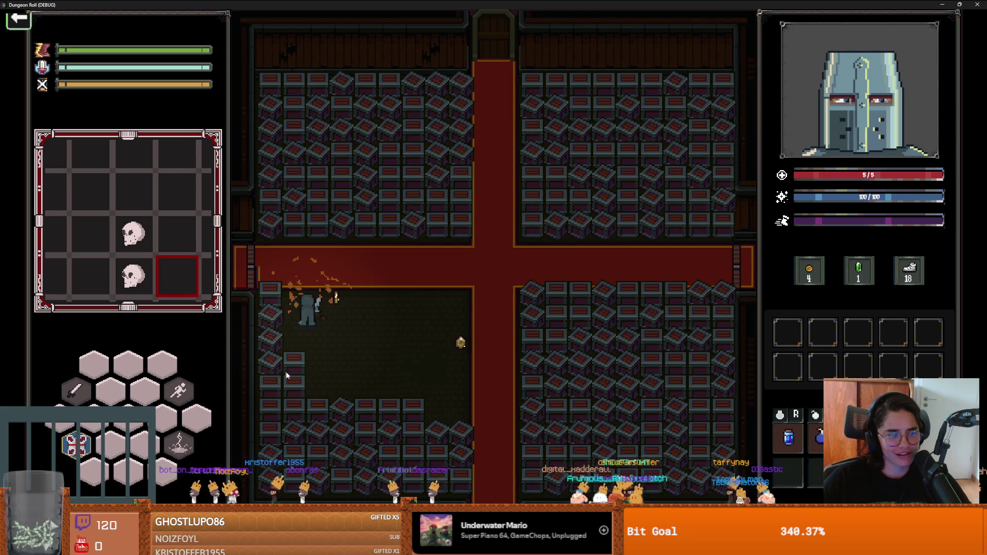
pyautogui.click(258, 337)
pyautogui.click(281, 323)
# Walk along the carpet and through the lower-left area picking up dropped coins
pyautogui.press('w')
pyautogui.press('d')
pyautogui.press('s')
pyautogui.press('s')
pyautogui.press('a')
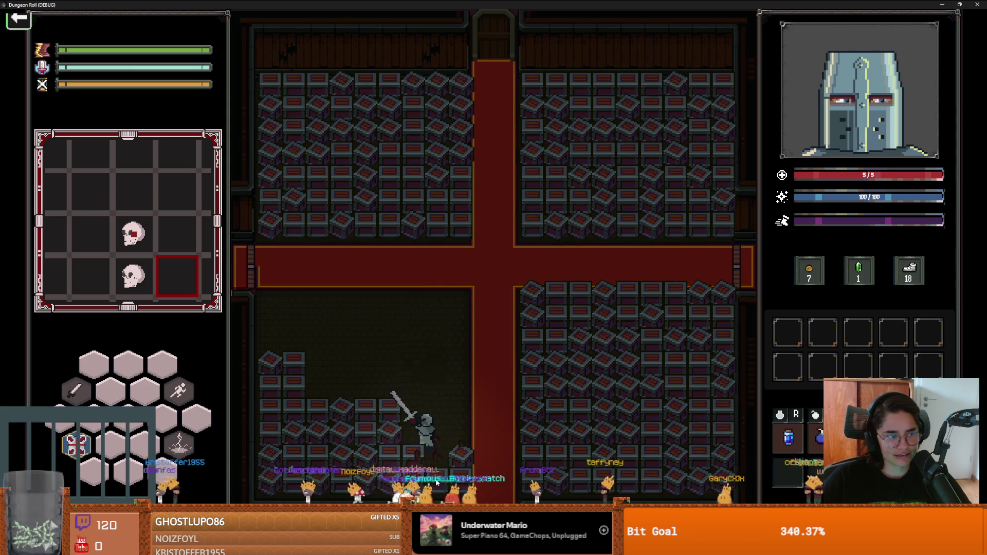
pyautogui.press('s')
pyautogui.press('a')
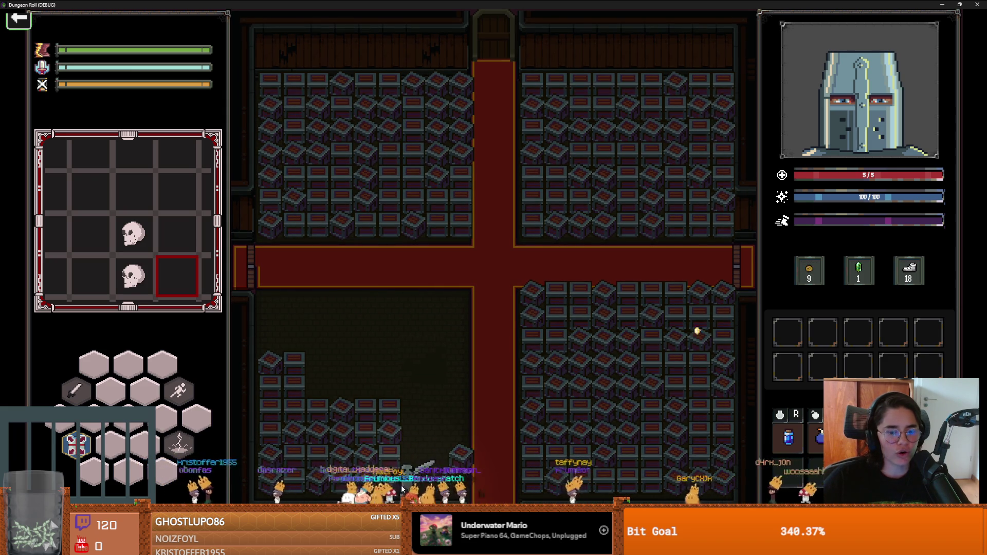
pyautogui.press('a')
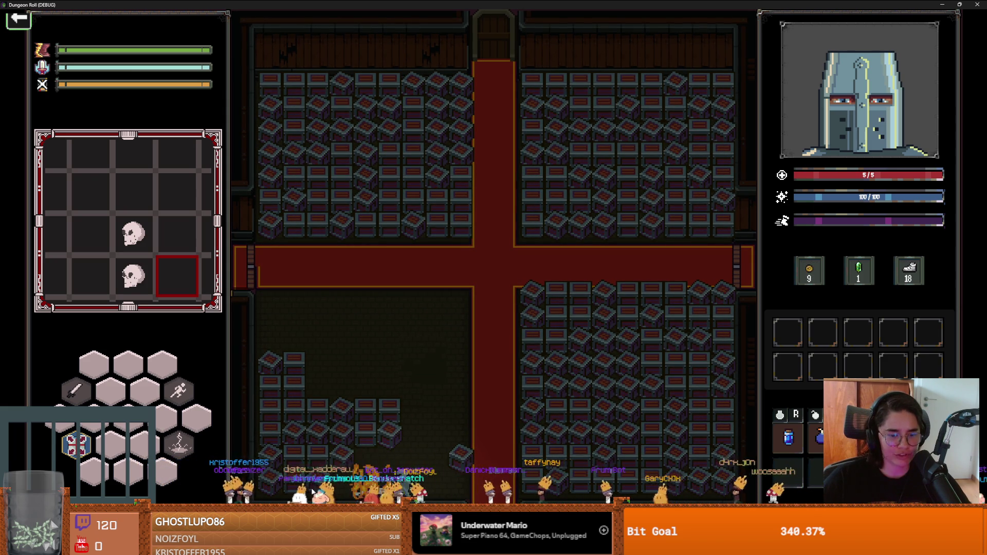
pyautogui.press('a')
pyautogui.press('w')
# Smash the remaining crates below the knight, the four on the left, and those right of the carpet
pyautogui.click(352, 420)
pyautogui.press('d')
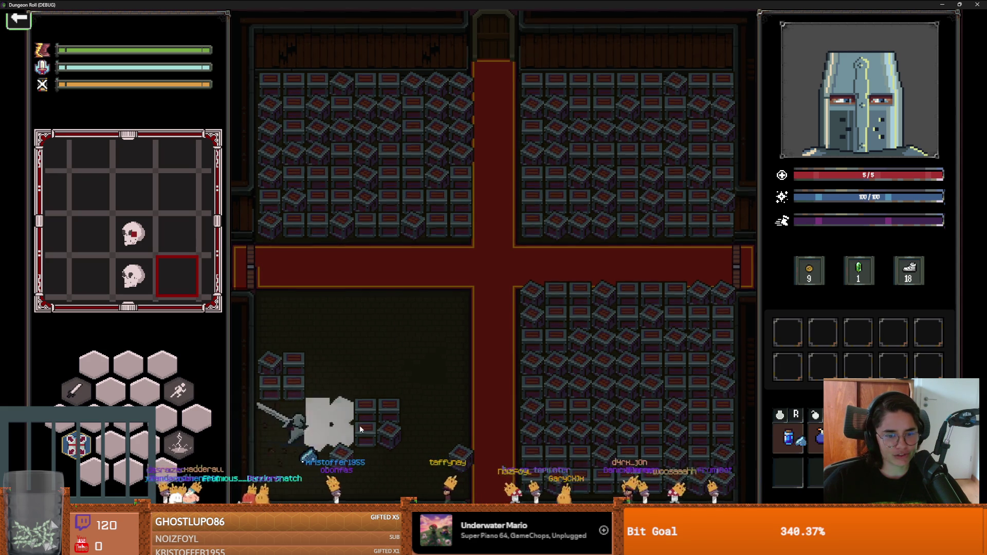
pyautogui.click(377, 452)
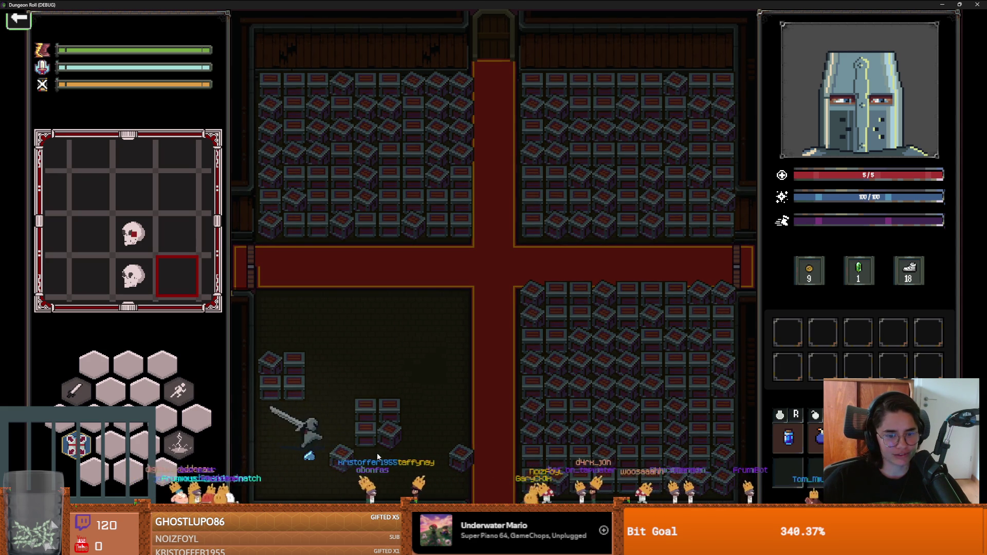
pyautogui.click(376, 453)
pyautogui.press('w')
pyautogui.click(421, 446)
pyautogui.press('a')
pyautogui.click(285, 360)
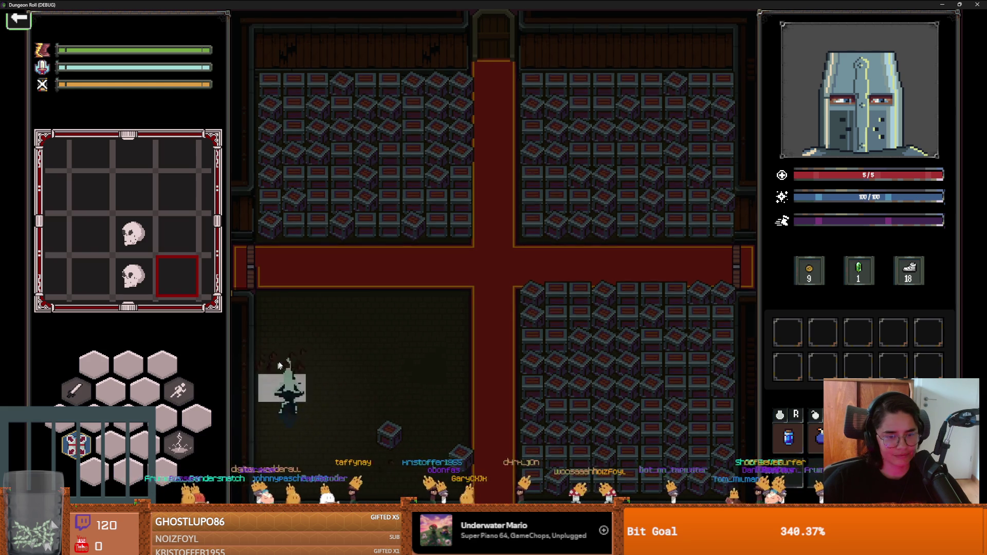
pyautogui.press('d')
pyautogui.press('d')
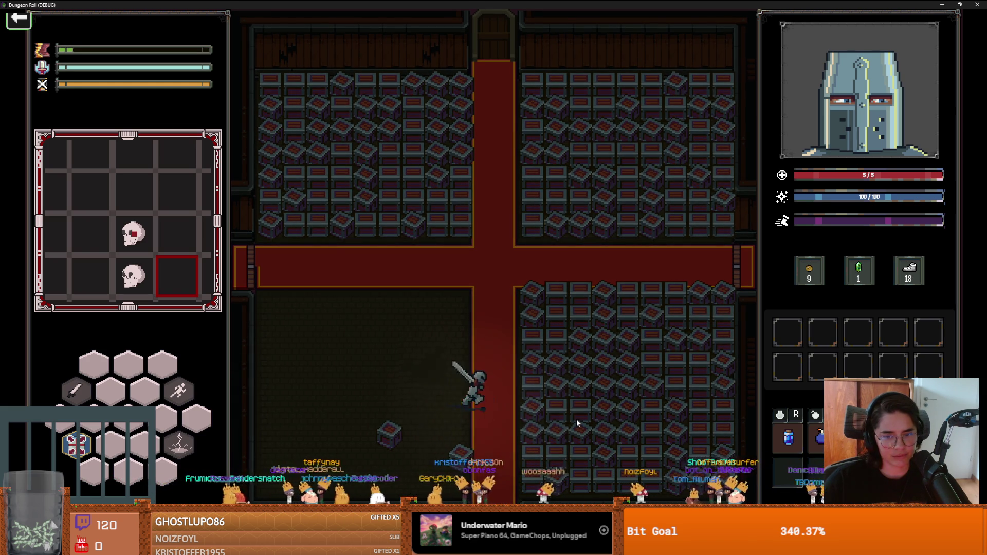
pyautogui.click(575, 418)
pyautogui.press('d')
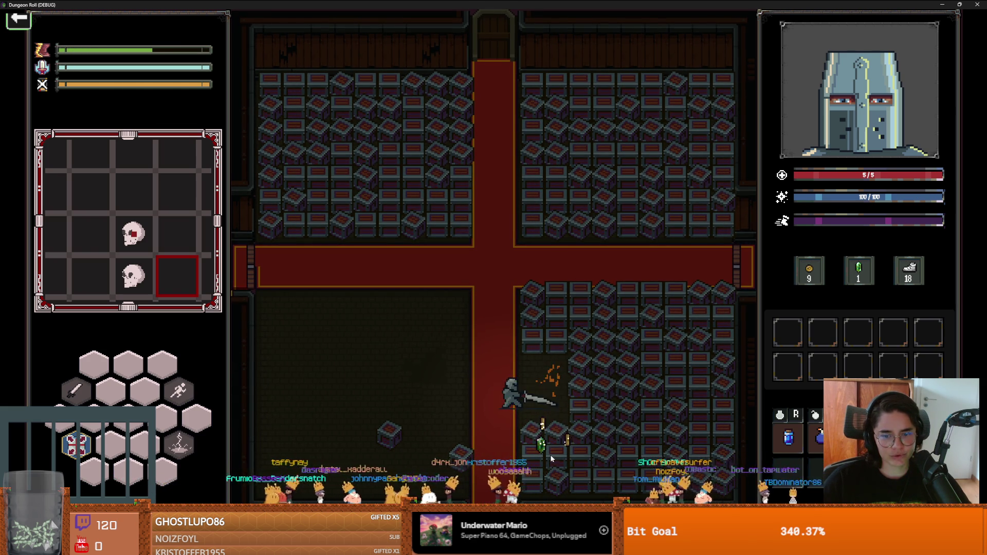
pyautogui.click(553, 469)
# Collect the nearby coin and gem, then pick Puzzle Room 4 at the hall's right door
pyautogui.press('s')
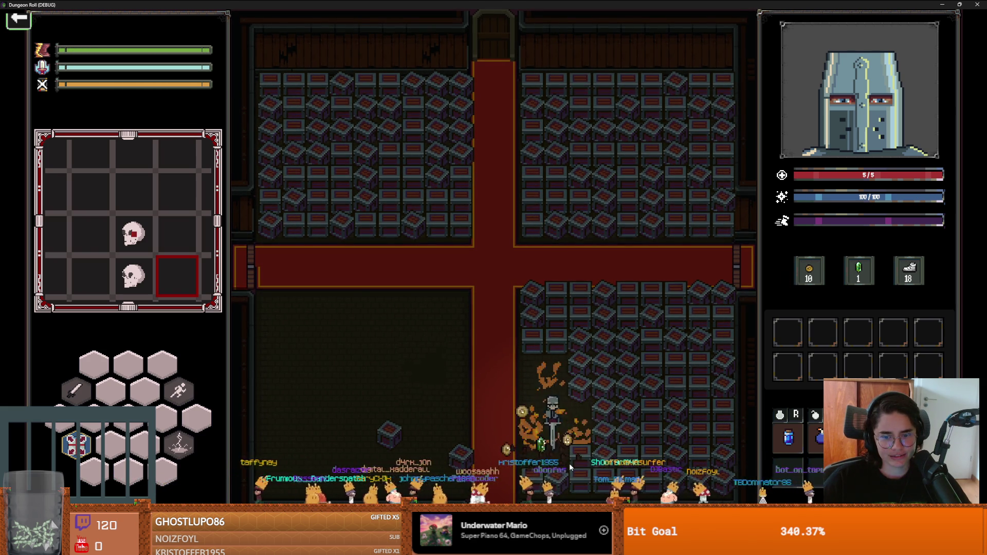
pyautogui.press('a')
pyautogui.press('d')
pyautogui.press('w')
pyautogui.press('a')
pyautogui.press('d')
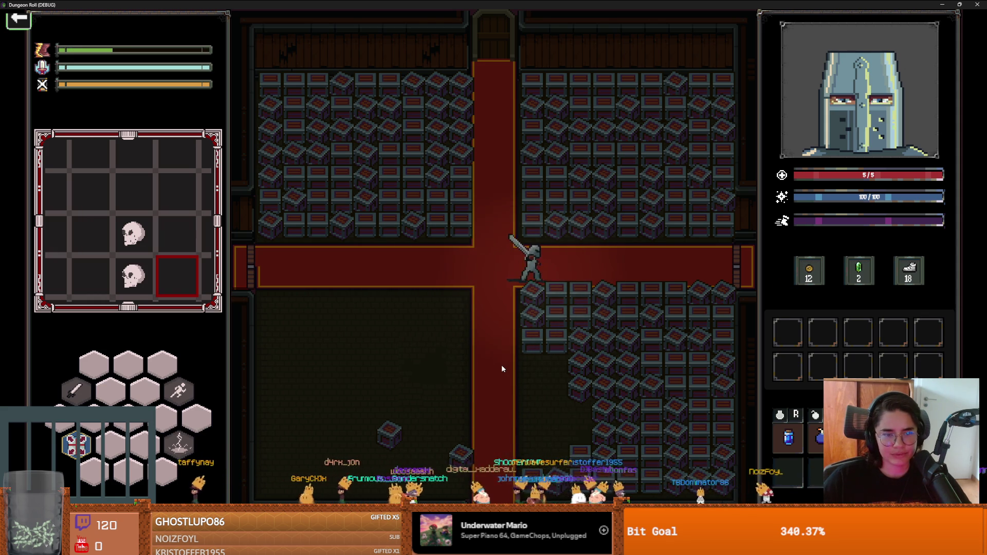
pyautogui.press('e')
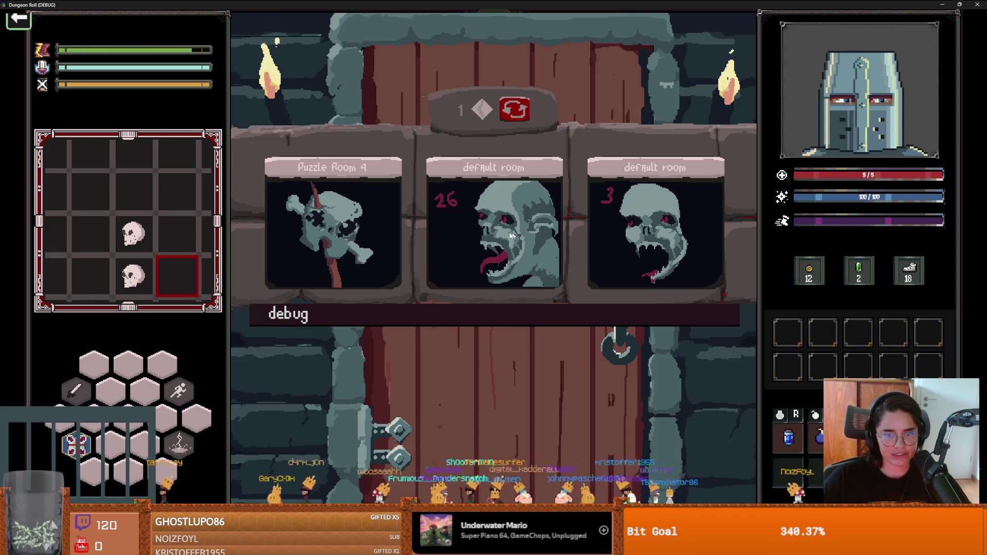
pyautogui.click(366, 225)
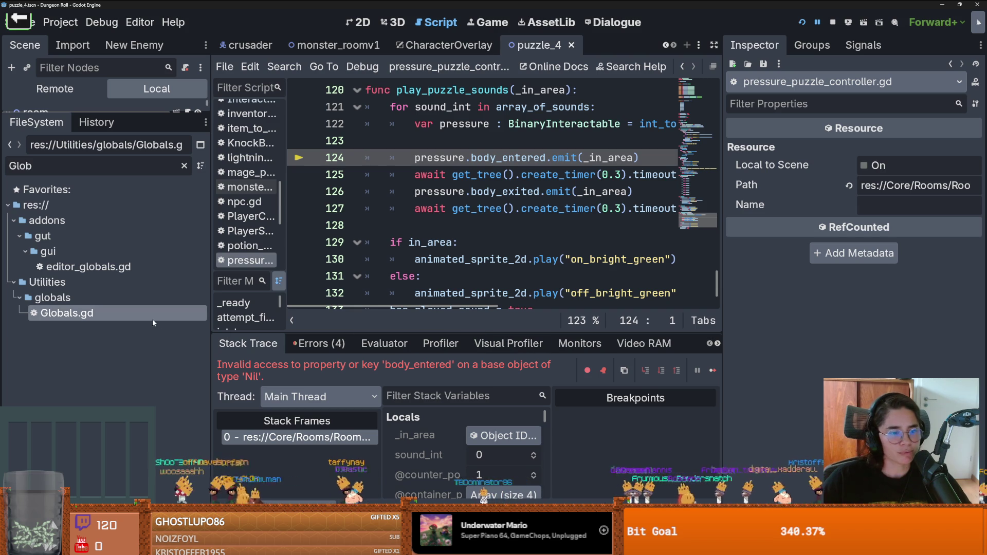
# In Globals.gd, change the last value of line 98's logic room entry to 7, giving [6,3,4,2,7]
pyautogui.doubleClick(116, 314)
pyautogui.scroll(1, 466, 228)
pyautogui.click(416, 175)
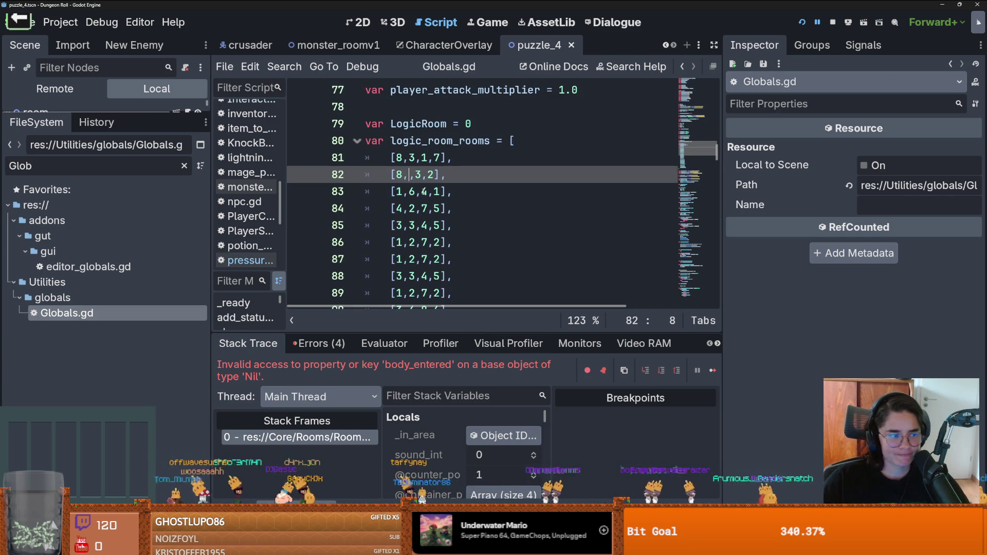
pyautogui.scroll(-1, 429, 221)
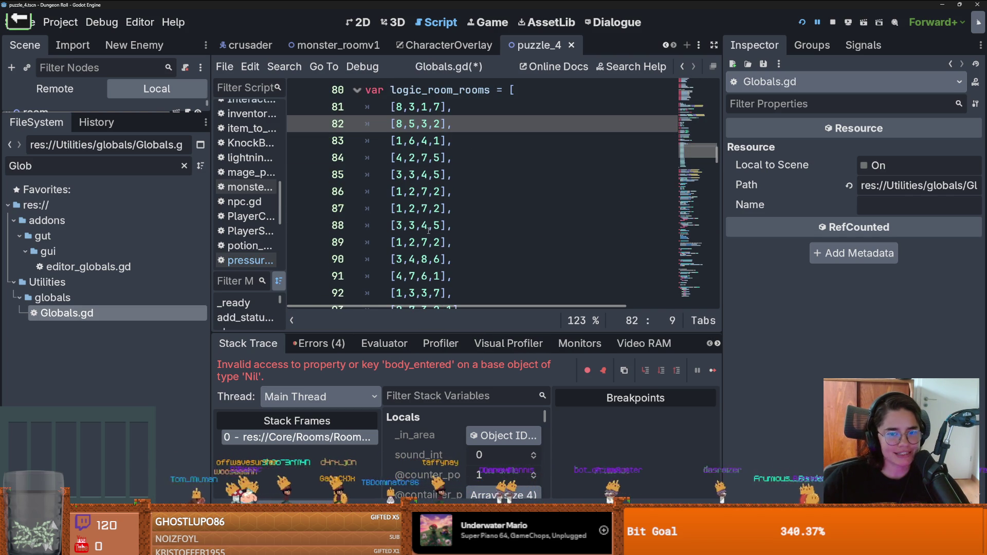
pyautogui.scroll(-1, 429, 230)
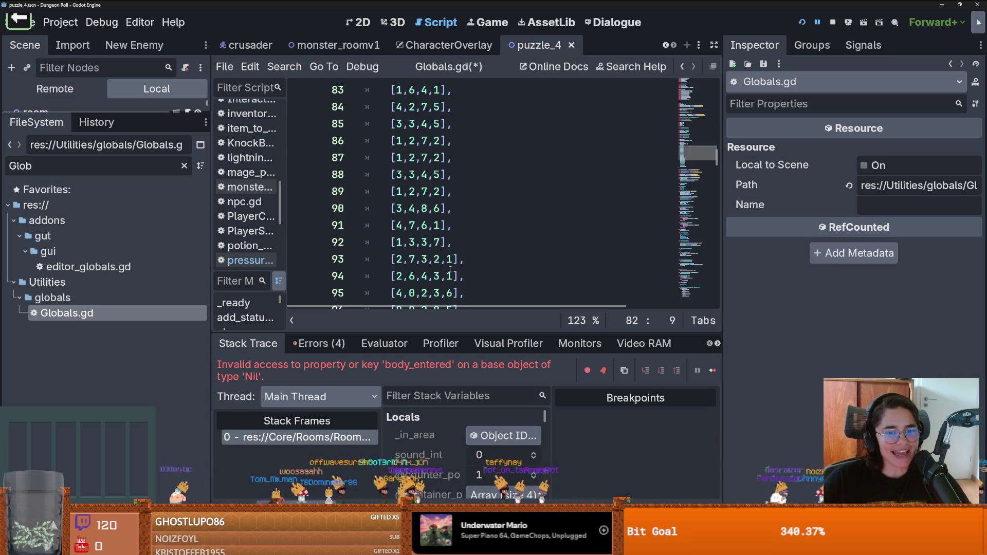
pyautogui.scroll(-1, 450, 269)
pyautogui.click(416, 244)
pyautogui.scroll(-1, 456, 269)
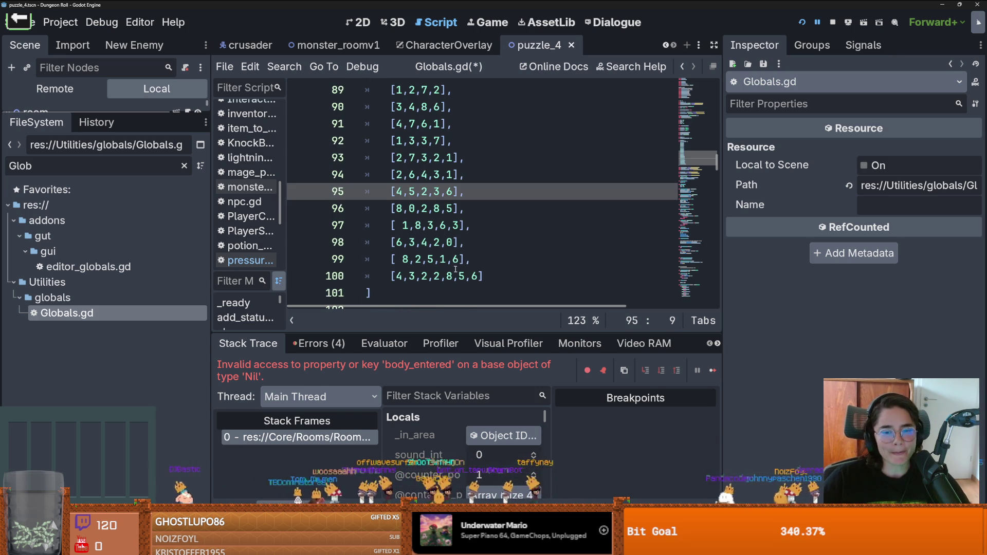
pyautogui.click(454, 245)
pyautogui.write('7')
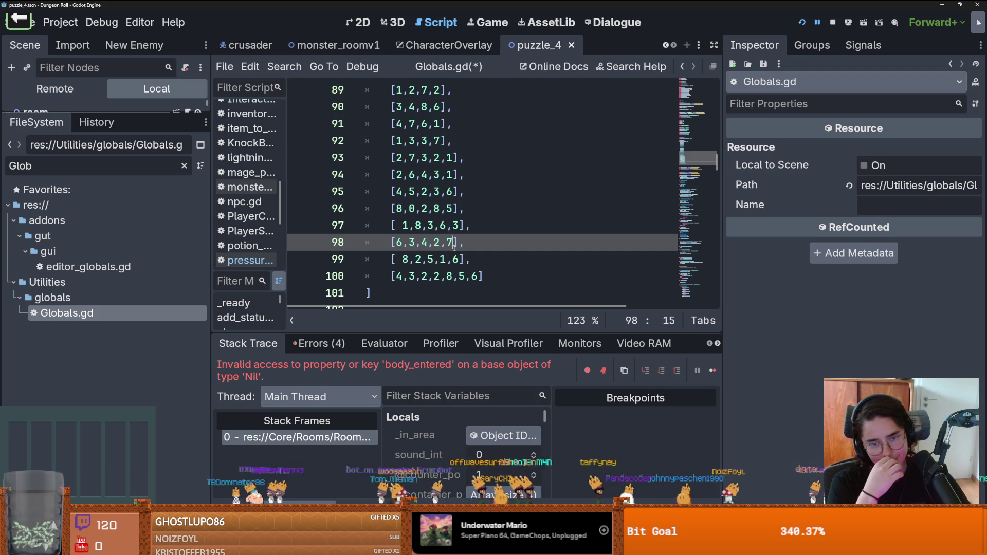
# Run the game with F5 and walk the knight from the red pad onto the magenta pad
pyautogui.press('F5')
pyautogui.press('a')
pyautogui.press('a')
pyautogui.press('s')
pyautogui.press('d')
# Step the knight onto the purple pad, then head left toward the white pad
pyautogui.press('a')
pyautogui.press('w')
pyautogui.press('s')
pyautogui.press('d')
pyautogui.press('d')
pyautogui.press('w')
pyautogui.press('s')
pyautogui.press('d')
pyautogui.press('s')
pyautogui.press('w')
pyautogui.press('a')
pyautogui.press('a')
pyautogui.press('s')
pyautogui.press('d')
pyautogui.press('d')
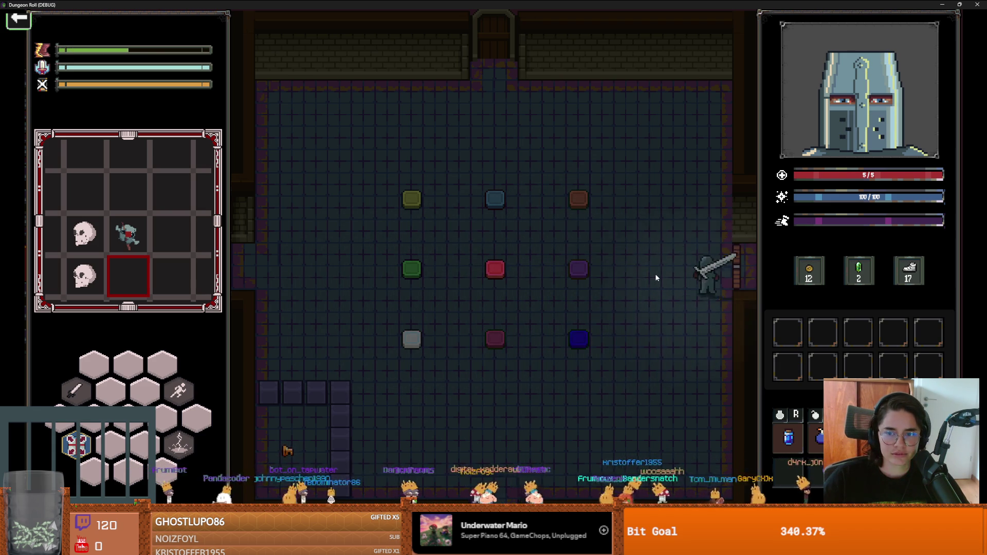
# Enter the crate room via a room card and fight the goblins along the bottom wall
pyautogui.click(383, 240)
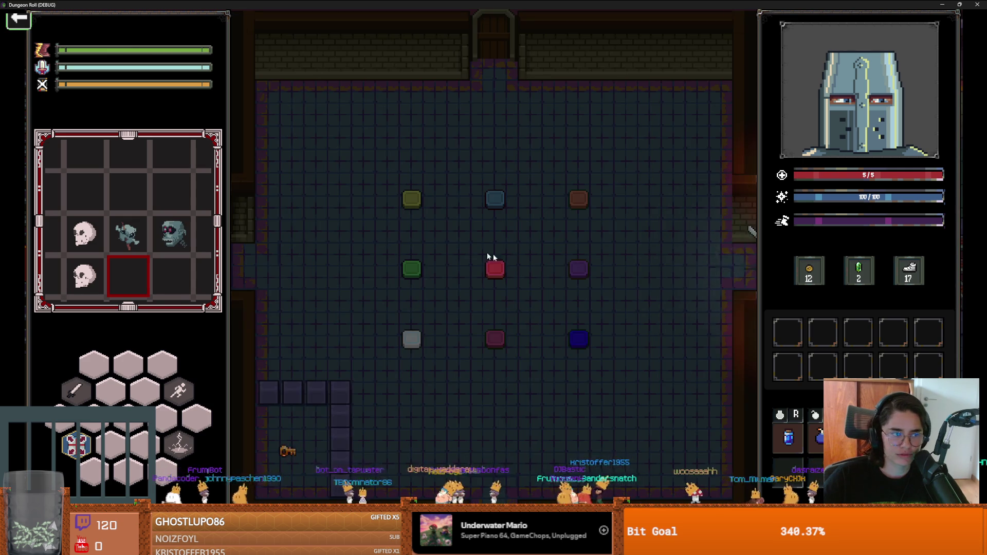
pyautogui.press('s')
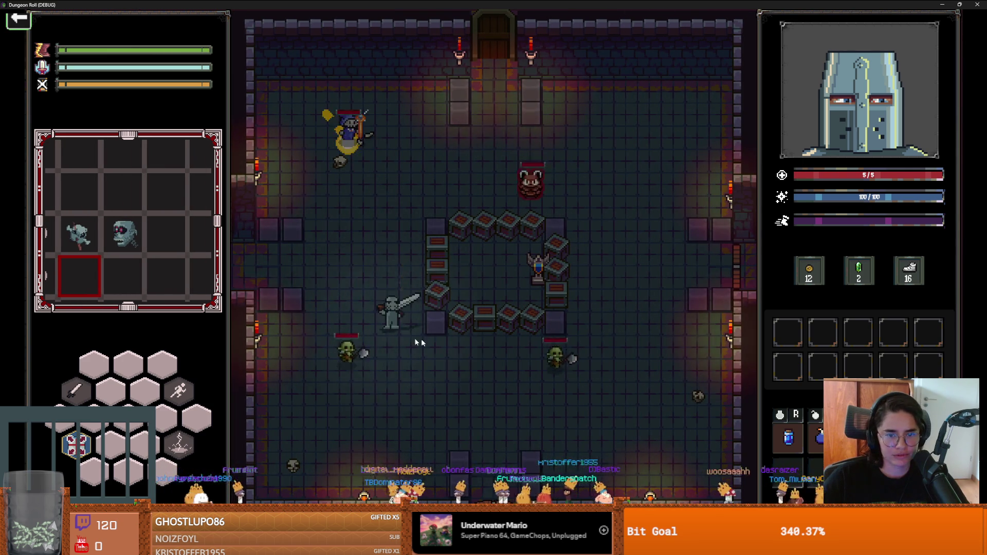
pyautogui.press('s')
pyautogui.click(459, 356)
pyautogui.press('d')
pyautogui.click(406, 359)
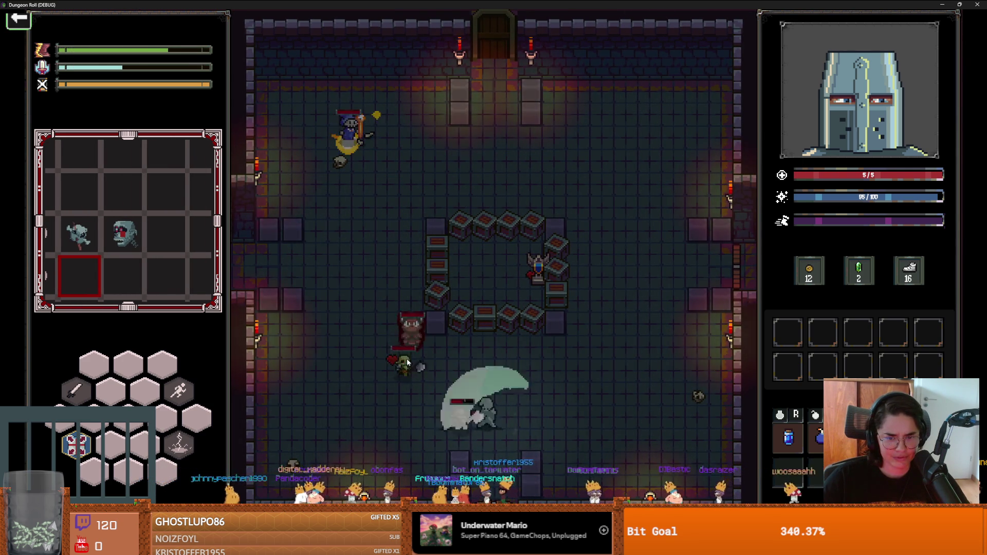
pyautogui.press('d')
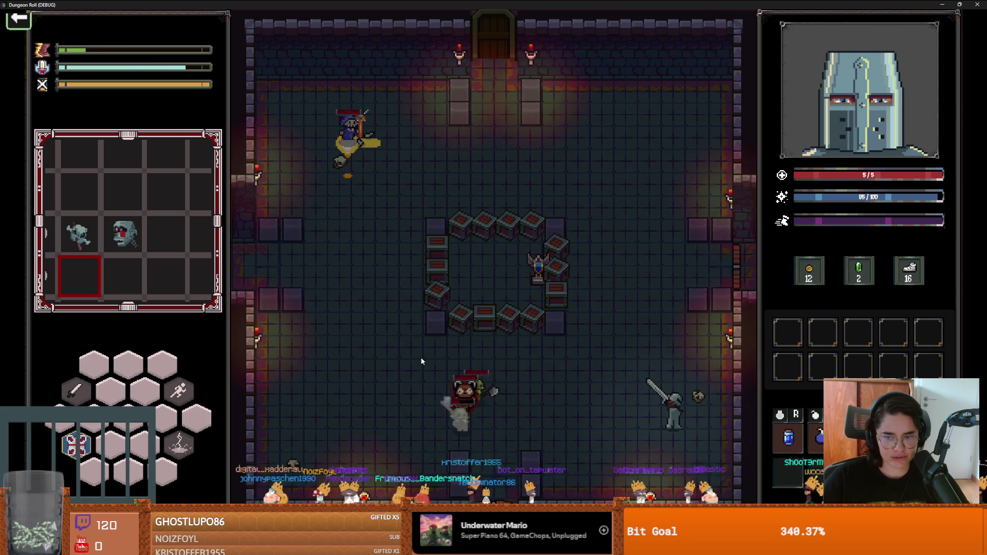
pyautogui.click(486, 384)
pyautogui.press('a')
# Retreat to the ring of crates and slash the nearby enemies while crossing right
pyautogui.press('a')
pyautogui.press('w')
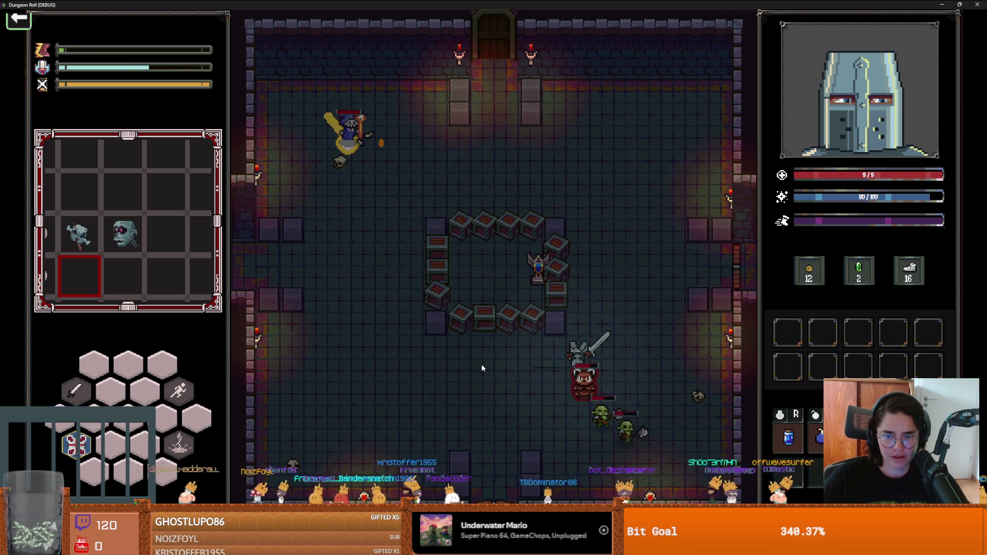
pyautogui.press('a')
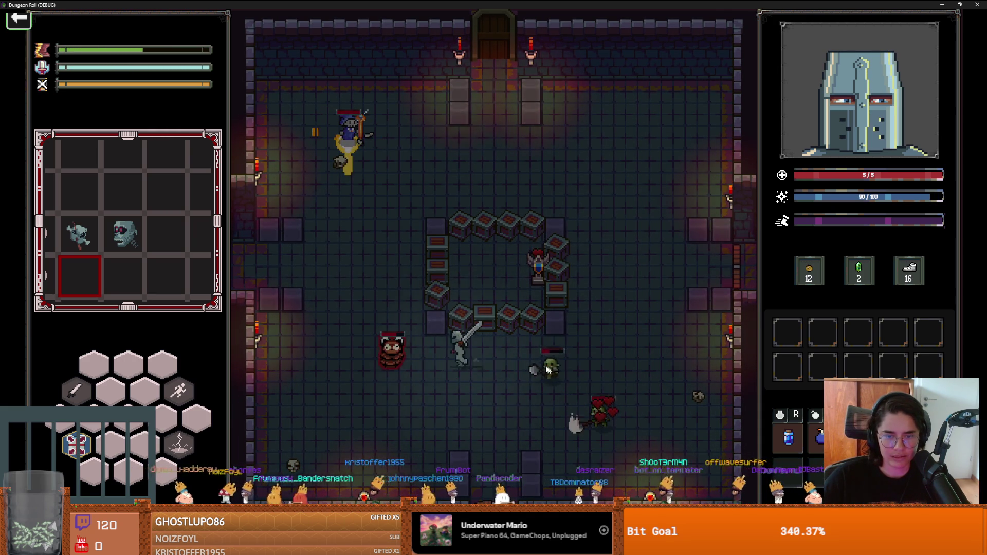
pyautogui.press('w')
pyautogui.click(467, 303)
pyautogui.click(468, 301)
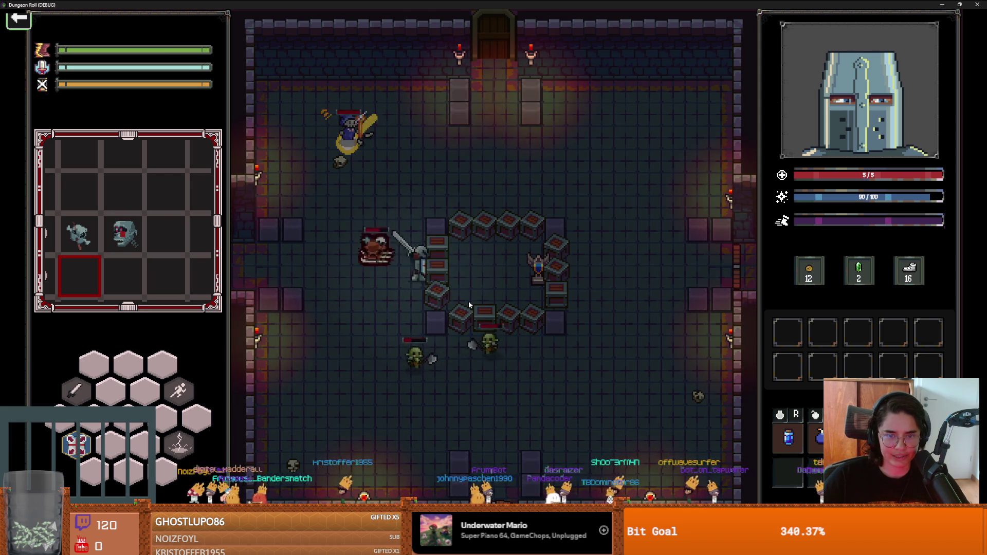
pyautogui.press('d')
pyautogui.press('w')
pyautogui.click(537, 292)
# Reposition right of the crates, hit the red enemy, and slash the goblins at the right wall
pyautogui.press('d')
pyautogui.press('w')
pyautogui.press('a')
pyautogui.press('a')
pyautogui.press('w')
pyautogui.press('d')
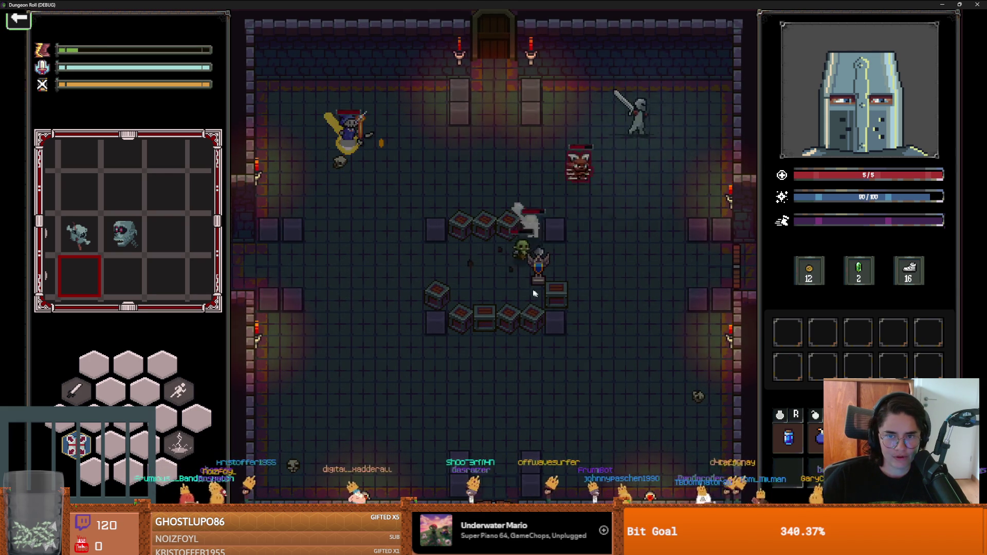
pyautogui.press('a')
pyautogui.click(463, 269)
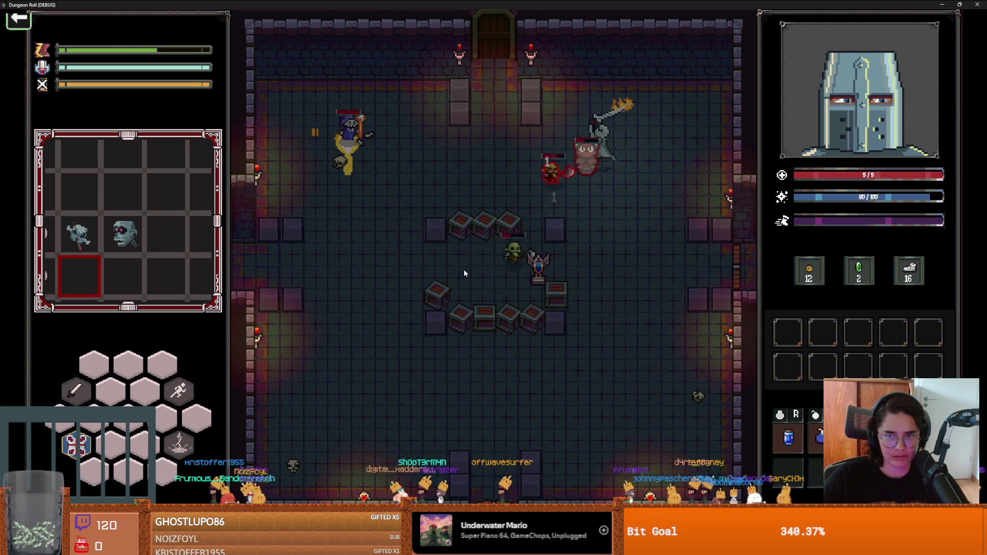
pyautogui.press('d')
pyautogui.press('s')
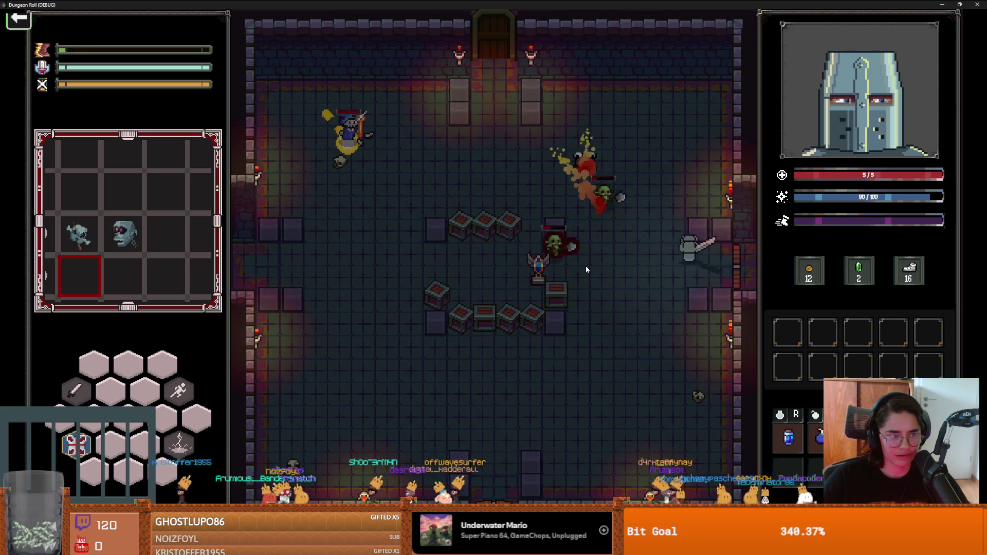
pyautogui.click(584, 264)
# Slash the enemy on the right, then fall back left and keep swinging
pyautogui.press('a')
pyautogui.press('s')
pyautogui.press('w')
pyautogui.click(655, 224)
pyautogui.press('w')
pyautogui.press('a')
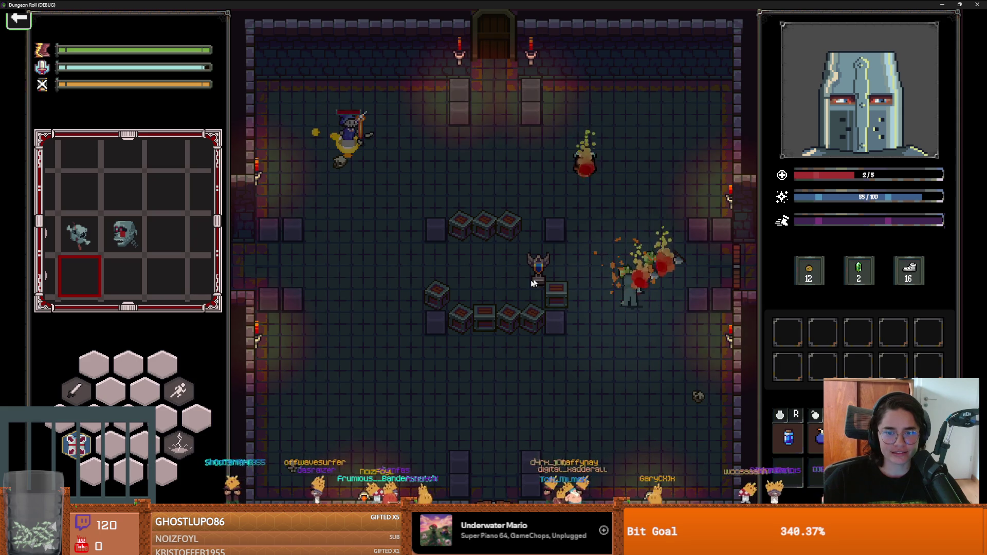
pyautogui.press('a')
pyautogui.press('s')
pyautogui.click(517, 282)
pyautogui.click(518, 284)
# Smash the crates around the knight, raising gold from 12 to 14
pyautogui.press('a')
pyautogui.press('s')
pyautogui.click(534, 355)
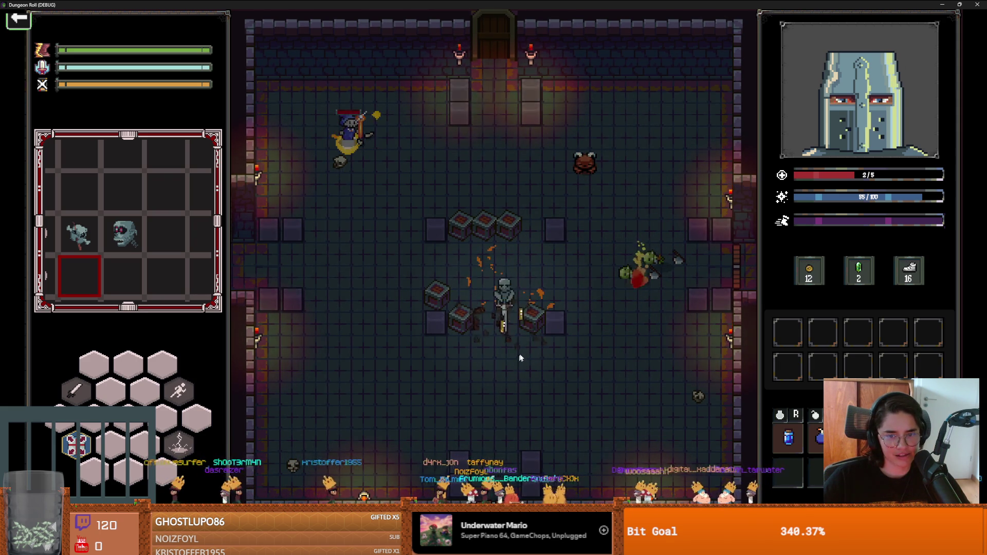
pyautogui.click(543, 353)
pyautogui.press('w')
pyautogui.click(464, 325)
pyautogui.click(449, 325)
pyautogui.click(485, 332)
pyautogui.click(486, 334)
pyautogui.press('w')
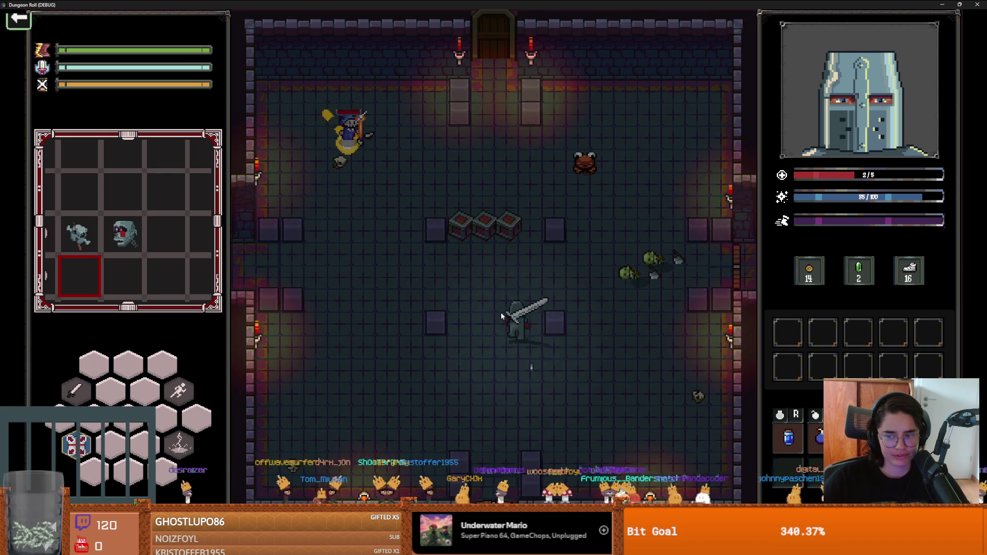
pyautogui.click(489, 174)
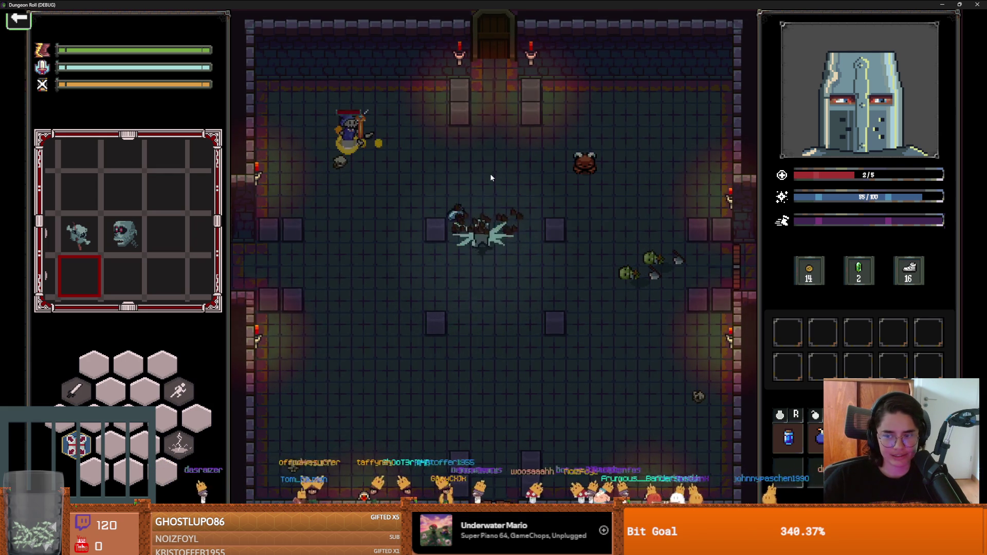
# Cast lightning, slash the upper-left enemy, and unlock the top door
pyautogui.rightClick(494, 228)
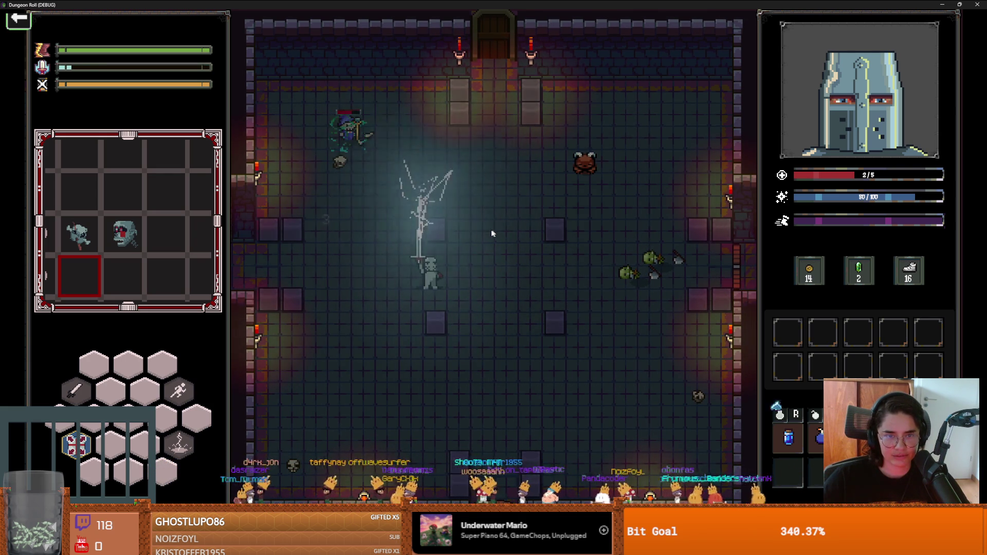
pyautogui.press('a')
pyautogui.press('w')
pyautogui.press('w')
pyautogui.click(345, 179)
pyautogui.press('d')
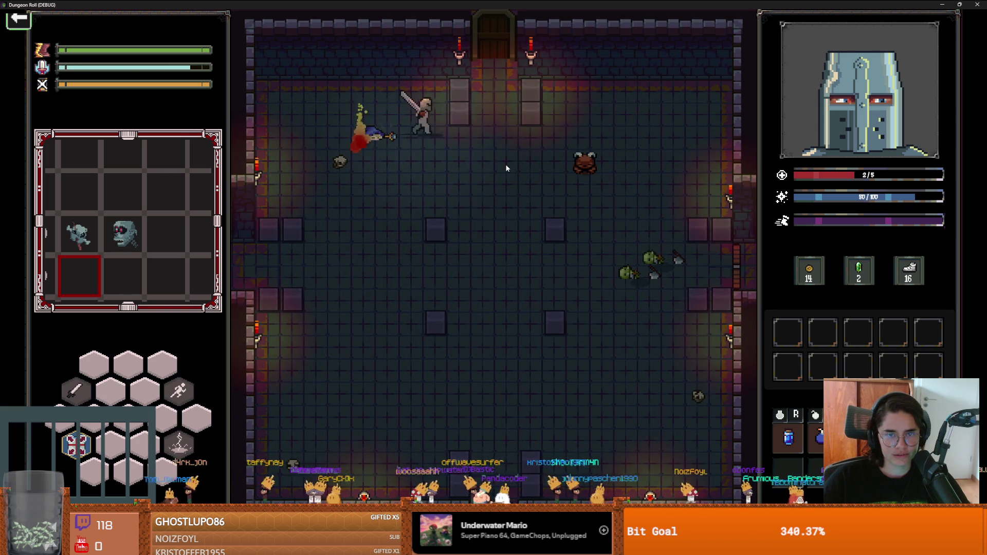
pyautogui.press('w')
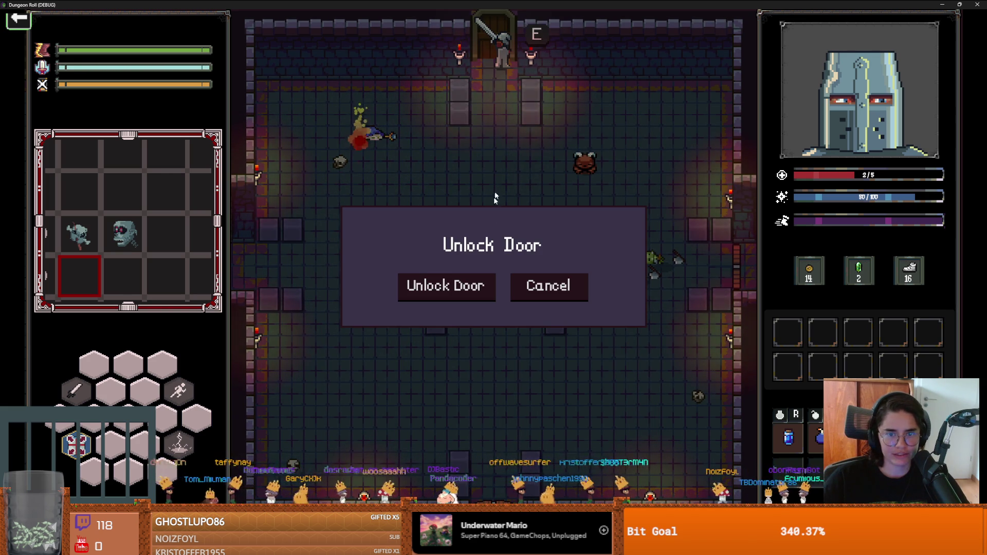
pyautogui.click(469, 287)
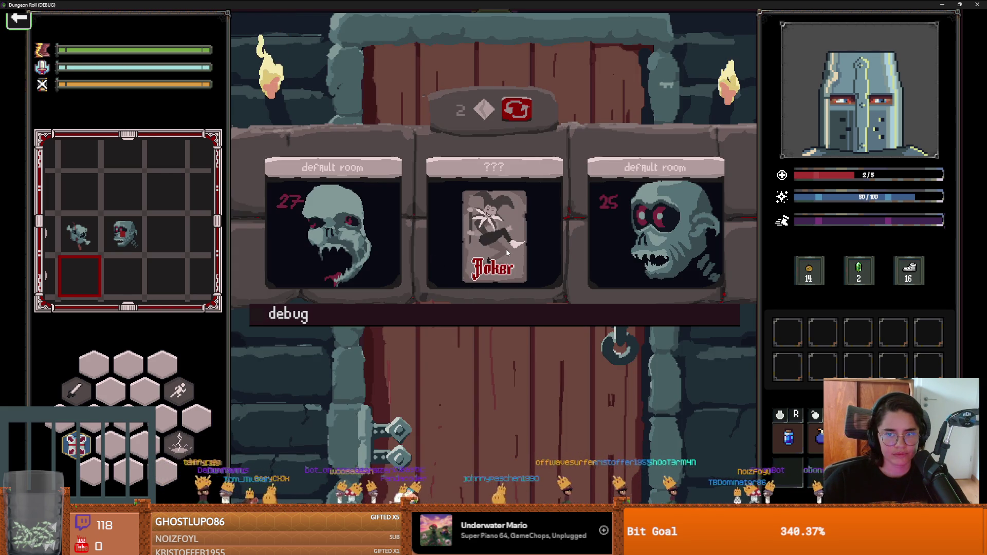
# Pick the next room card and fight the bats in the hedge-maze room
pyautogui.click(481, 243)
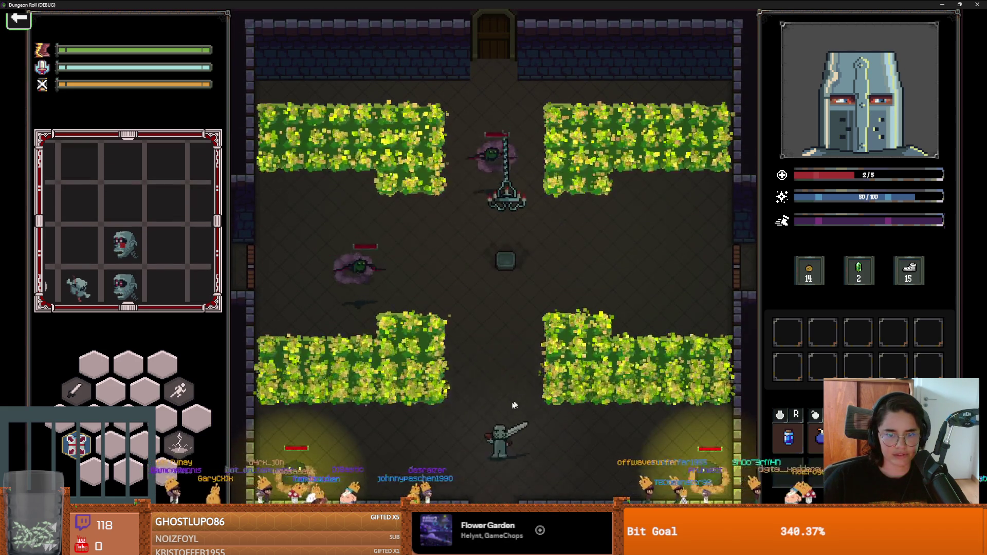
pyautogui.click(507, 411)
pyautogui.press('s')
pyautogui.press('a')
pyautogui.press('a')
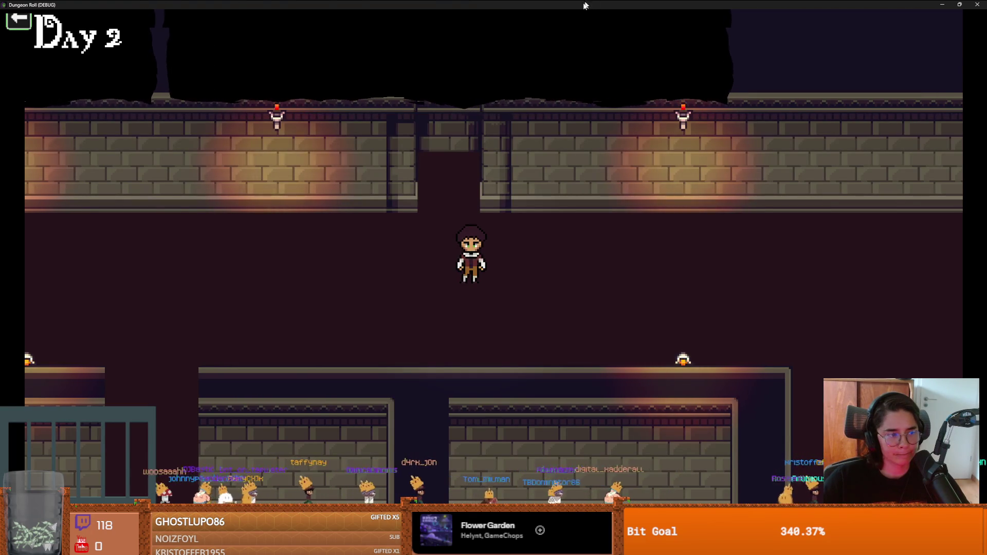
pyautogui.press('super+Down')
# Close the running game window and return to the Globals.gd script
pyautogui.click(655, 196)
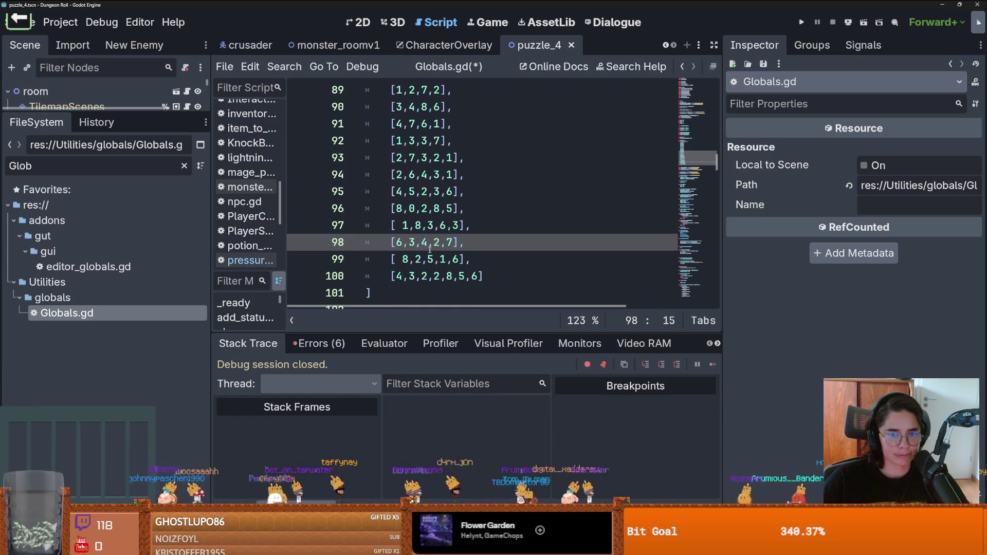
pyautogui.scroll(2, 449, 259)
pyautogui.scroll(1, 449, 259)
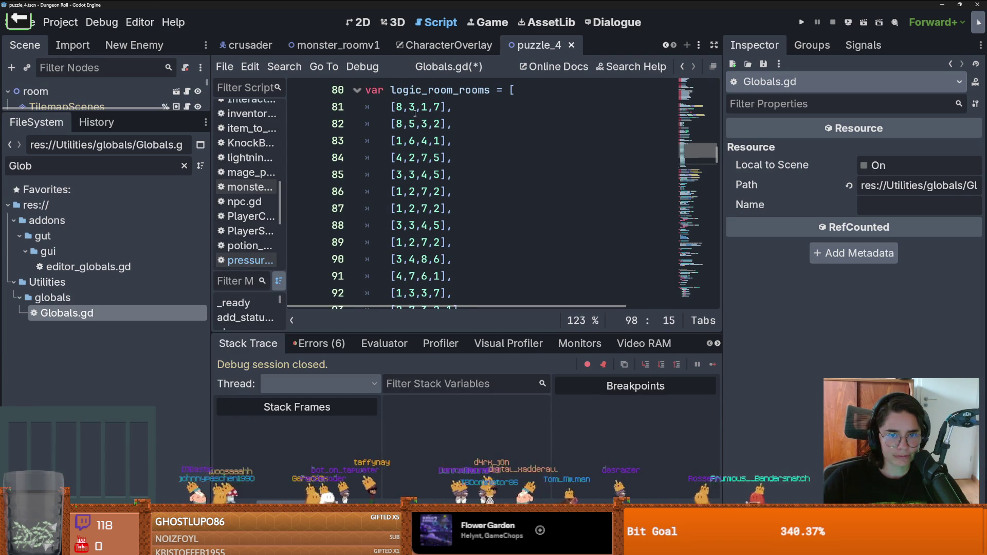
# Change line 96 of Globals.gd to [8,4,2,8,5], save, and enlarge the scene tree panel
pyautogui.click(422, 174)
pyautogui.scroll(-1, 424, 175)
pyautogui.click(422, 242)
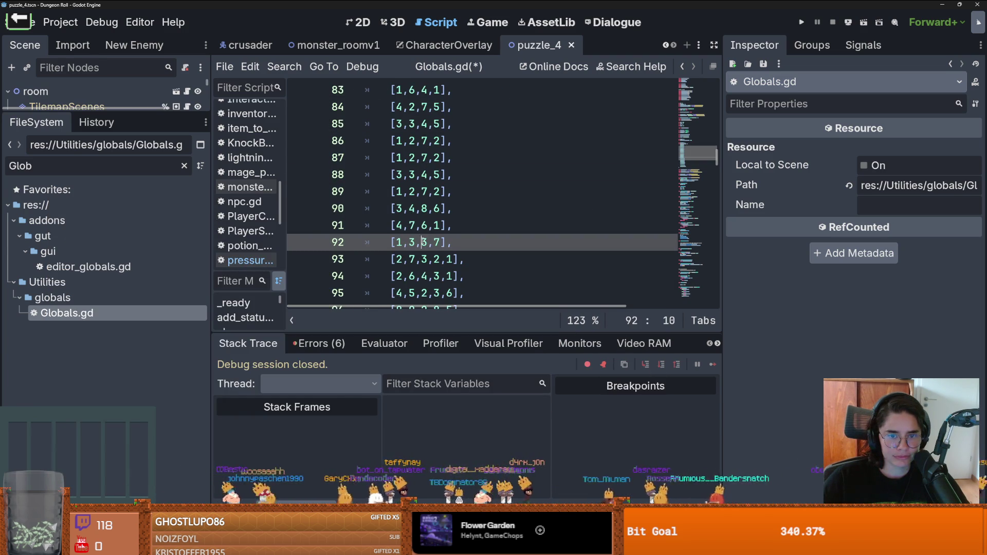
pyautogui.scroll(-1, 435, 261)
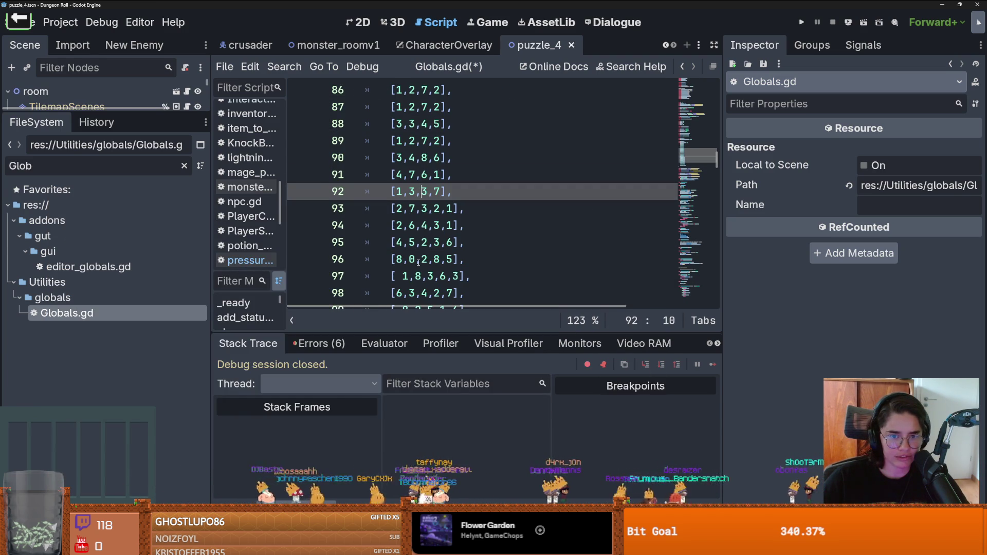
pyautogui.click(450, 265)
pyautogui.hotkey('ctrl', 's')
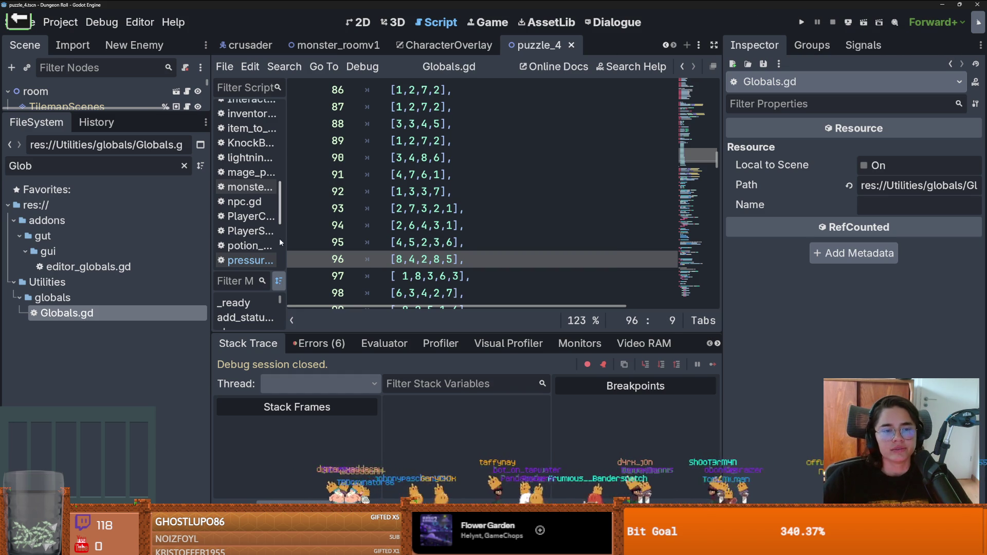
pyautogui.moveTo(139, 113); pyautogui.dragTo(140, 224)
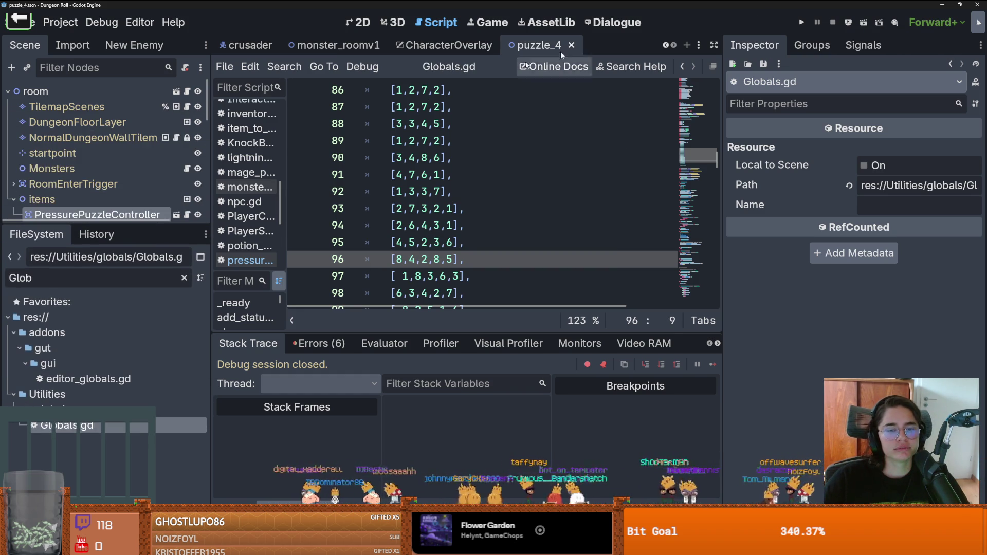
# Filter FileSystem for 'shop' and open ShopLootTable1.tres in the inspector
pyautogui.write('shoo')
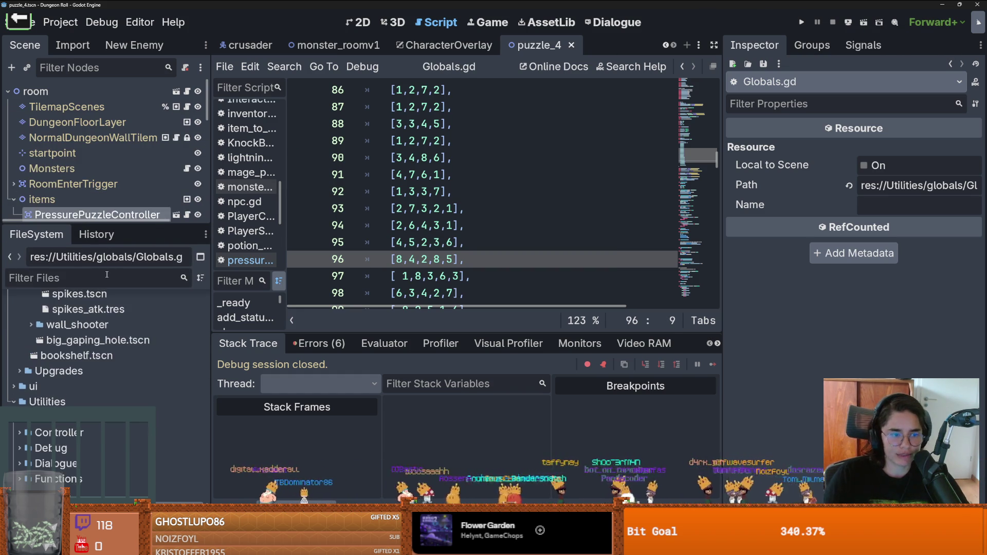
pyautogui.press('BackSpace')
pyautogui.write('p')
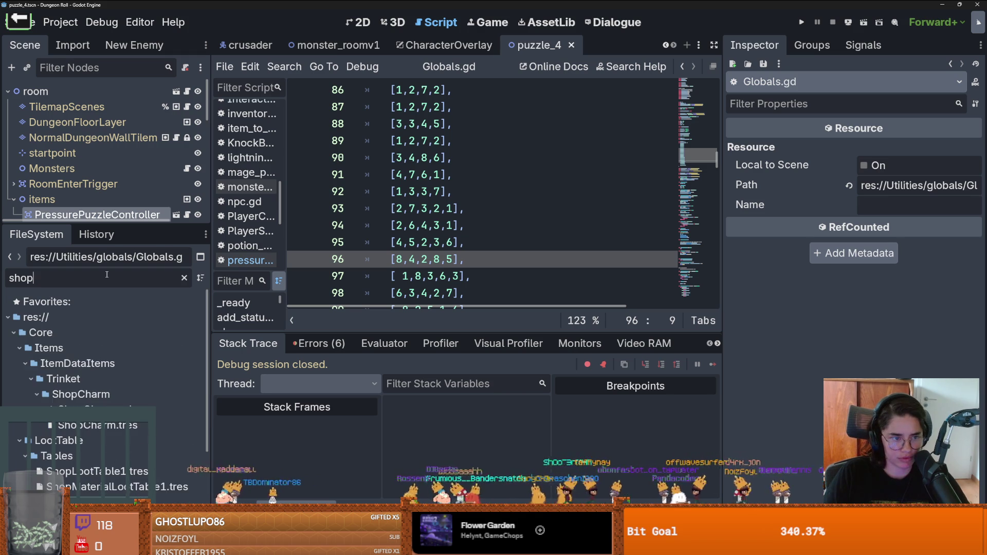
pyautogui.scroll(-3, 103, 334)
pyautogui.click(97, 370)
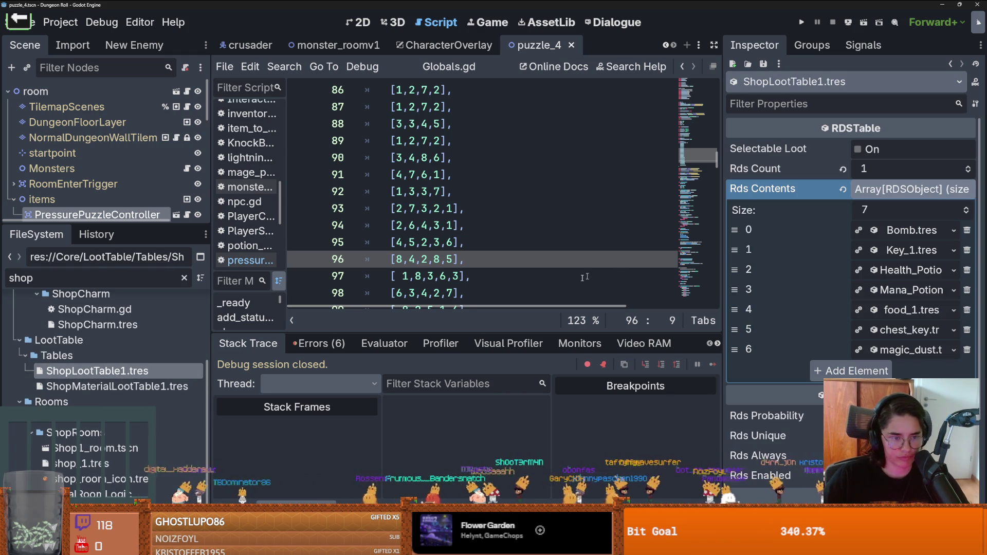
pyautogui.moveTo(722, 240); pyautogui.dragTo(563, 240)
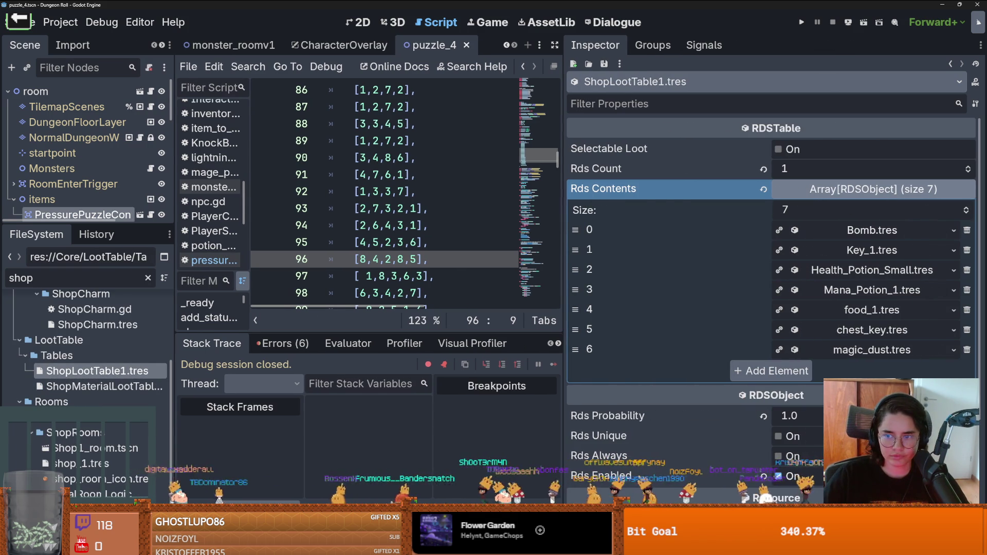
# Raise Rds Contents to 8 and load bomb_explode_crates.tres into element 7, then save
pyautogui.click(967, 207)
pyautogui.click(953, 370)
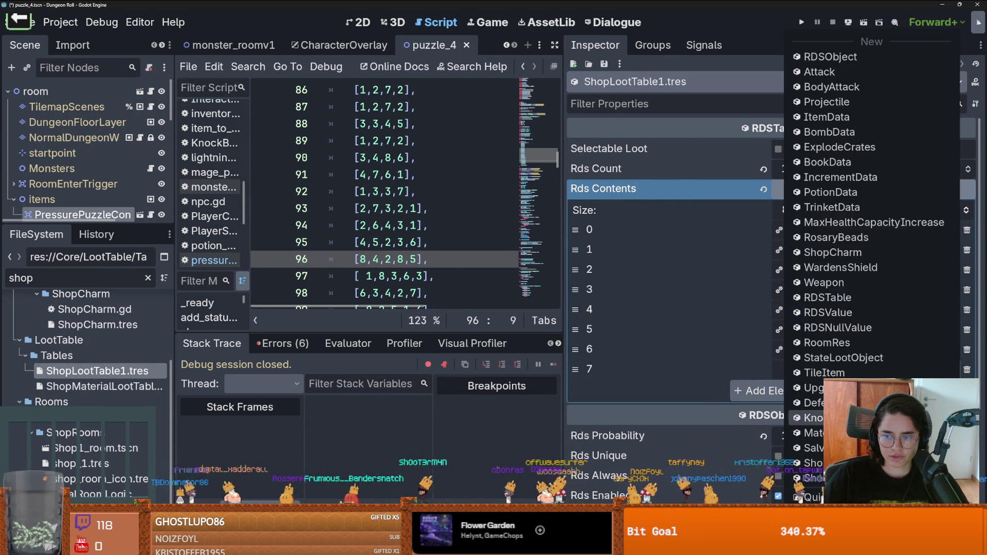
pyautogui.click(812, 497)
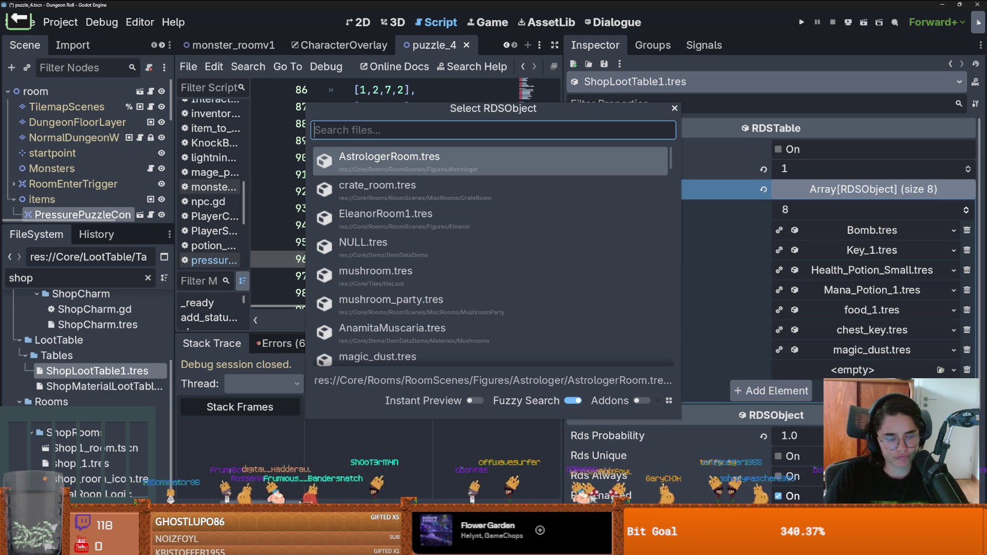
pyautogui.write('bomb')
pyautogui.press('Down')
pyautogui.press('Down')
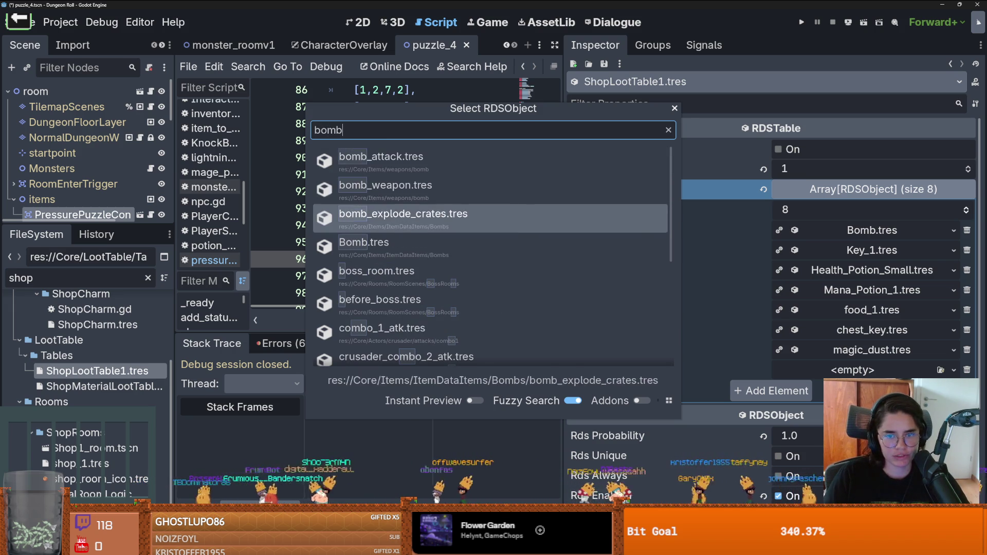
pyautogui.press('Return')
pyautogui.click(868, 370)
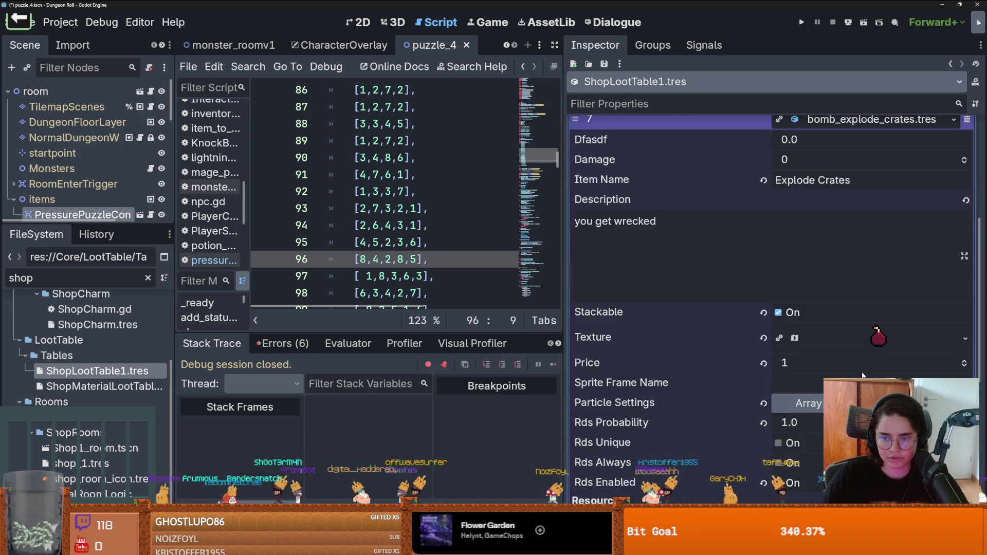
pyautogui.scroll(-3, 817, 327)
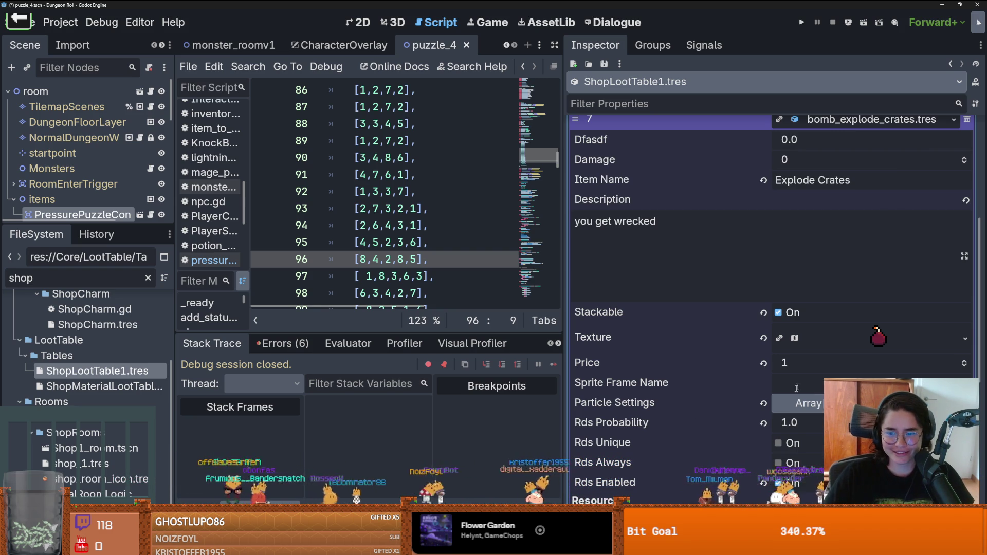
pyautogui.hotkey('ctrl', 's')
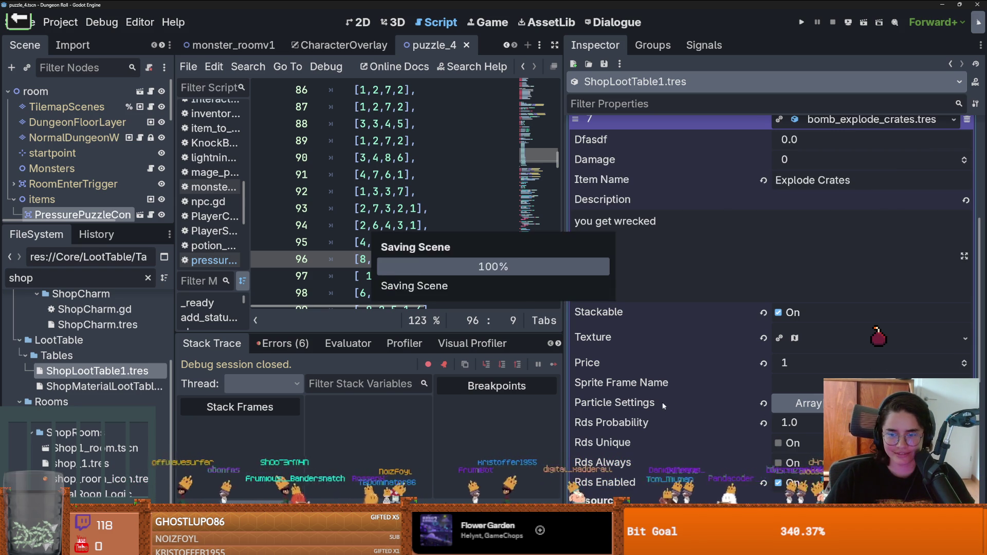
# Collapse the Explode Crates entry and save the loot table again
pyautogui.scroll(5, 680, 396)
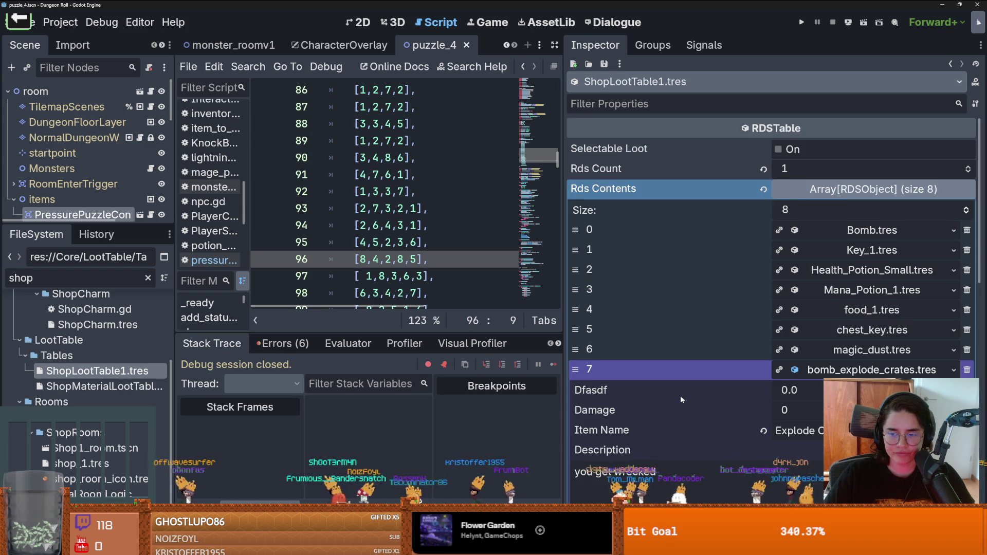
pyautogui.scroll(-1, 680, 395)
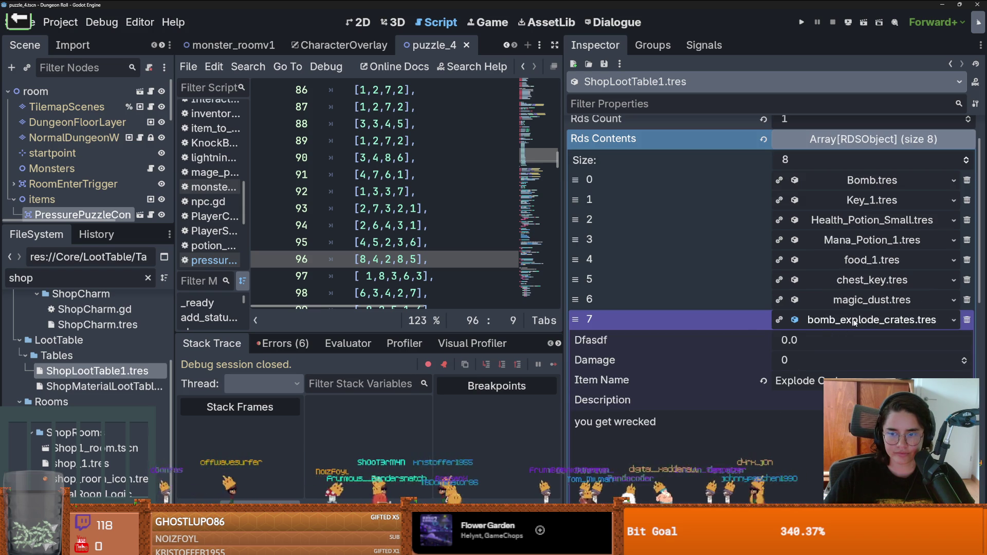
pyautogui.click(854, 322)
pyautogui.hotkey('ctrl', 's')
pyautogui.scroll(1, 864, 195)
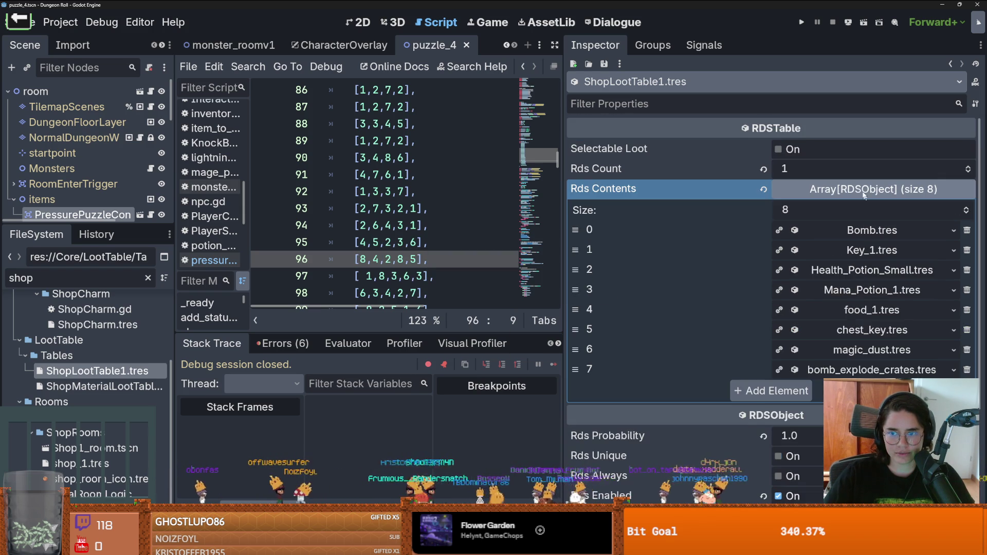
# Add a ninth loot slot holding HastePotion.tres and save ShopLootTable1
pyautogui.click(864, 190)
pyautogui.hotkey('ctrl', 's')
pyautogui.click(863, 190)
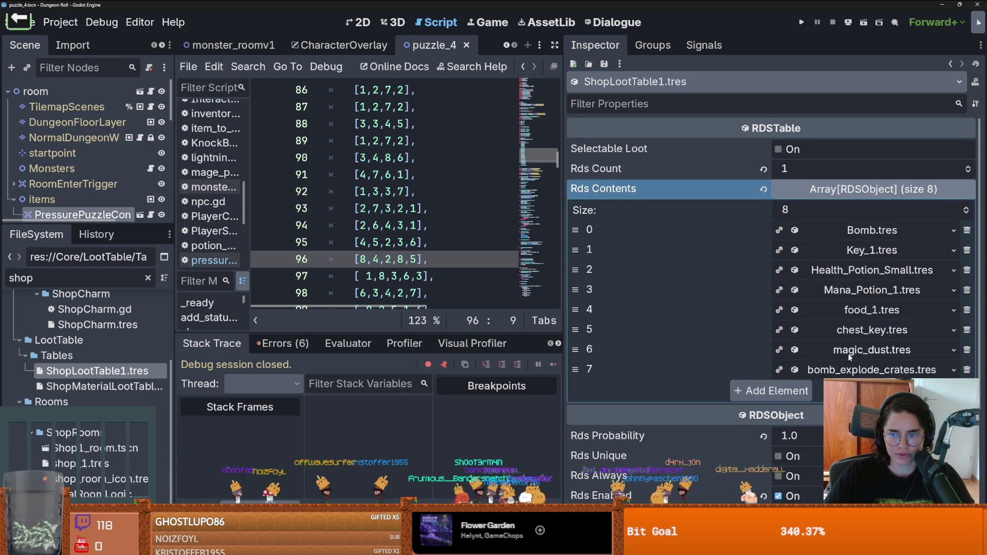
pyautogui.click(783, 392)
pyautogui.click(797, 389)
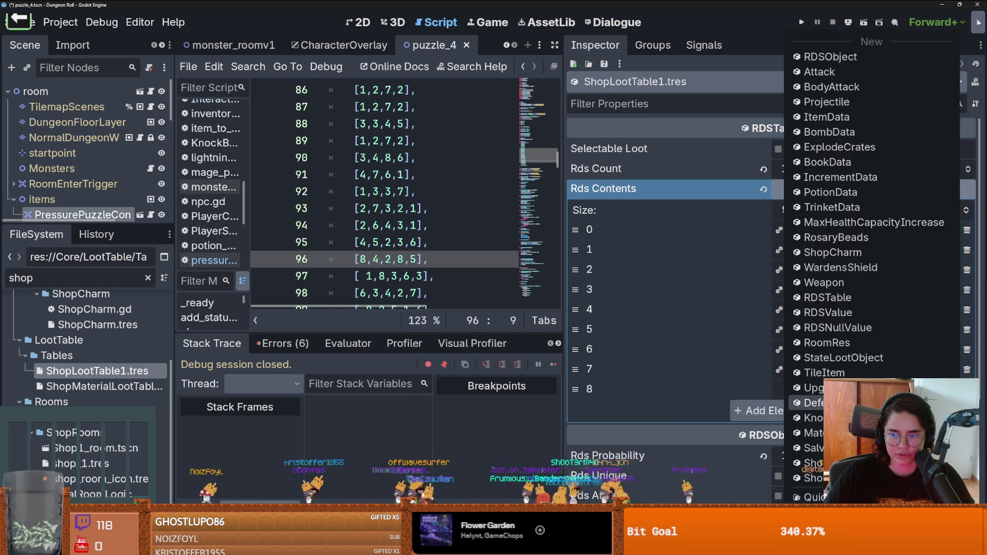
pyautogui.click(848, 437)
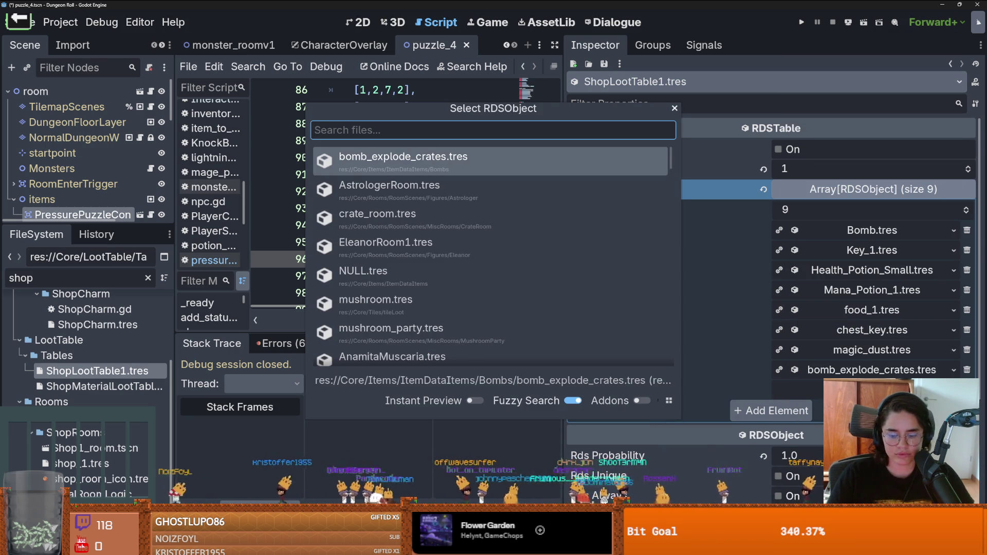
pyautogui.write('hast')
pyautogui.press('Return')
pyautogui.scroll(-5, 771, 308)
pyautogui.scroll(4, 771, 309)
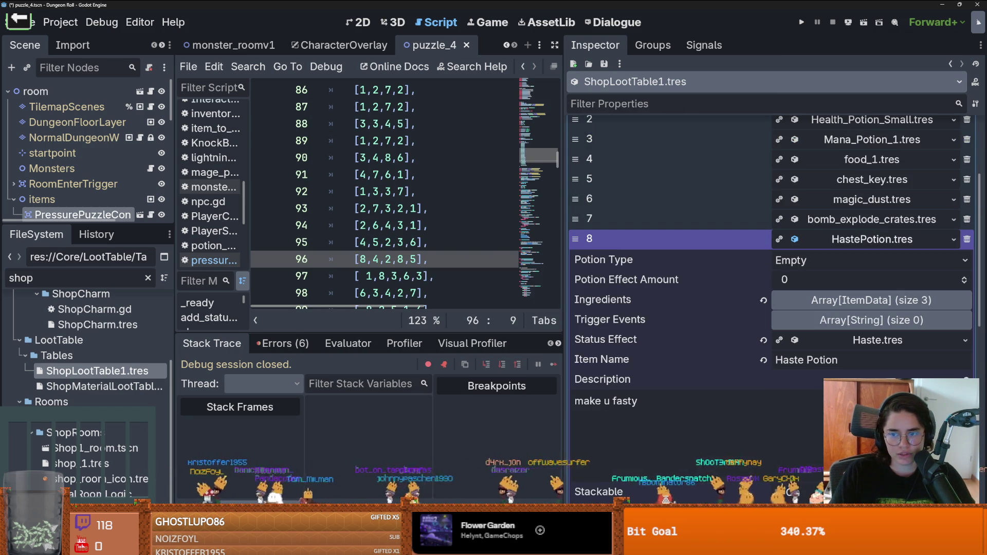
pyautogui.hotkey('ctrl', 's')
# Collapse the Haste Potion entry and save again
pyautogui.scroll(2, 876, 371)
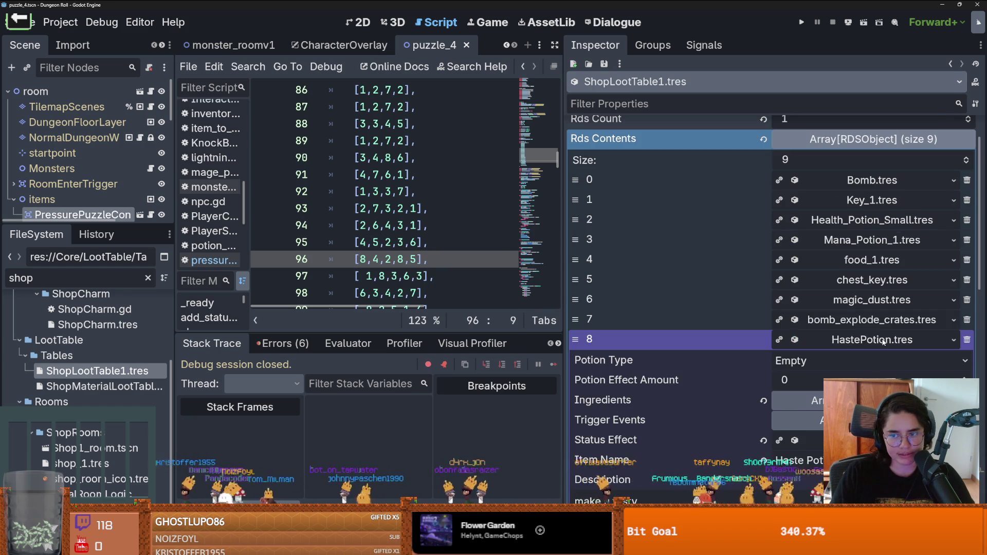
pyautogui.click(883, 341)
pyautogui.hotkey('ctrl', 's')
pyautogui.scroll(2, 816, 376)
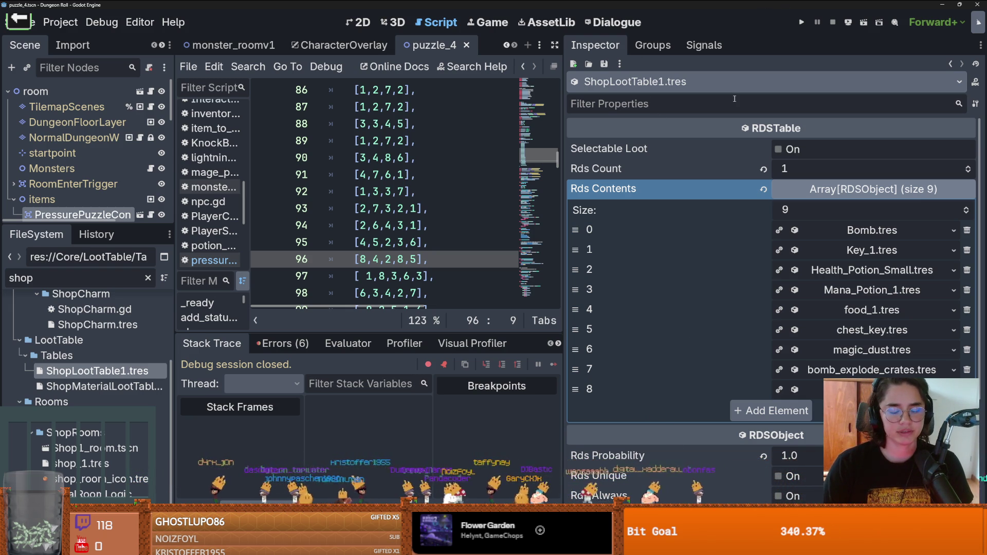
# Compare the Bomb.tres entry's settings, then run the project for a playtest
pyautogui.click(895, 227)
pyautogui.scroll(-5, 862, 298)
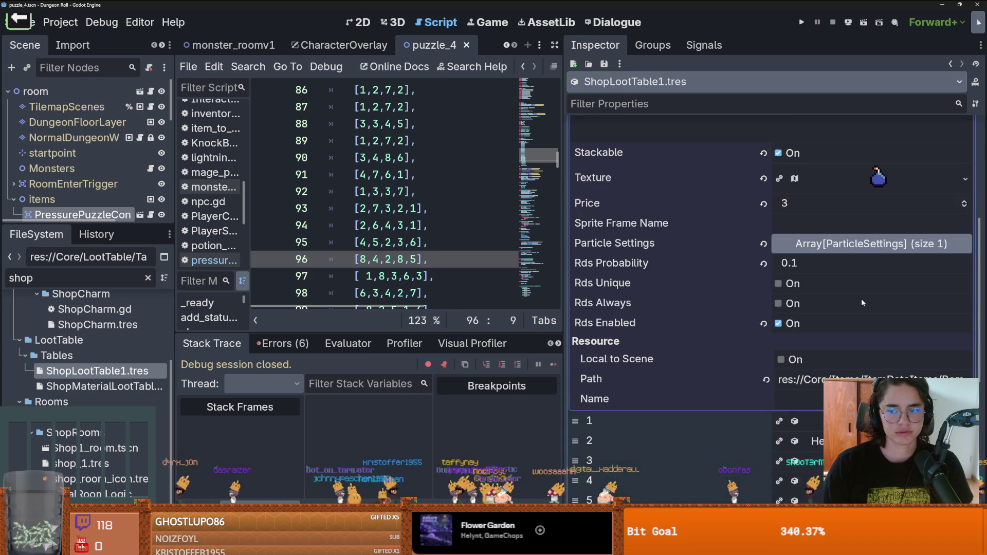
pyautogui.scroll(5, 861, 298)
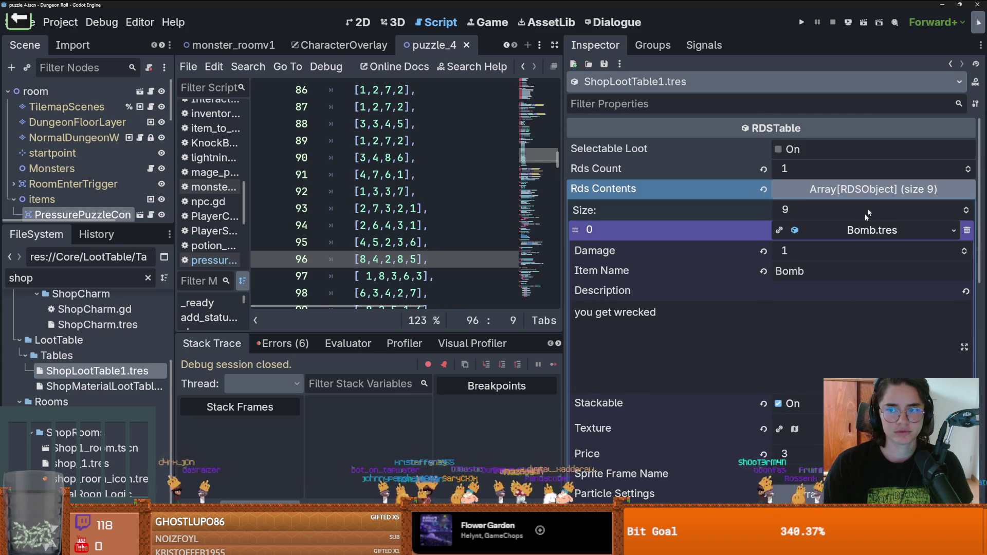
pyautogui.click(866, 229)
pyautogui.click(798, 23)
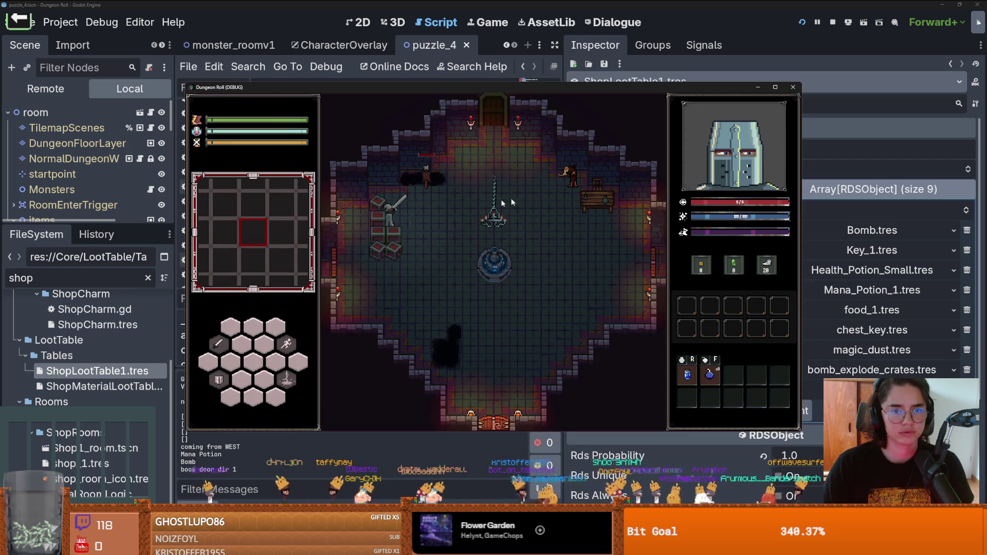
# Smash the crates, collect the potion, and enter Puzzle Room 4 through the door
pyautogui.click(382, 251)
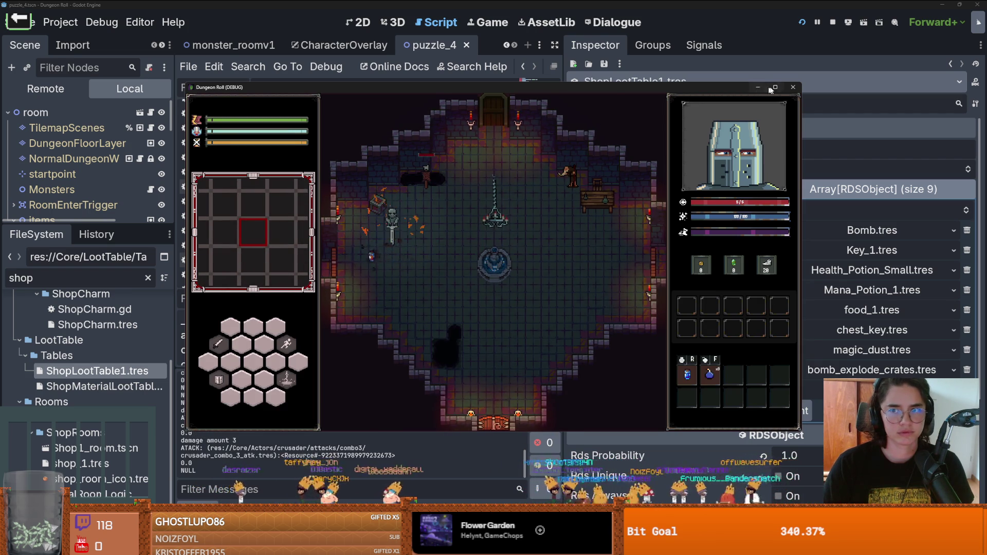
pyautogui.press('F11')
pyautogui.click(339, 187)
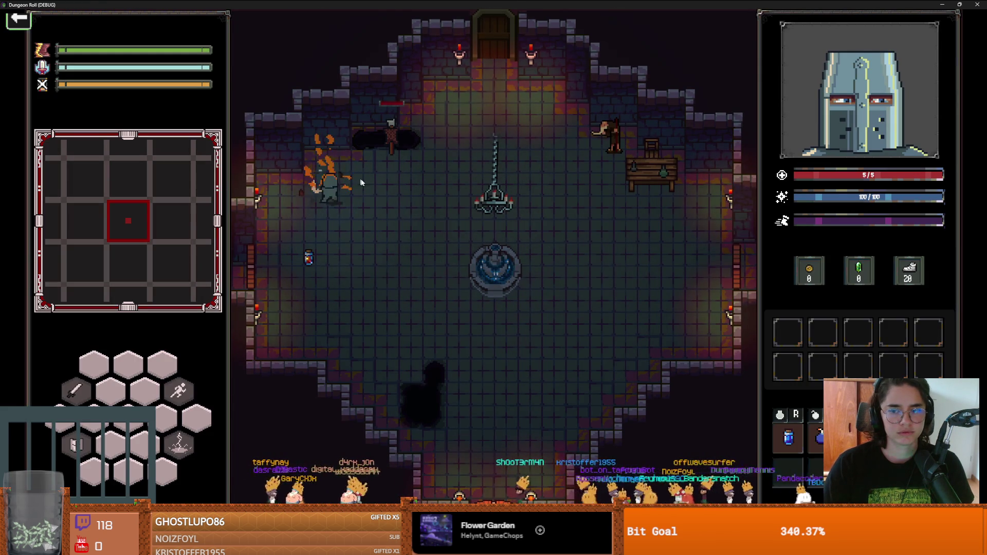
pyautogui.press('s')
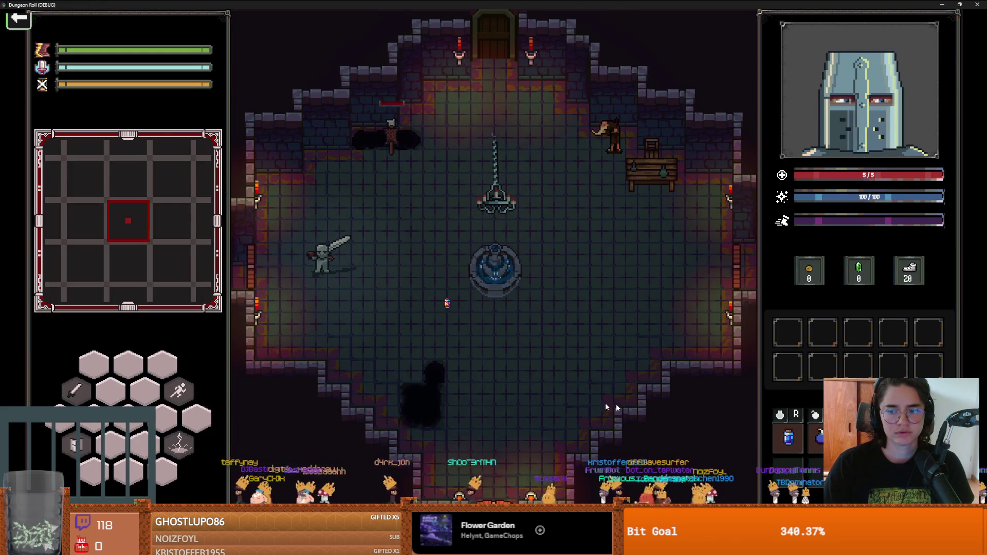
pyautogui.press('e')
pyautogui.click(594, 242)
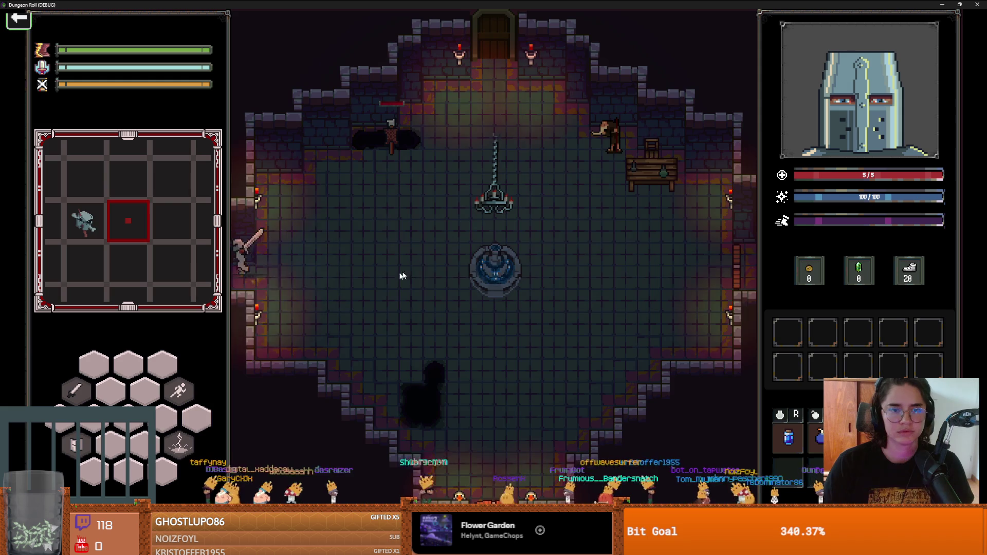
# Cross the coloured pressure tiles and unlock the west door to see three room choices
pyautogui.press('a')
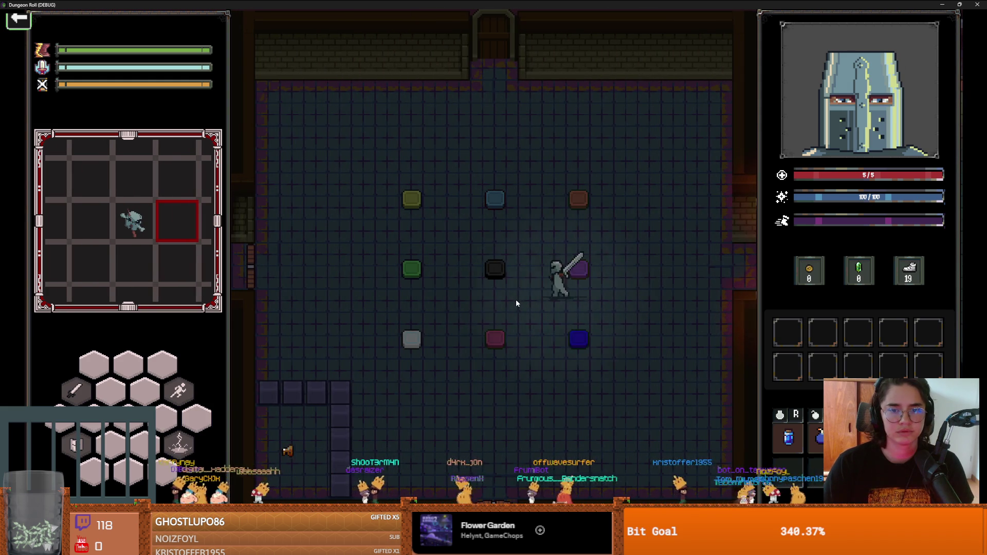
pyautogui.press('w')
pyautogui.press('d')
pyautogui.press('s')
pyautogui.press('a')
pyautogui.press('space')
pyautogui.press('a')
pyautogui.press('s')
pyautogui.press('w')
pyautogui.press('a')
pyautogui.press('e')
pyautogui.click(472, 286)
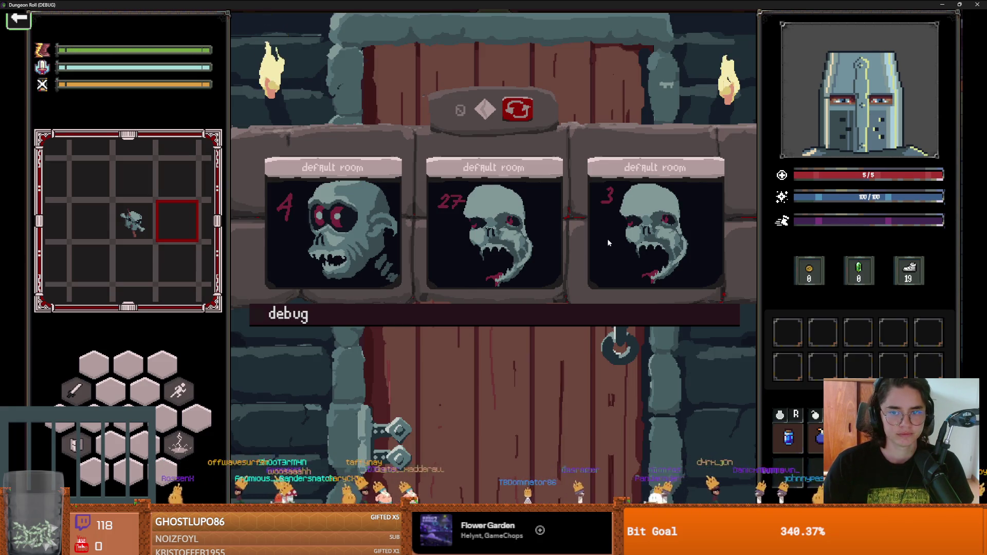
# Enter the third room and fight the goblins with lightning and sword while dodging
pyautogui.click(608, 242)
pyautogui.press('d')
pyautogui.press('d')
pyautogui.press('s')
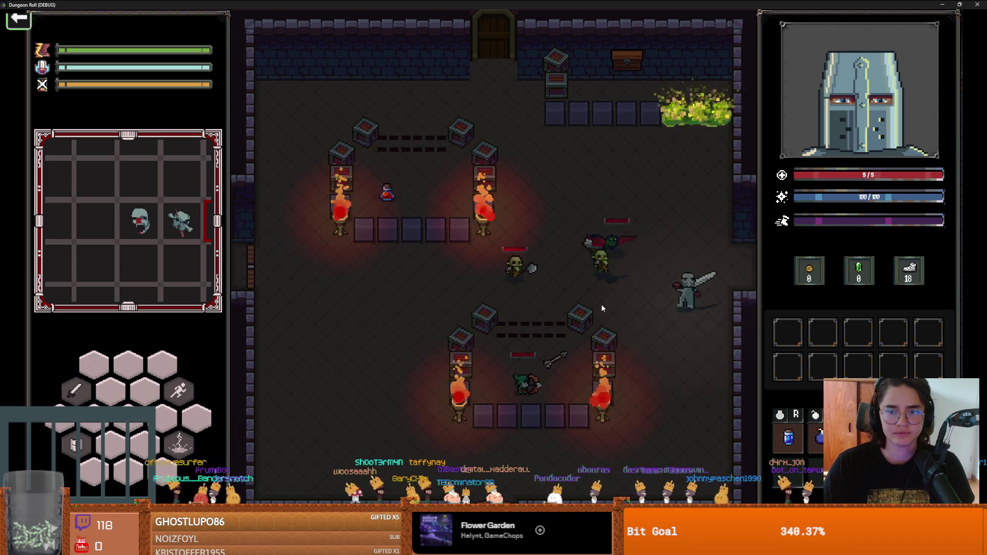
pyautogui.click(603, 308)
pyautogui.press('s')
pyautogui.click(618, 257)
pyautogui.press('s')
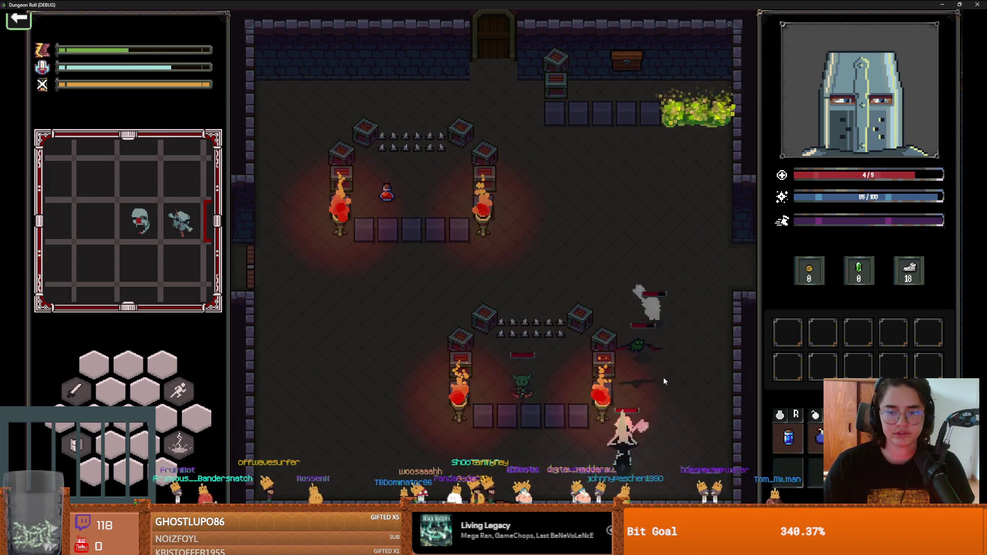
pyautogui.press('a')
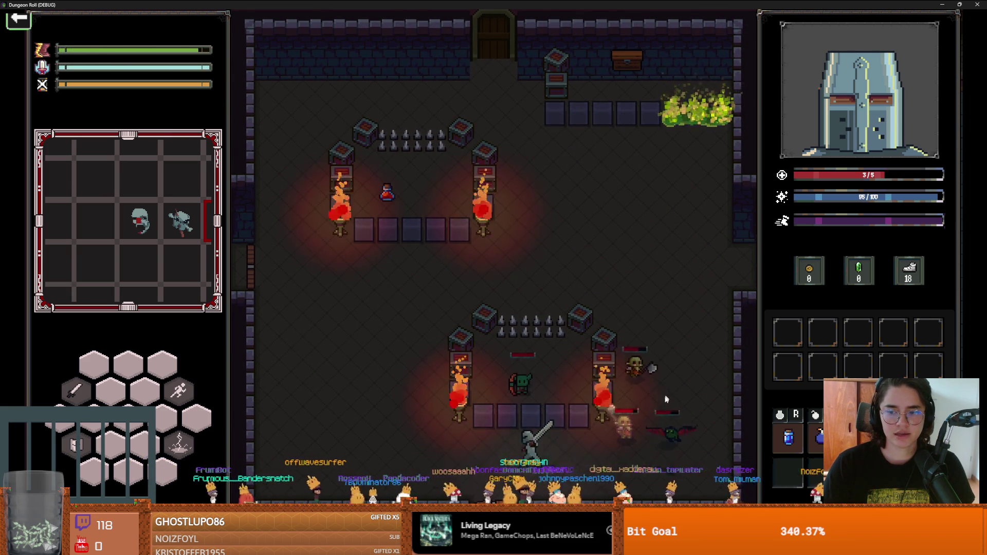
pyautogui.press('a')
pyautogui.press('a')
pyautogui.press('w')
pyautogui.press('w')
pyautogui.press('d')
pyautogui.press('a')
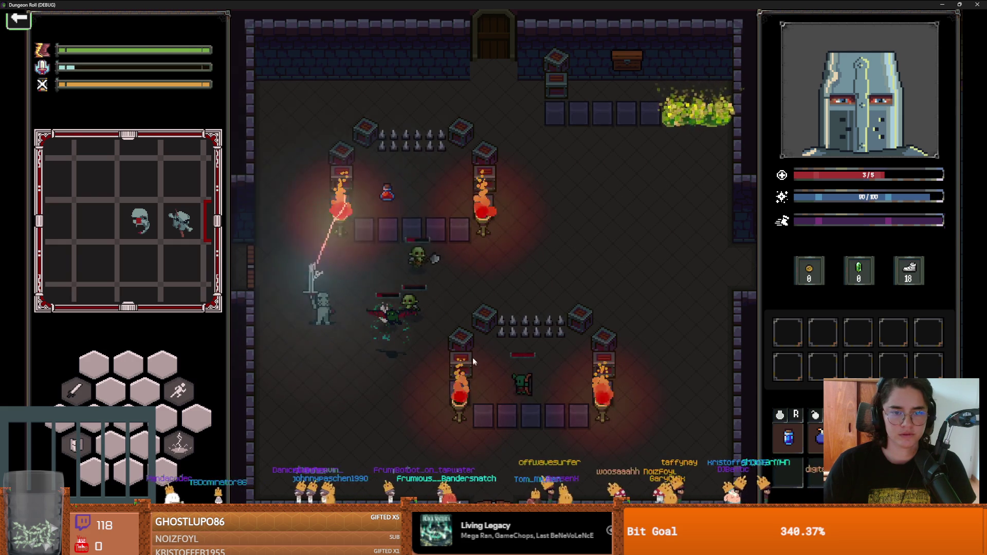
pyautogui.press('s')
pyautogui.press('w')
pyautogui.click(362, 363)
pyautogui.press('d')
pyautogui.press('d')
pyautogui.press('d')
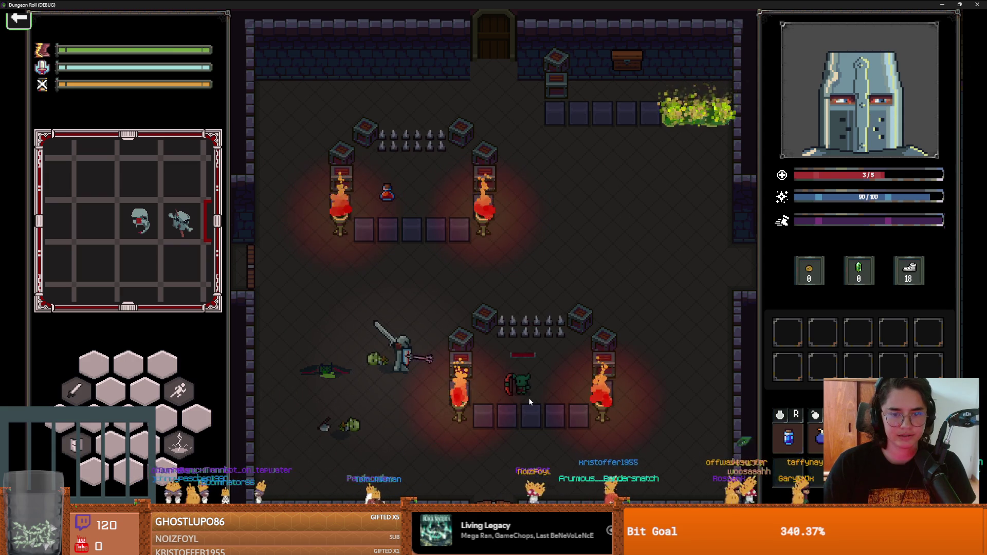
# Finish off the stunned goblins while staying clear of the spikes
pyautogui.rightClick(534, 398)
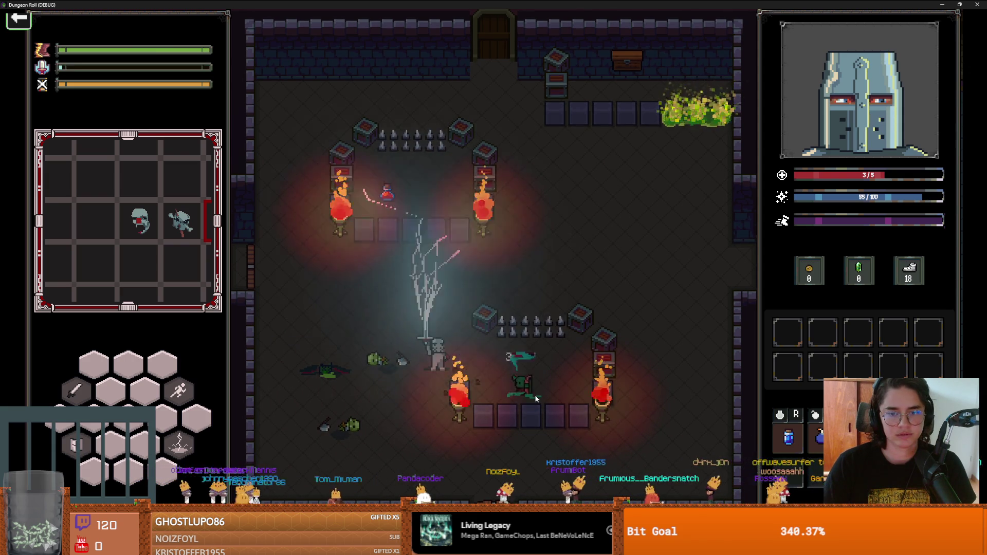
pyautogui.click(535, 398)
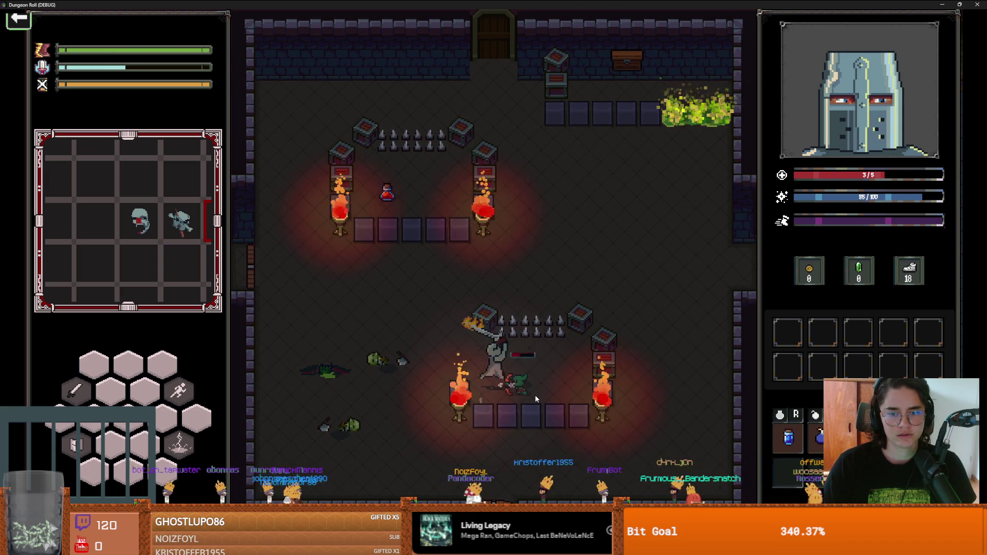
pyautogui.click(437, 385)
pyautogui.click(412, 382)
pyautogui.press('w')
pyautogui.press('d')
pyautogui.press('a')
pyautogui.press('d')
pyautogui.press('d')
pyautogui.press('a')
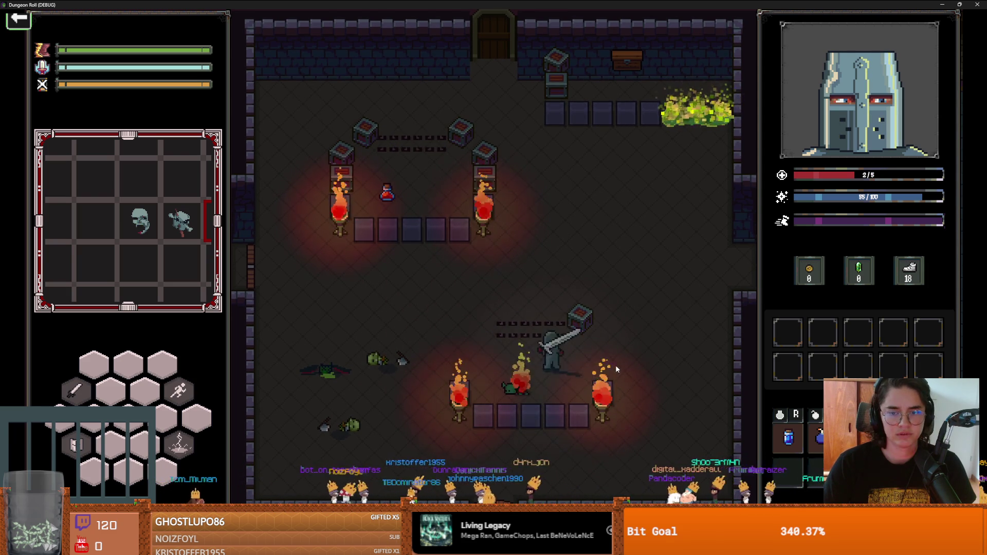
pyautogui.press('d')
pyautogui.press('w')
pyautogui.press('a')
pyautogui.click(501, 345)
pyautogui.press('w')
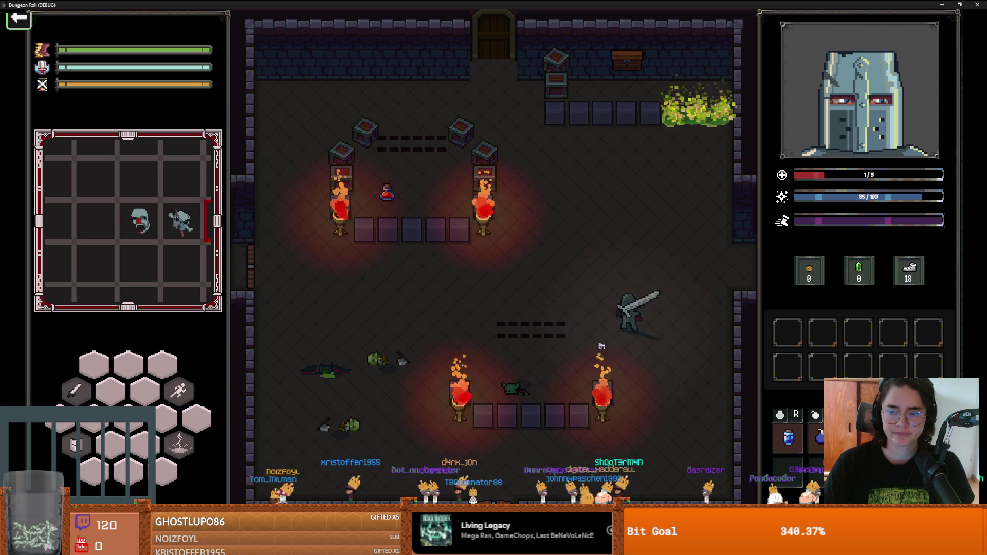
# Drink a potion to refill health, grab the floor potion, and collect hearts and coins
pyautogui.press('w')
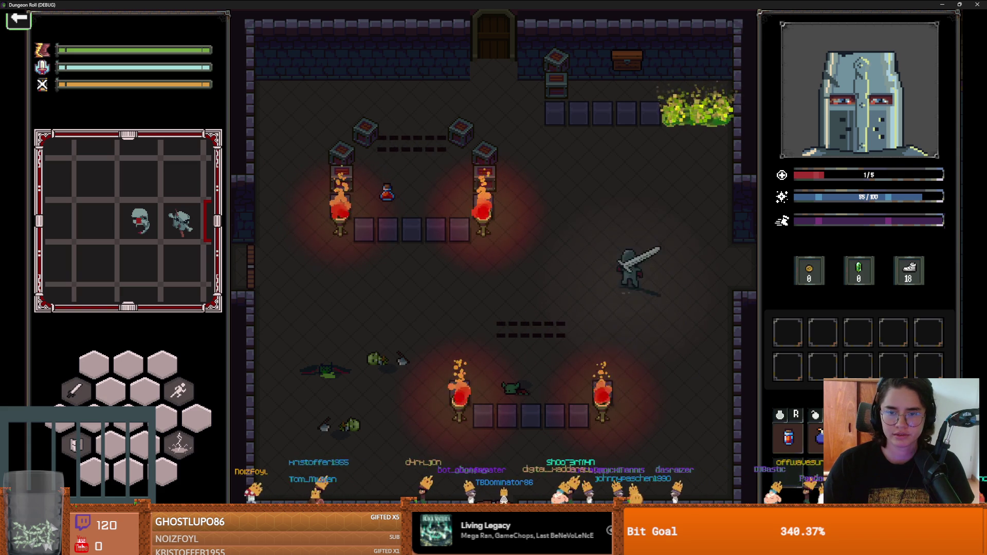
pyautogui.press('r')
pyautogui.press('a')
pyautogui.click(450, 222)
pyautogui.press('a')
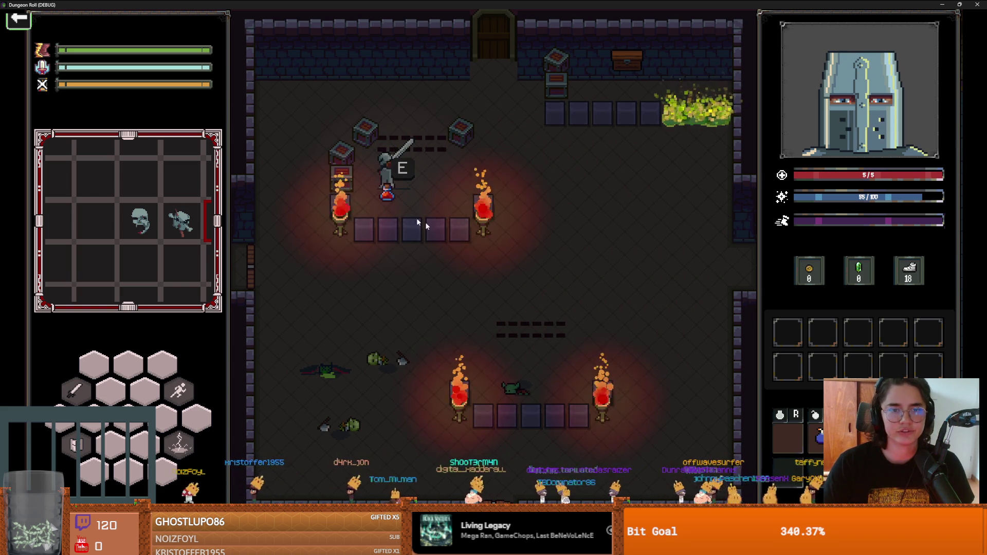
pyautogui.press('e')
pyautogui.press('a')
pyautogui.click(309, 168)
pyautogui.press('a')
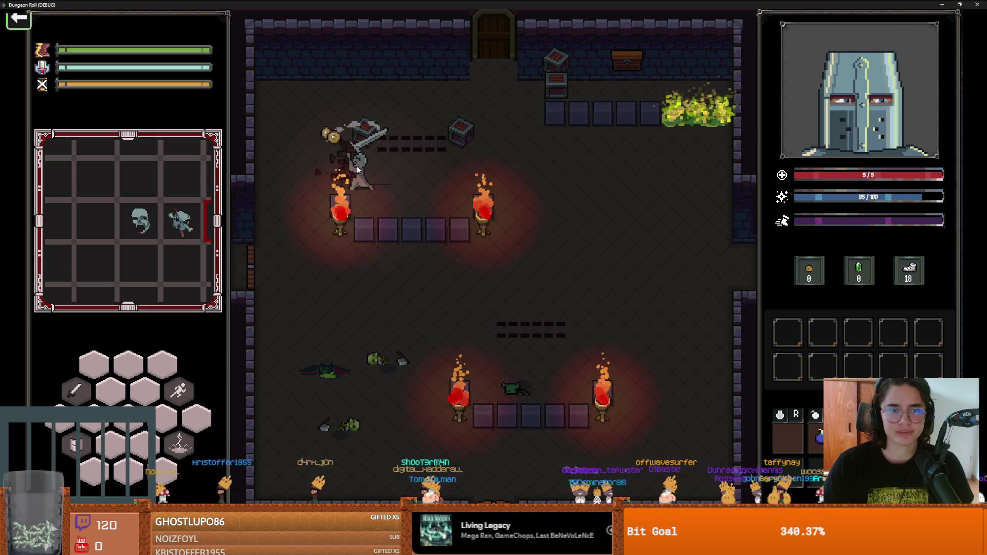
# Smash the two crates beside the spikes
pyautogui.press('w')
pyautogui.click(447, 173)
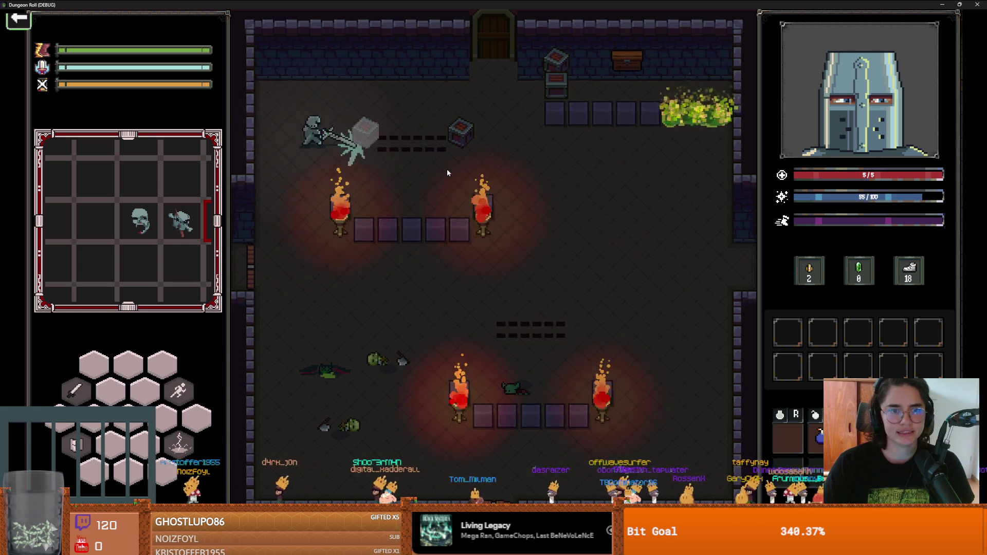
pyautogui.click(447, 173)
pyautogui.press('d')
# Go through the top door into the cauldron room, then return to the Godot editor
pyautogui.press('d')
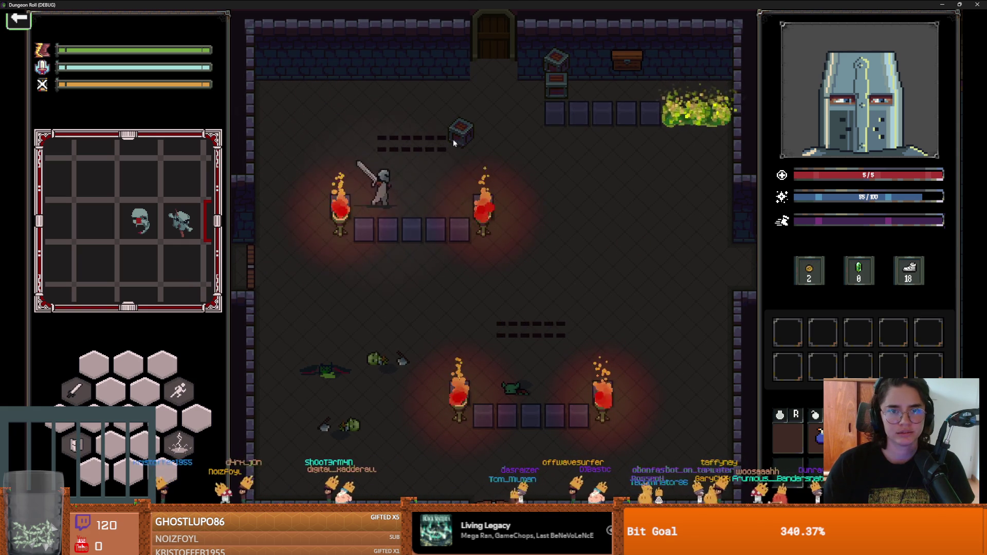
pyautogui.click(463, 122)
pyautogui.press('w')
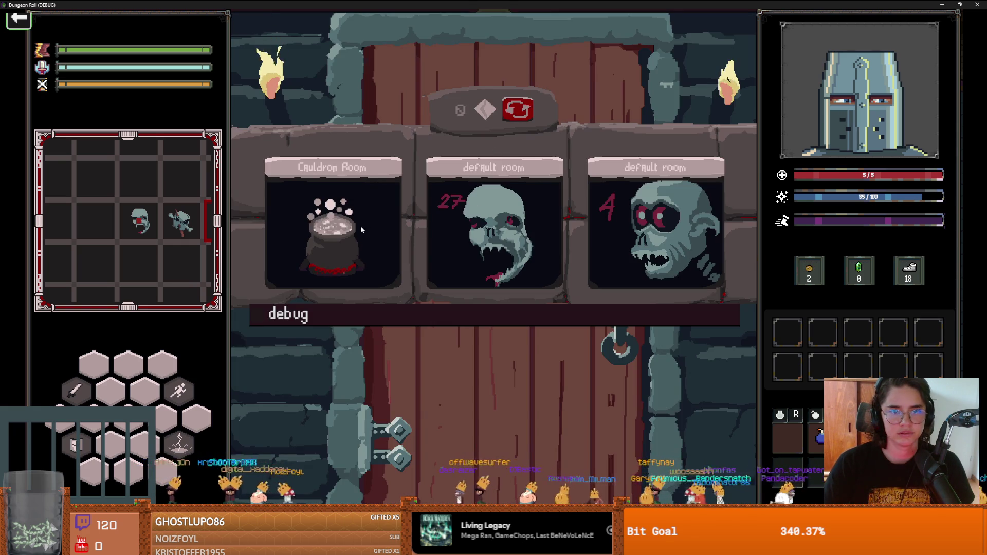
pyautogui.click(361, 230)
pyautogui.press('w')
pyautogui.press('d')
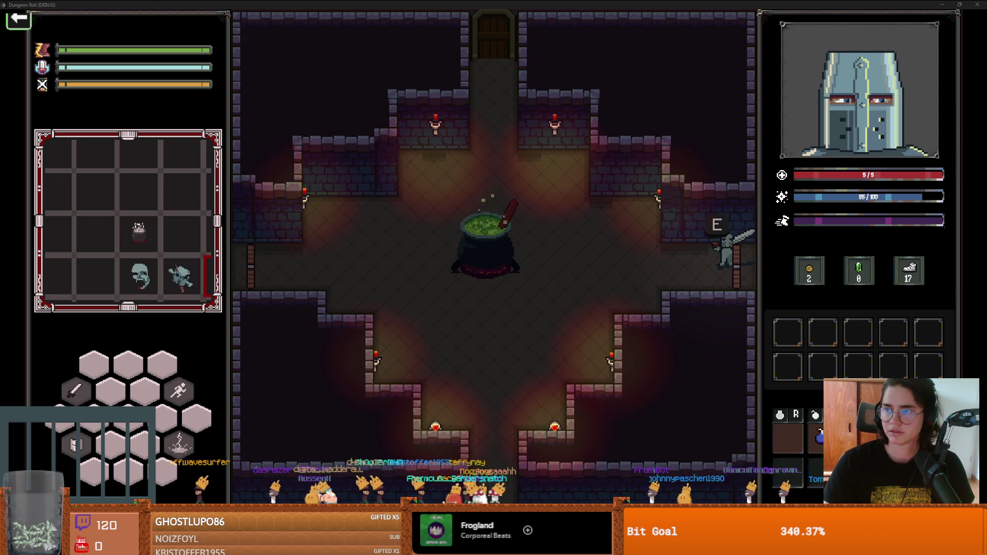
pyautogui.click(731, 267)
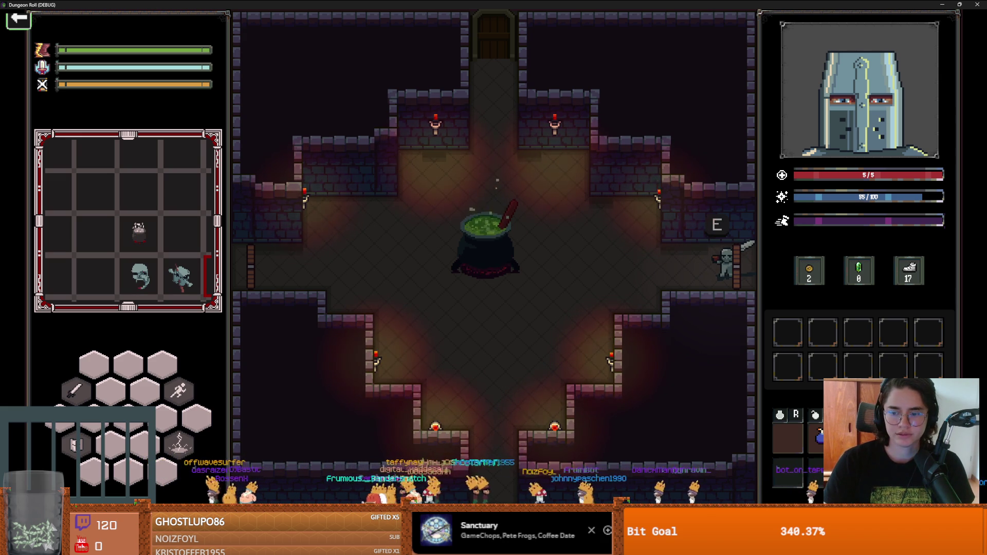
pyautogui.hotkey('alt', 'Tab')
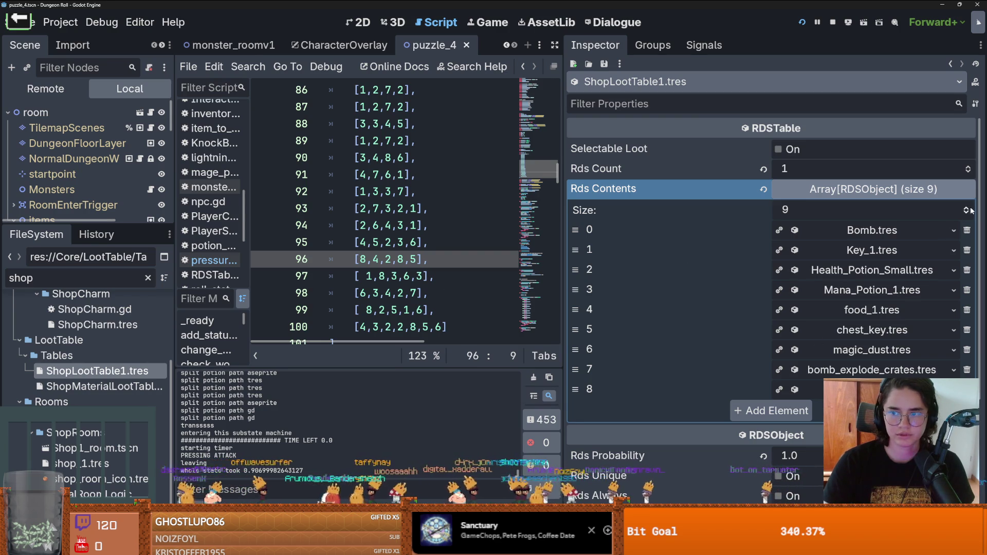
# Raise ShopLootTable1's contents to 10 slots and quick-load a holy item into the new one
pyautogui.click(967, 208)
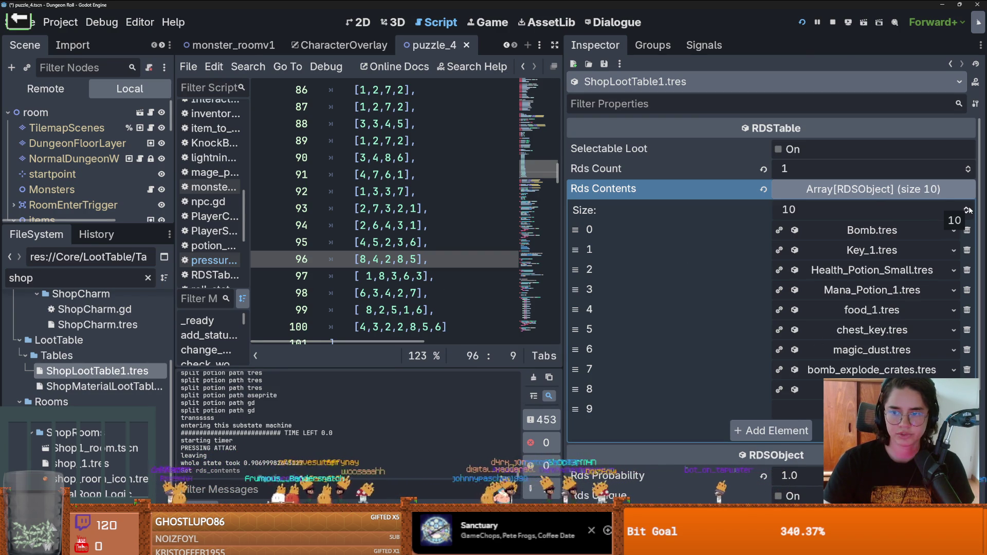
pyautogui.click(874, 408)
pyautogui.click(812, 497)
pyautogui.write('holy')
pyautogui.doubleClick(384, 278)
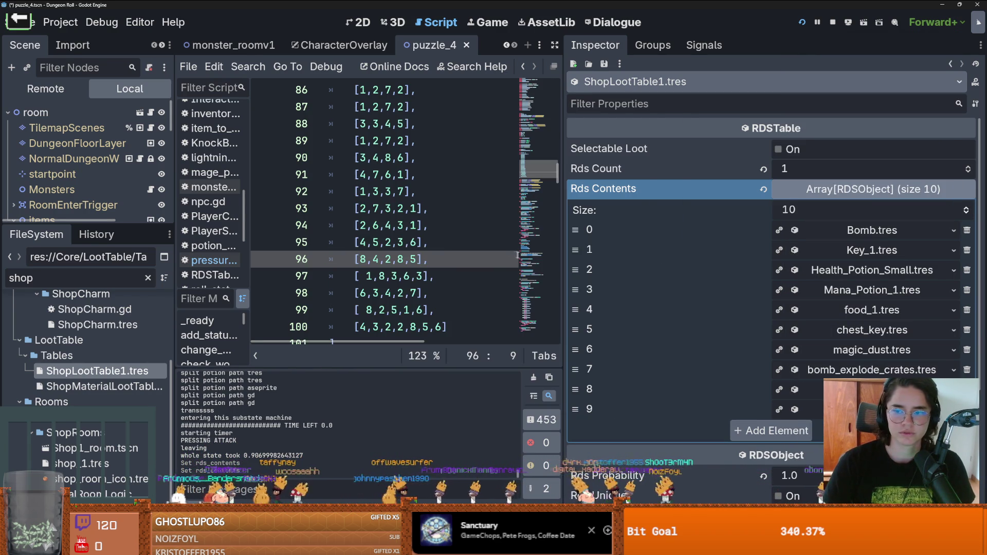
# Add holyWaterSmall.tres as CrateLootTable.tres's eighth entry in slot 7, and save
pyautogui.press('BackSpace')
pyautogui.write('crate')
pyautogui.click(111, 422)
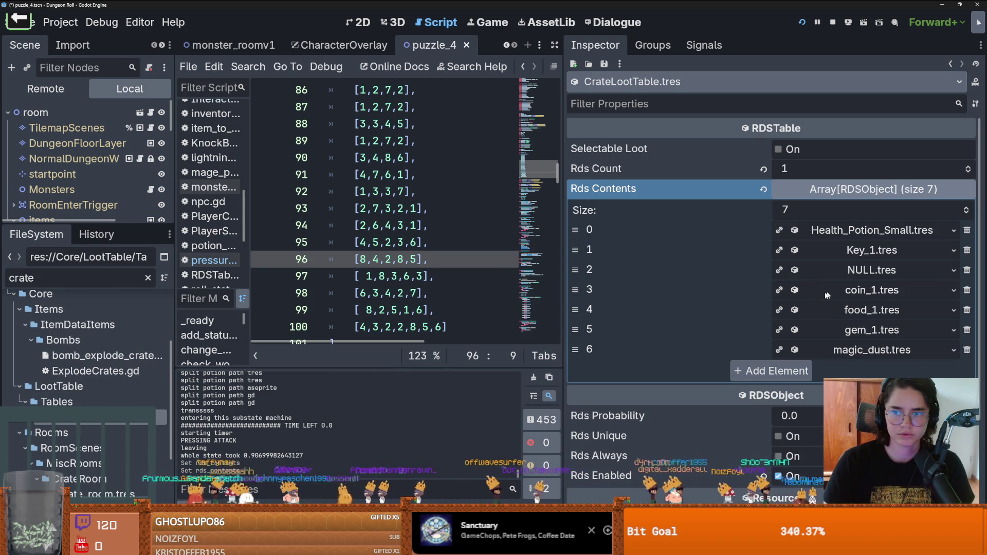
pyautogui.click(965, 207)
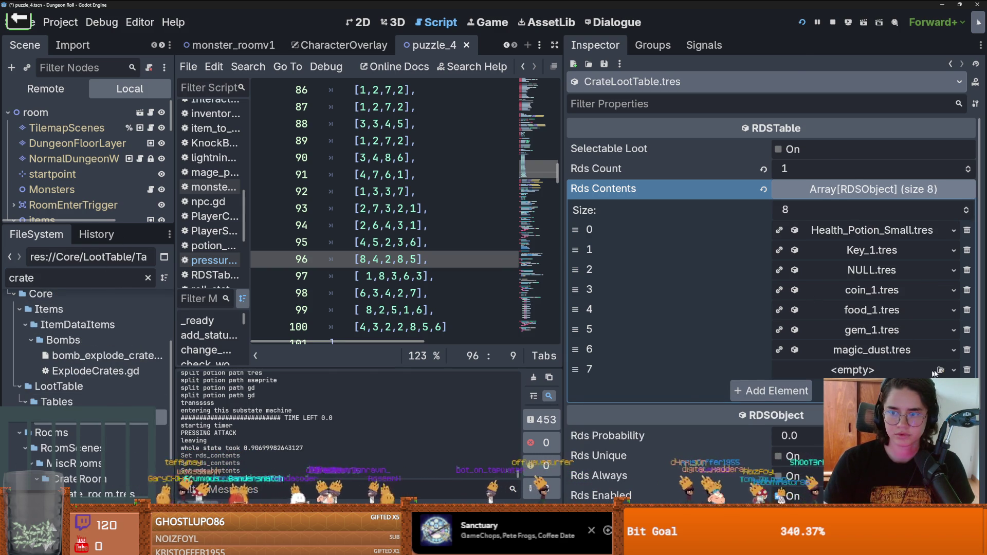
pyautogui.click(953, 370)
pyautogui.click(874, 493)
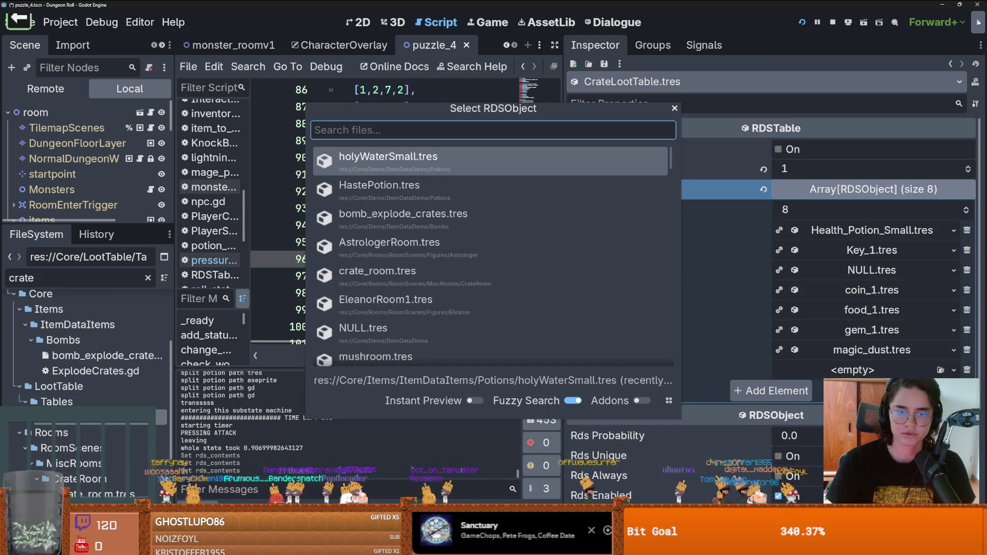
pyautogui.press('Return')
pyautogui.hotkey('ctrl', 's')
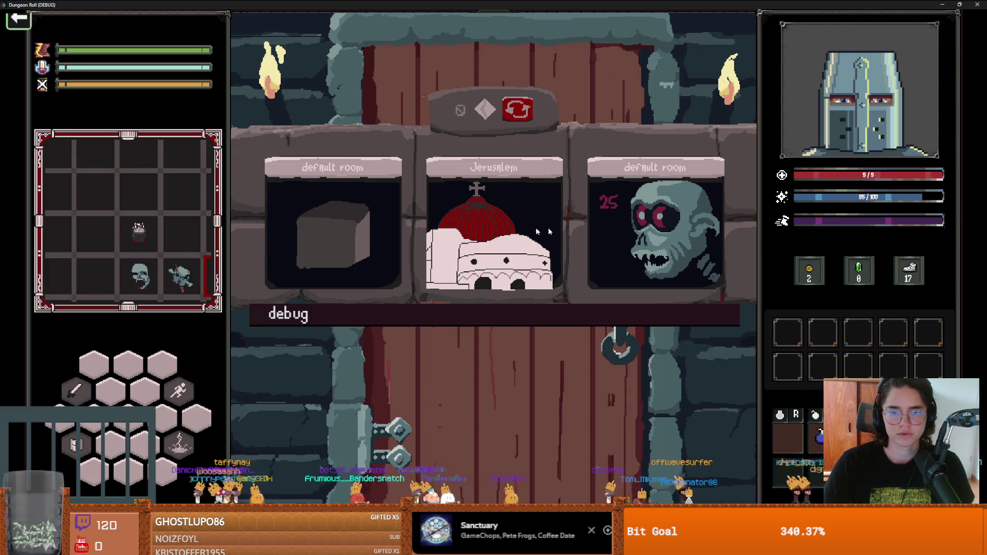
# Enter the Jerusalem room and battle the rats with dashes, slashes and lightning
pyautogui.click(609, 239)
pyautogui.press('a')
pyautogui.press('s')
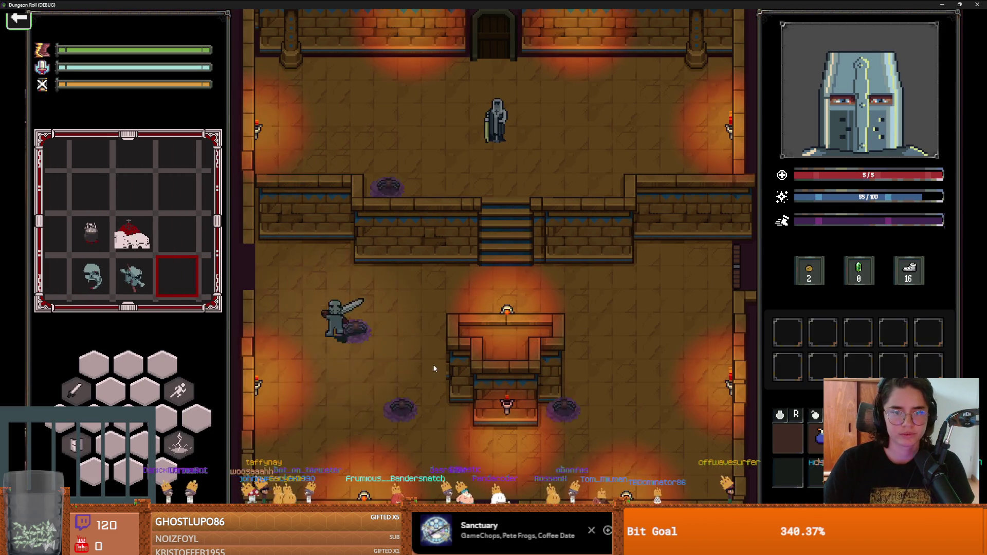
pyautogui.press('s')
pyautogui.press('d')
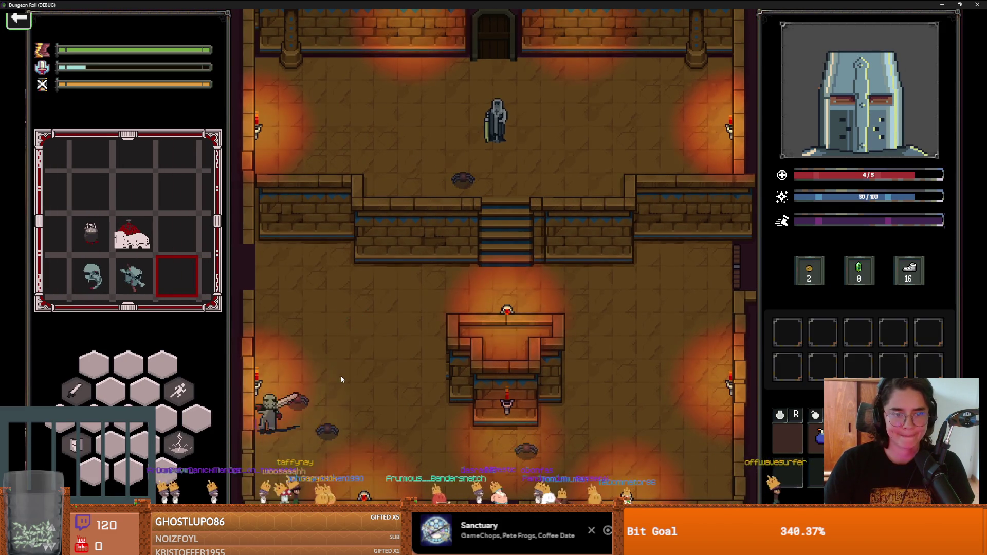
pyautogui.press('d')
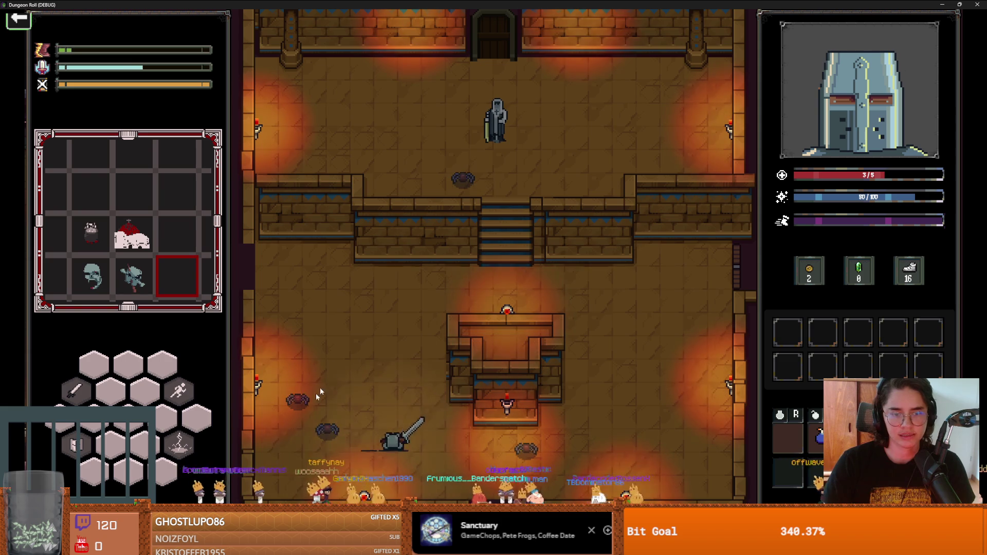
pyautogui.press('w')
pyautogui.press('a')
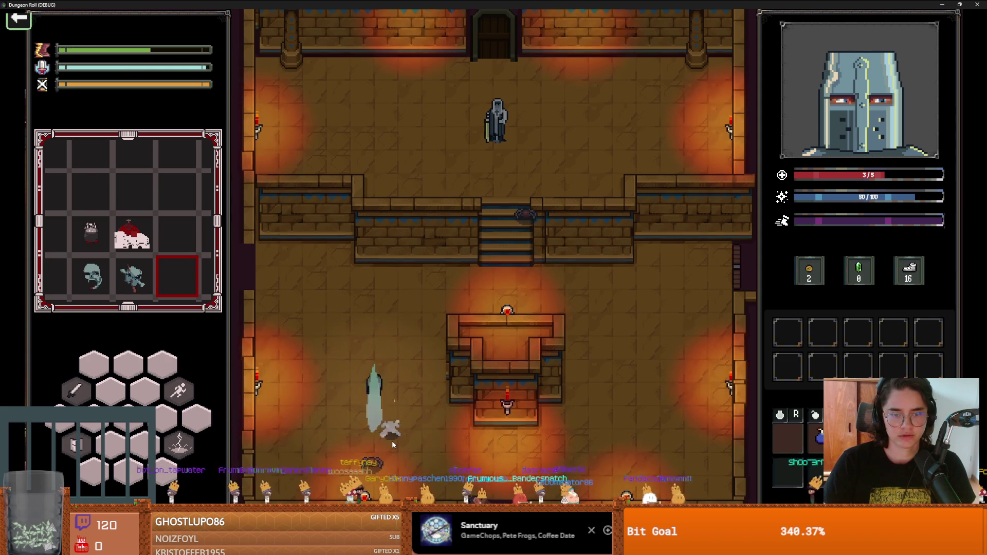
pyautogui.press('a')
pyautogui.press('w')
pyautogui.press('s')
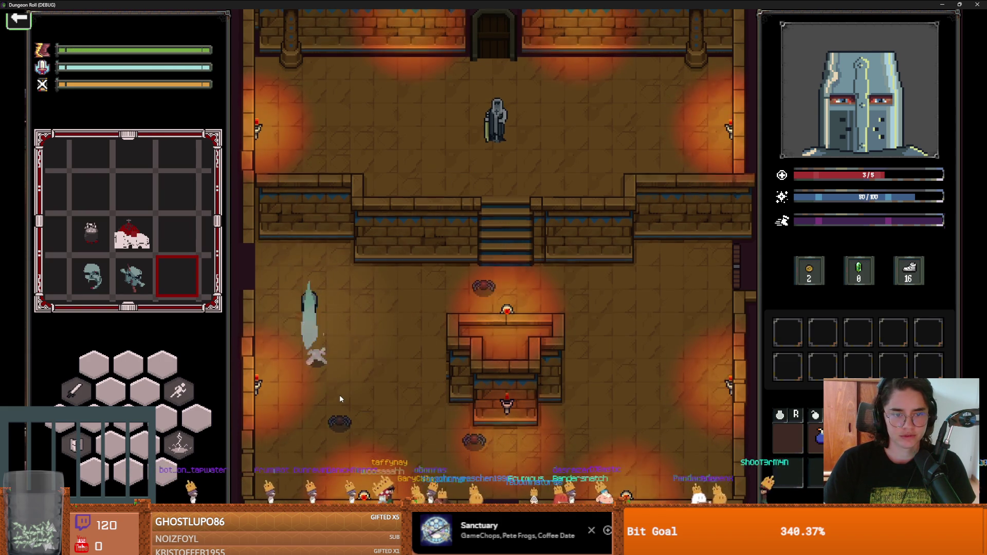
pyautogui.press('w')
pyautogui.press('d')
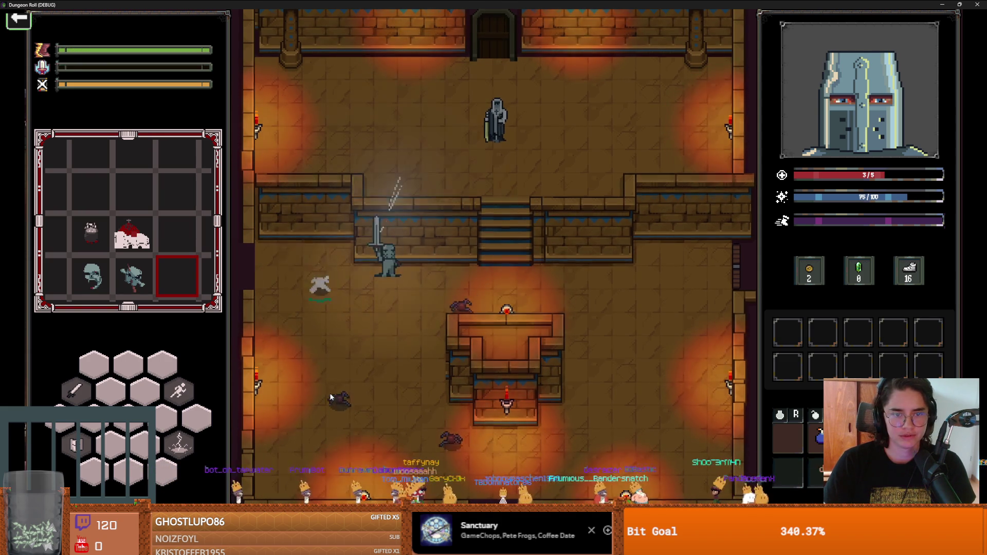
pyautogui.press('a')
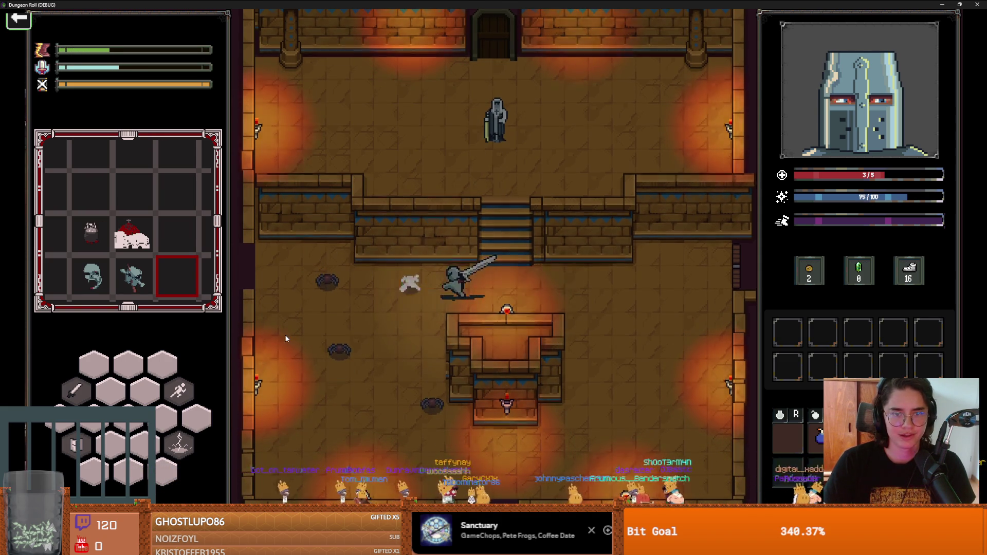
pyautogui.press('d')
pyautogui.press('a')
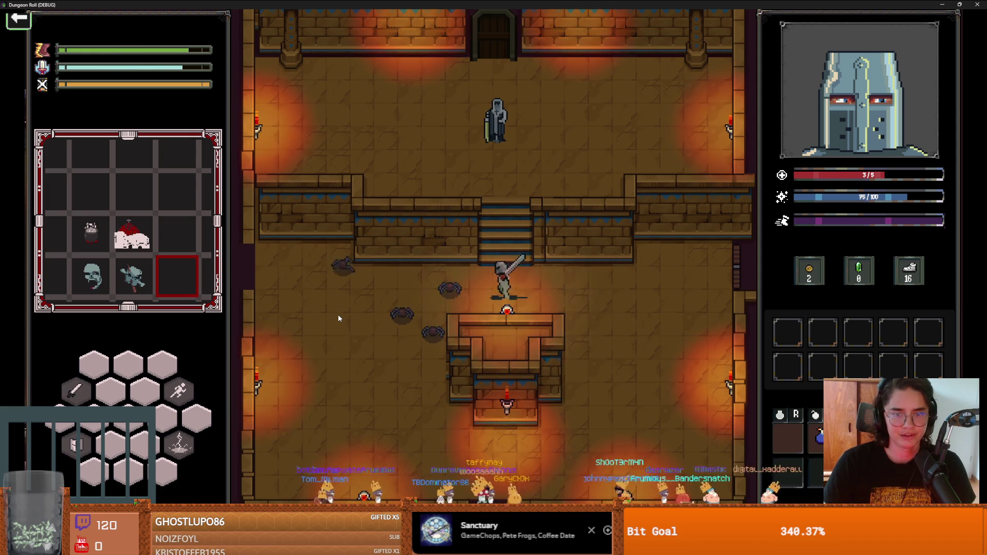
pyautogui.press('d')
pyautogui.press('a')
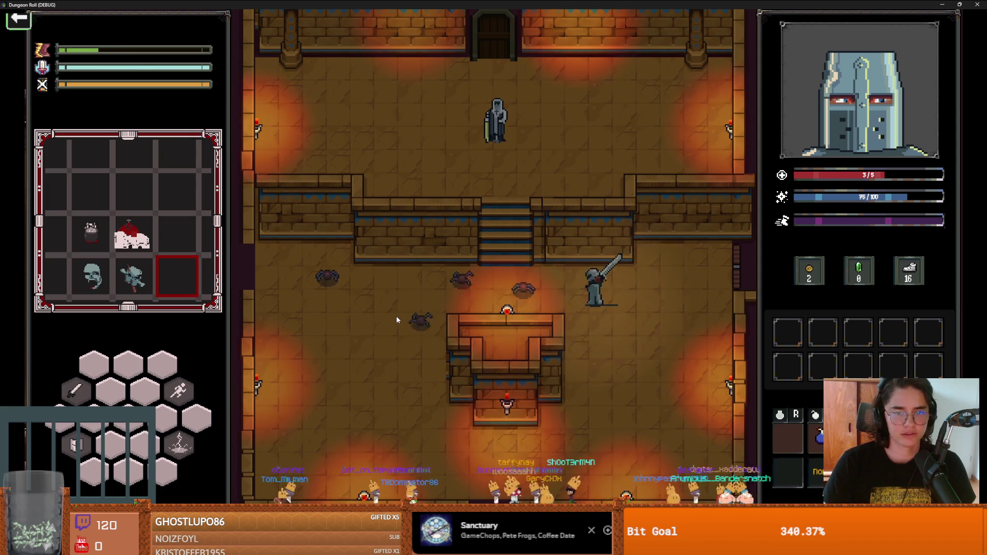
# Finish off the rats with sword swings and dash clear of danger
pyautogui.press('d')
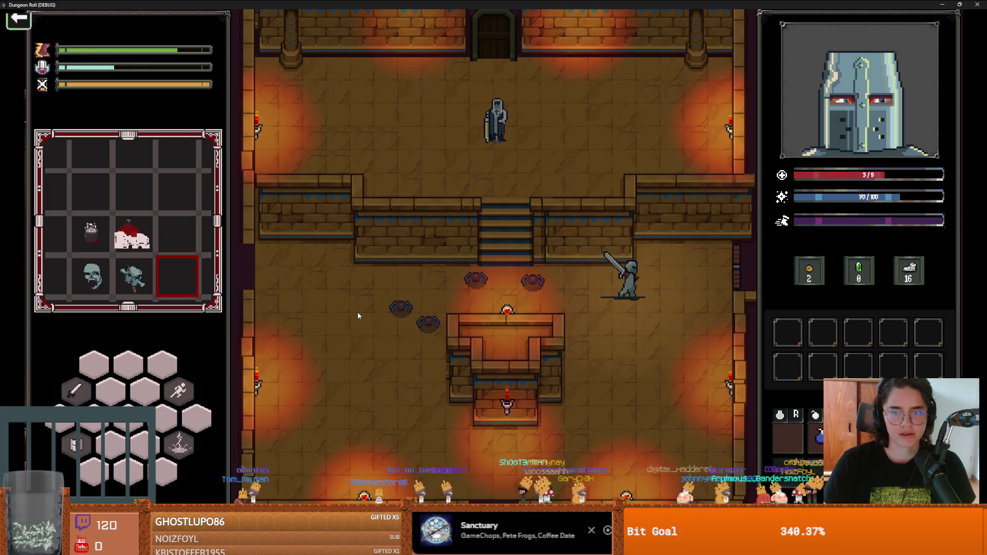
pyautogui.press('a')
pyautogui.press('d')
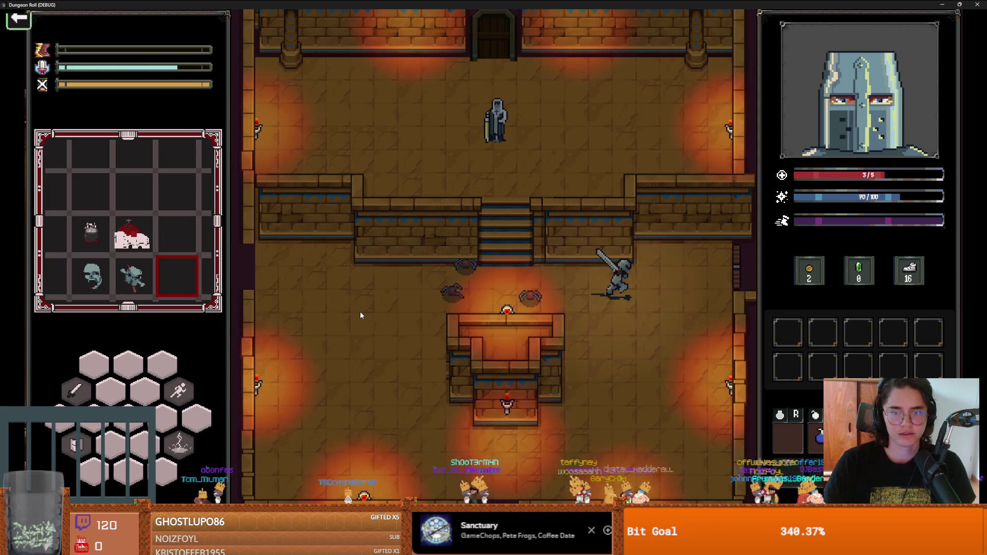
pyautogui.press('d')
pyautogui.press('s')
pyautogui.press('a')
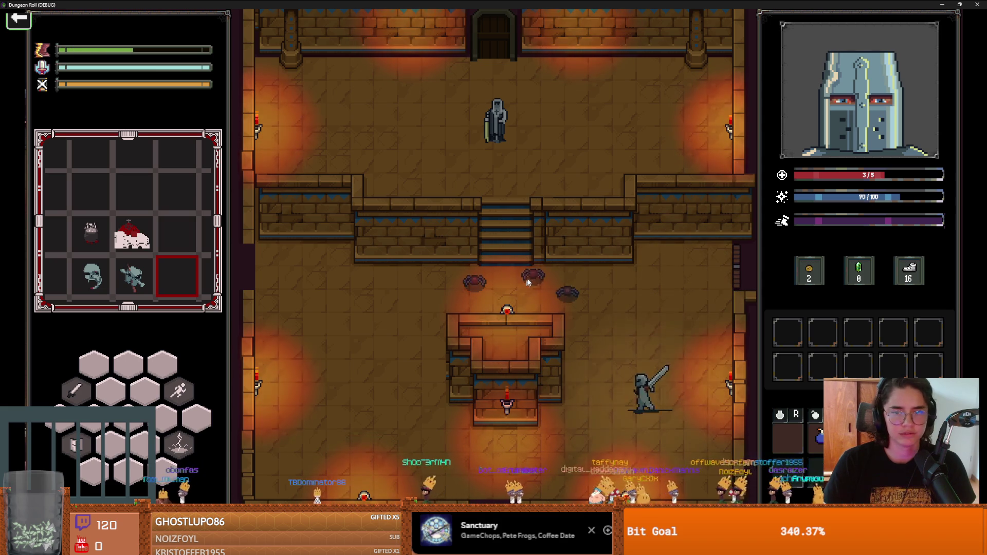
pyautogui.press('w')
pyautogui.press('d')
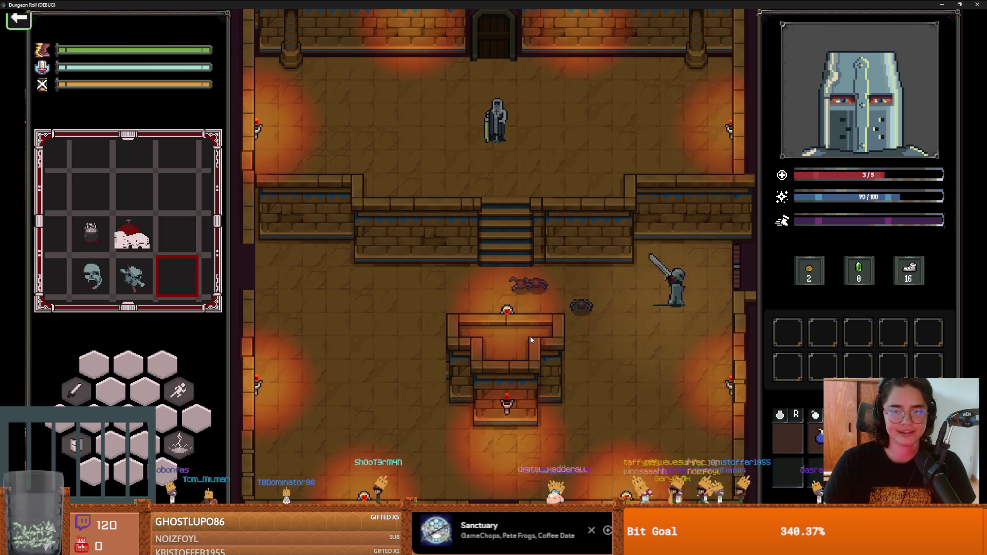
pyautogui.press('a')
pyautogui.press('a')
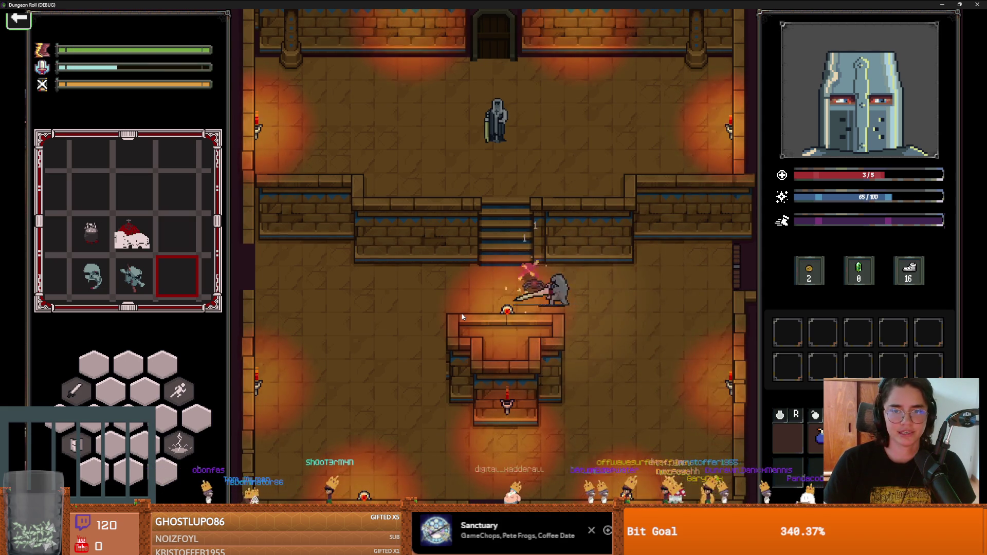
pyautogui.press('d')
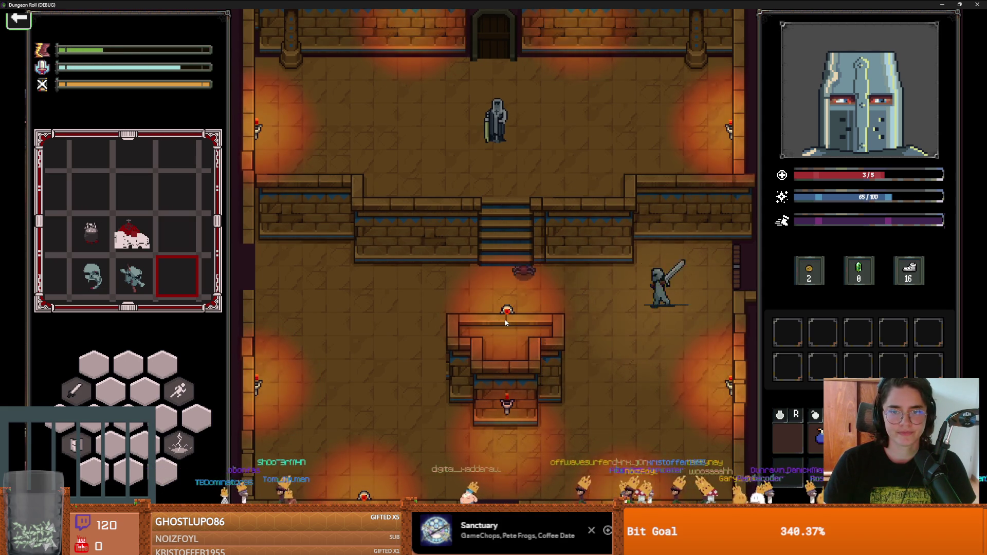
pyautogui.press('a')
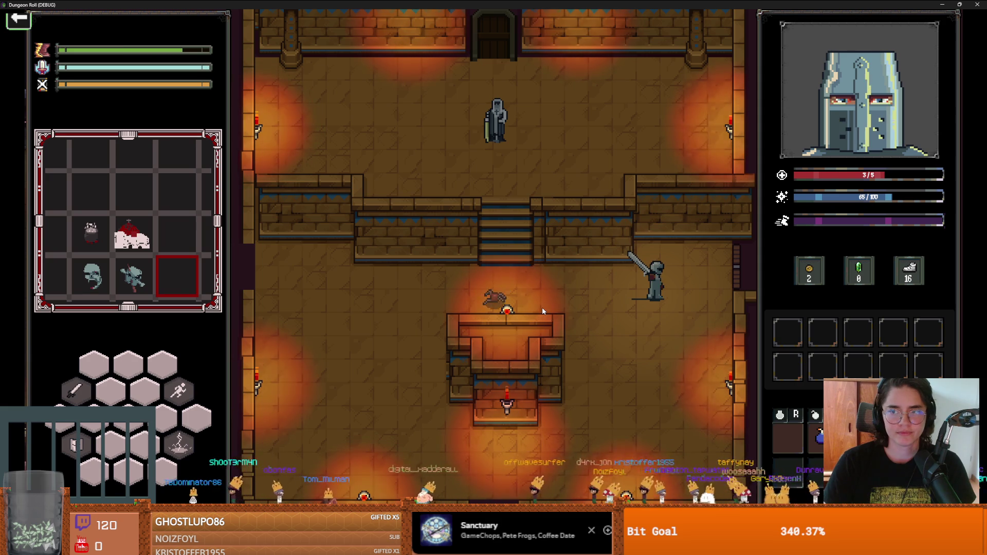
pyautogui.press('a')
pyautogui.click(494, 293)
pyautogui.click(477, 287)
pyautogui.click(476, 286)
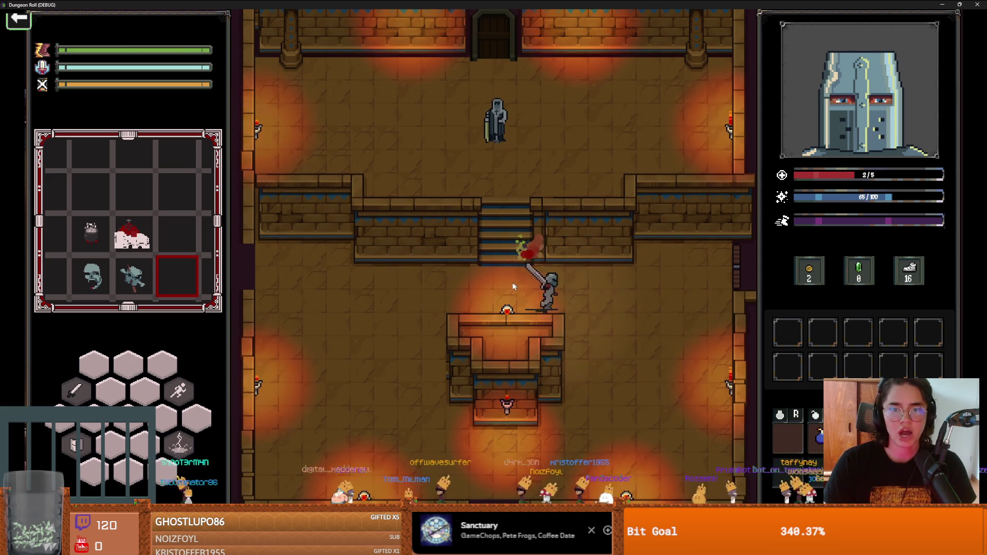
pyautogui.press('d')
pyautogui.press('space')
# Talk to King Baldwin on the stairs and choose his Lay on Hands upgrade
pyautogui.press('a')
pyautogui.press('w')
pyautogui.press('w')
pyautogui.press('e')
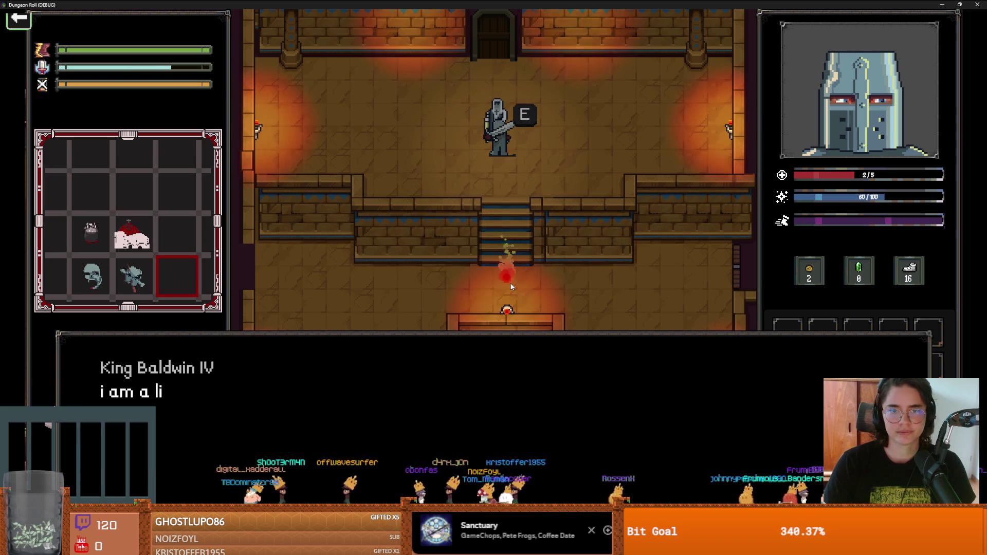
pyautogui.click(512, 287)
pyautogui.click(381, 348)
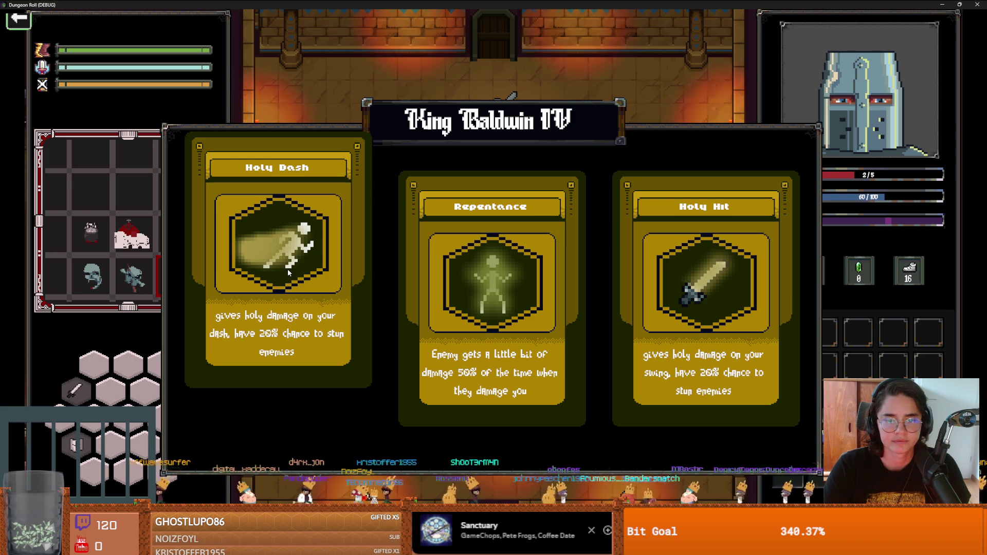
pyautogui.click(288, 269)
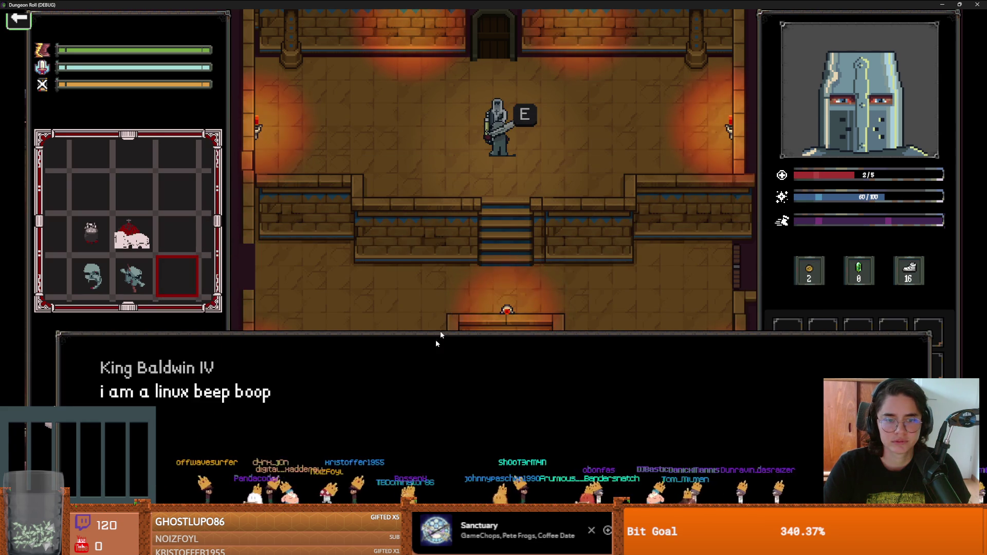
pyautogui.click(450, 292)
pyautogui.click(415, 355)
# Cast Lay on Hands by the altar to heal to 5/5, then exit through the right door
pyautogui.press('s')
pyautogui.press('d')
pyautogui.press('d')
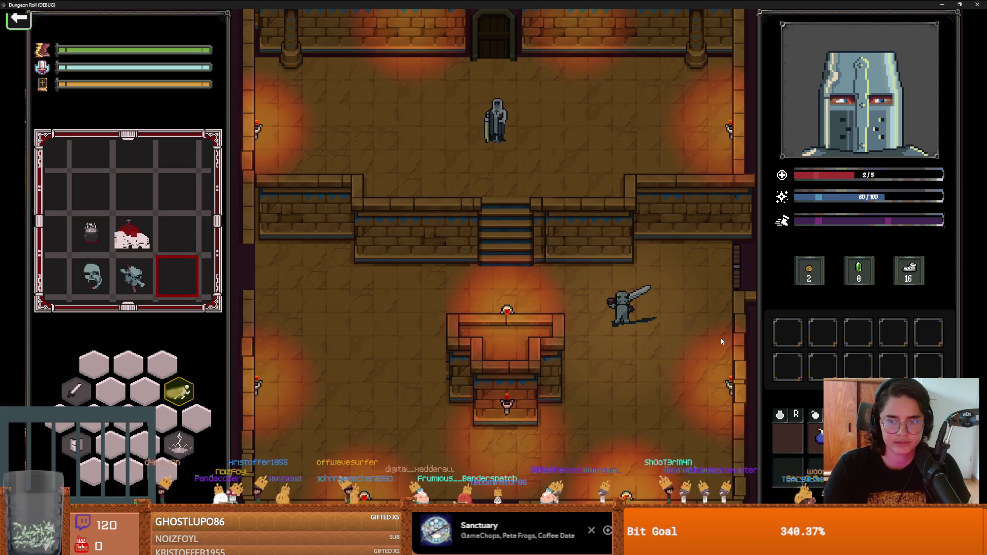
pyautogui.press('q')
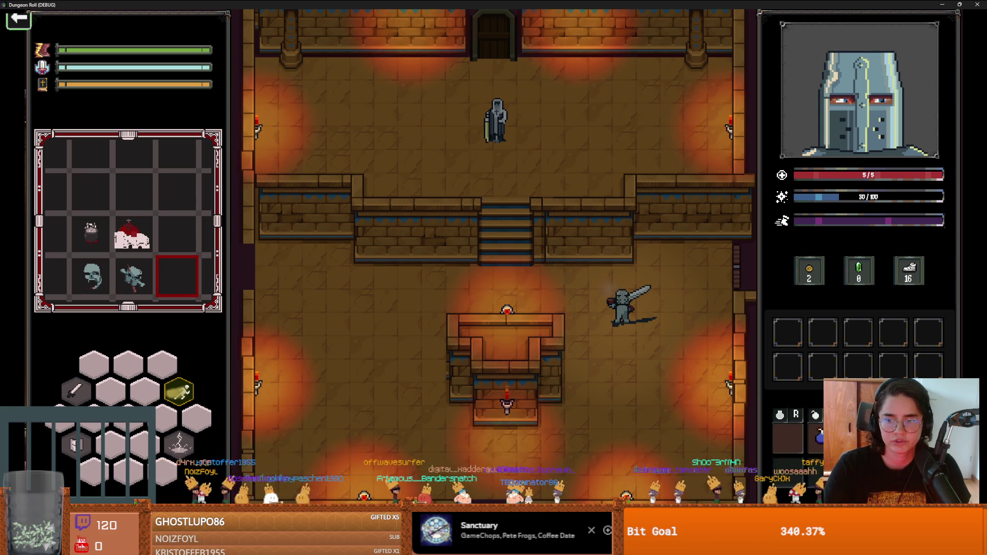
pyautogui.press('d')
pyautogui.press('w')
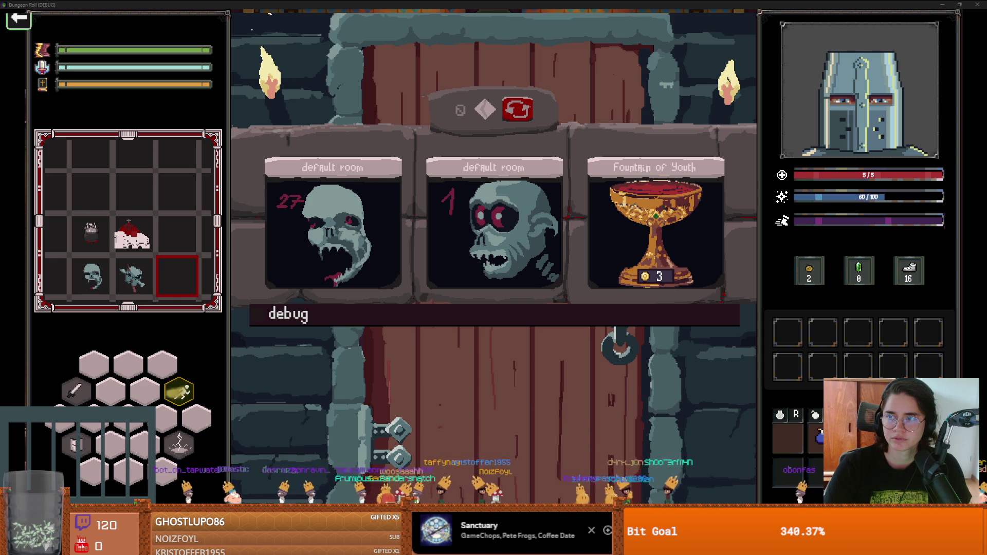
# Switch from the room-choice screen over to Discord
pyautogui.hotkey('alt', 'Tab')
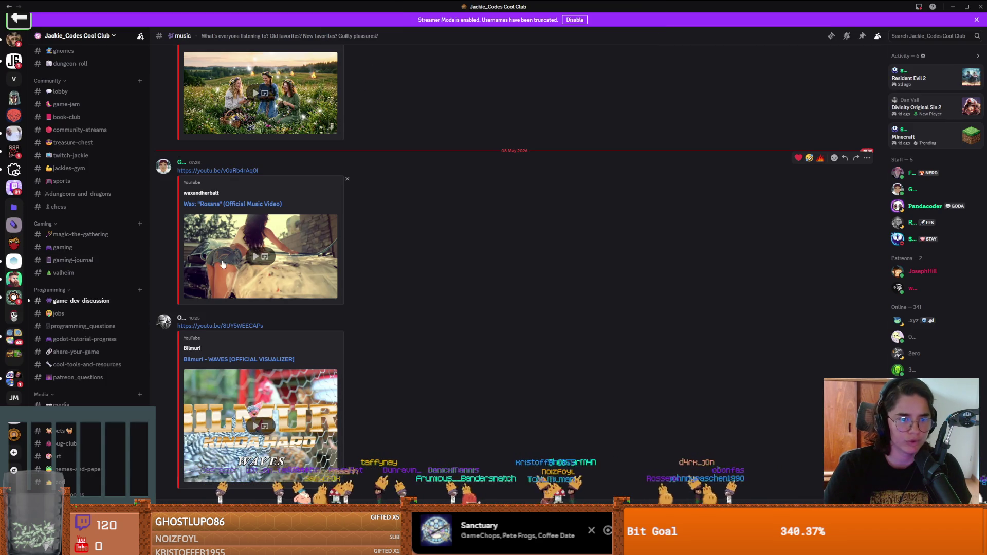
# Scroll the Discord channel sidebar down and back up
pyautogui.scroll(-3, 130, 271)
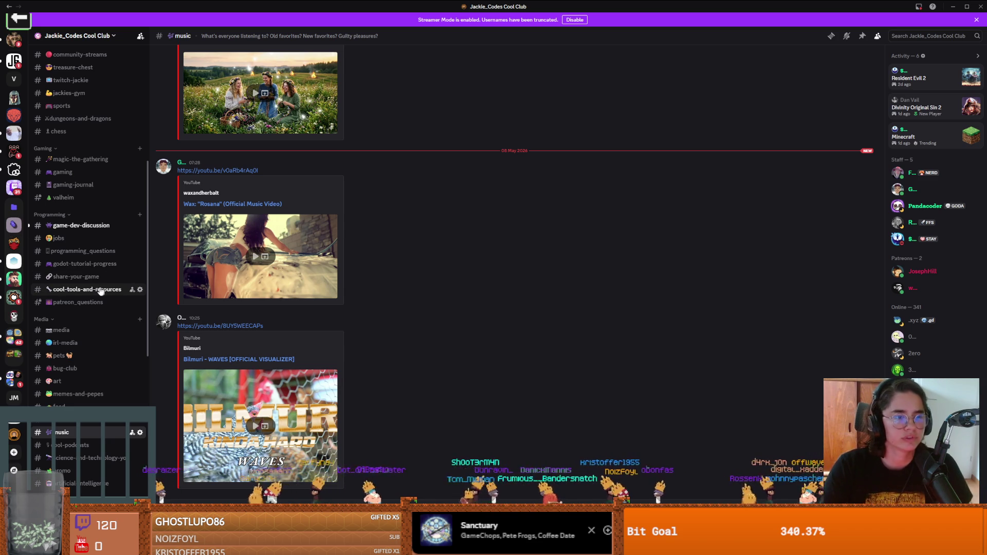
pyautogui.scroll(-3, 90, 293)
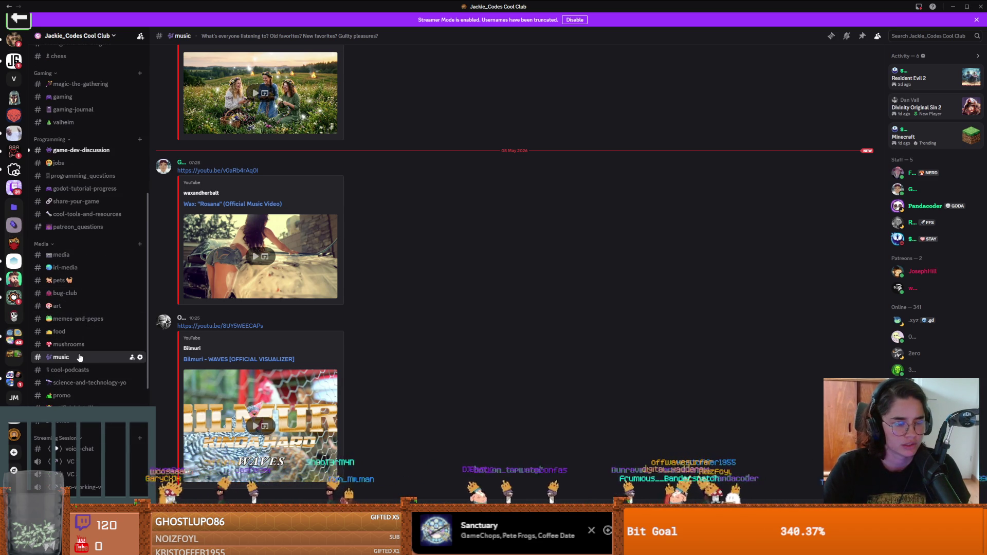
pyautogui.scroll(4, 87, 308)
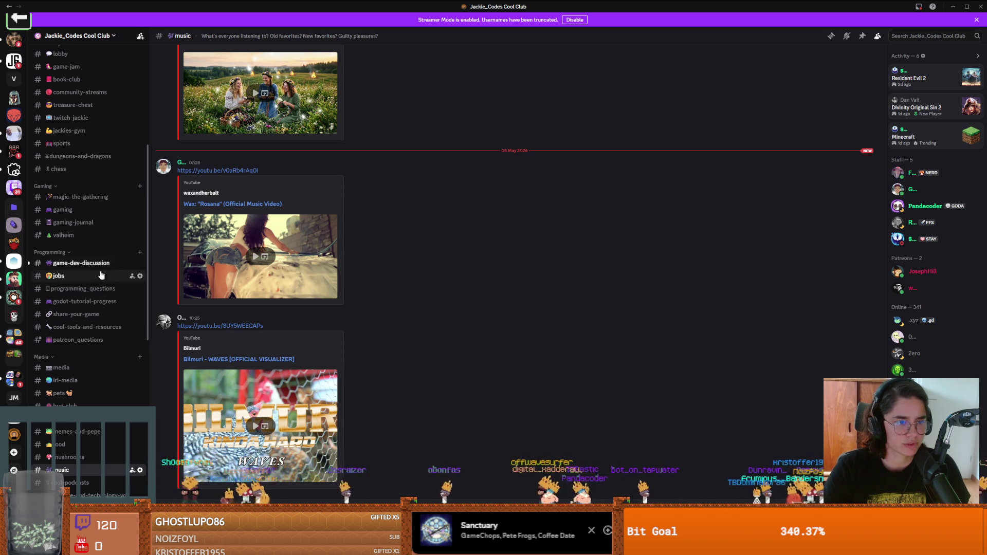
pyautogui.scroll(3, 101, 275)
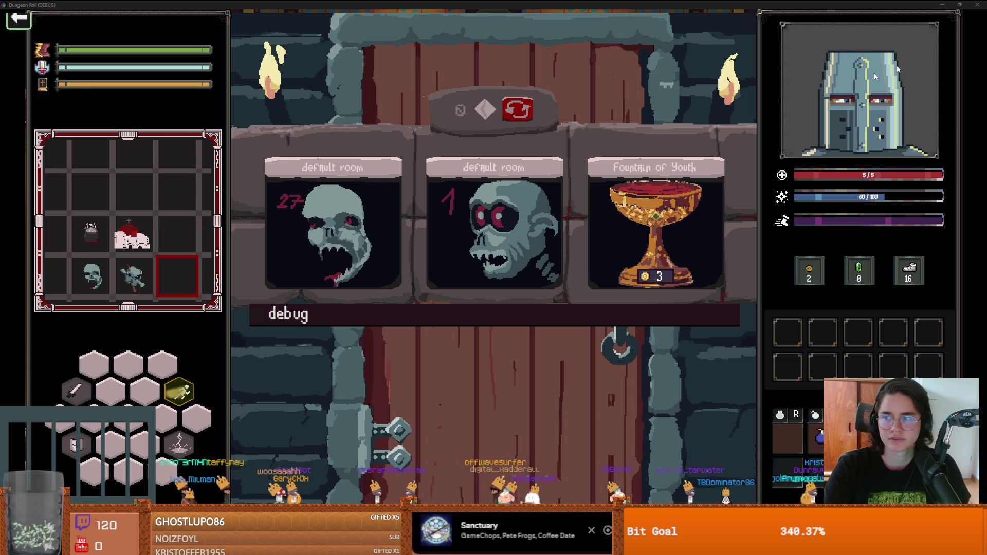
# Pick the zombie default room and engage the enemies around the central crates
pyautogui.click(499, 221)
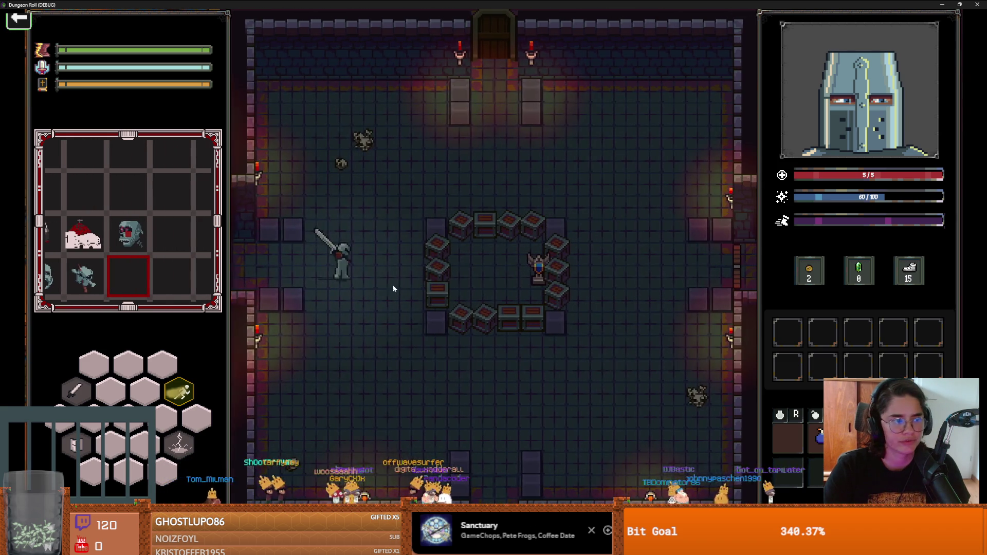
pyautogui.click(393, 285)
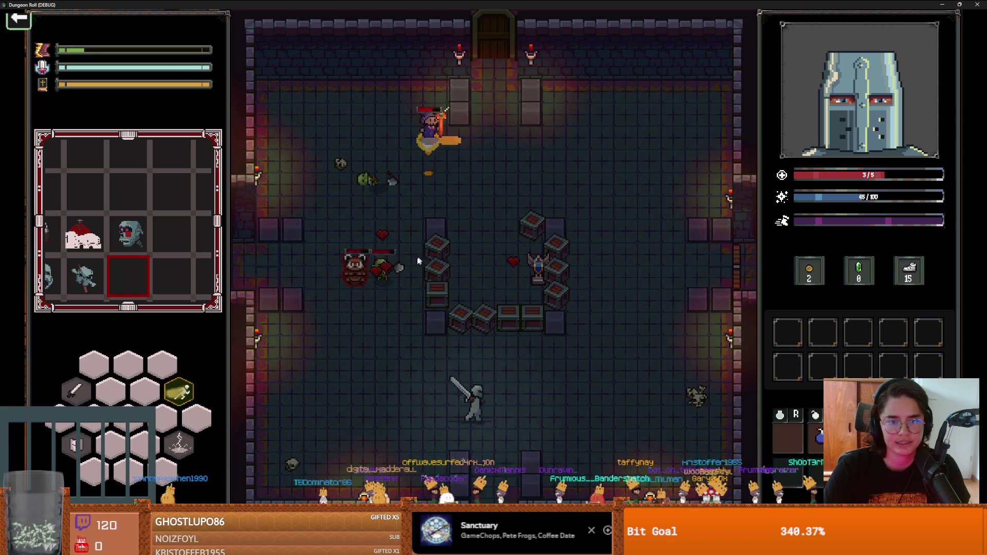
pyautogui.press('s')
pyautogui.press('d')
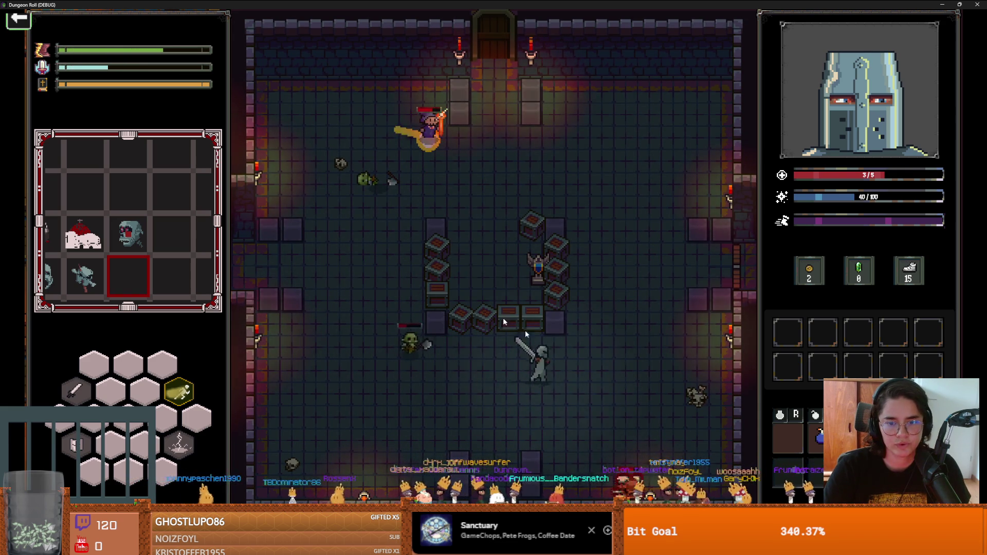
pyautogui.press('w')
pyautogui.press('a')
pyautogui.click(664, 377)
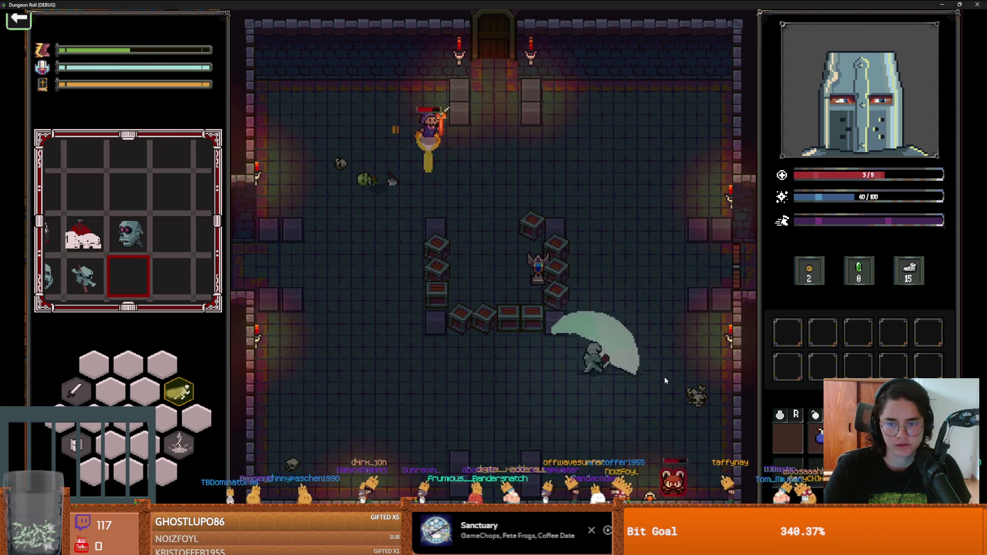
pyautogui.press('s')
pyautogui.press('a')
# Kill the red boar and hit the goblin with sword swings and lightning
pyautogui.press('a')
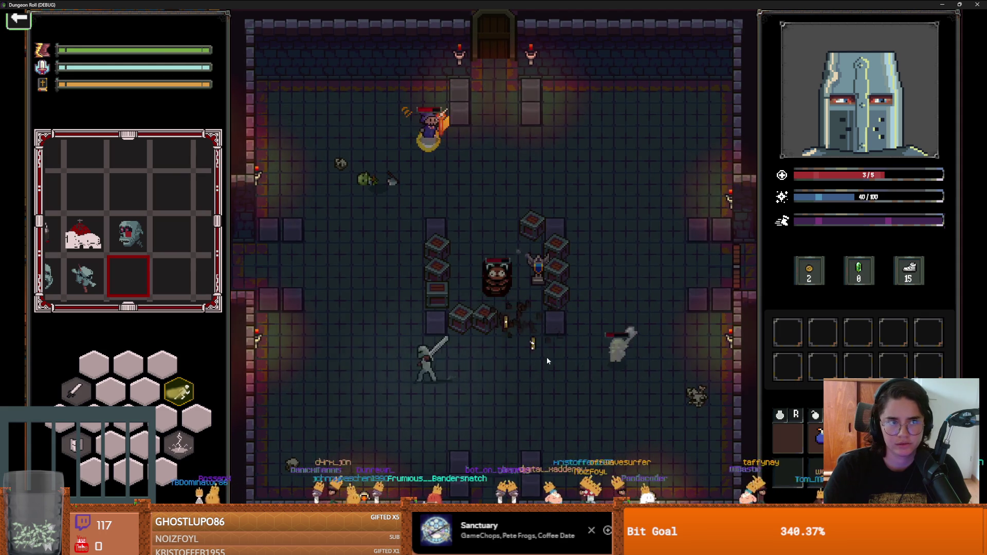
pyautogui.press('d')
pyautogui.press('d')
pyautogui.click(552, 371)
pyautogui.press('s')
pyautogui.press('a')
pyautogui.click(477, 397)
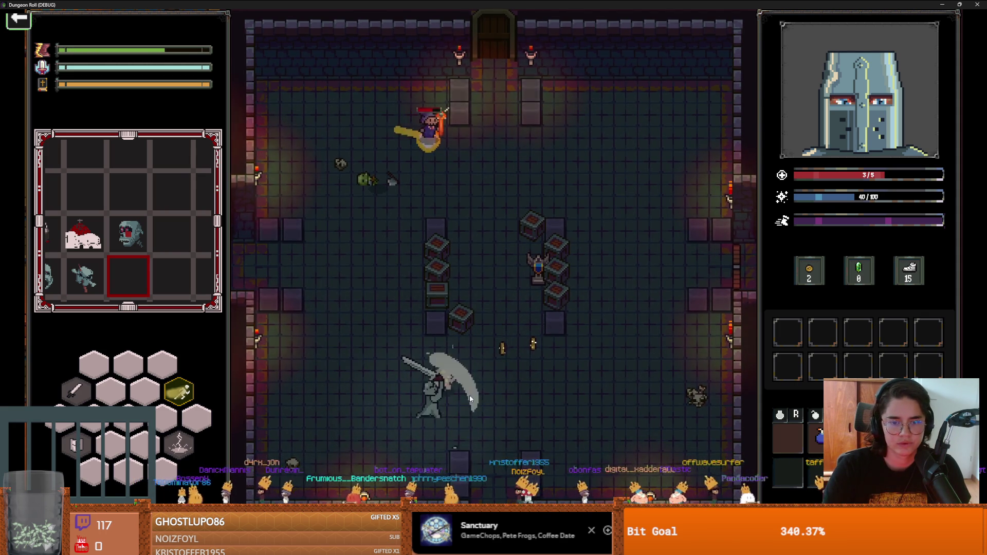
pyautogui.press('a')
pyautogui.rightClick(488, 398)
pyautogui.press('d')
pyautogui.press('s')
pyautogui.press('s')
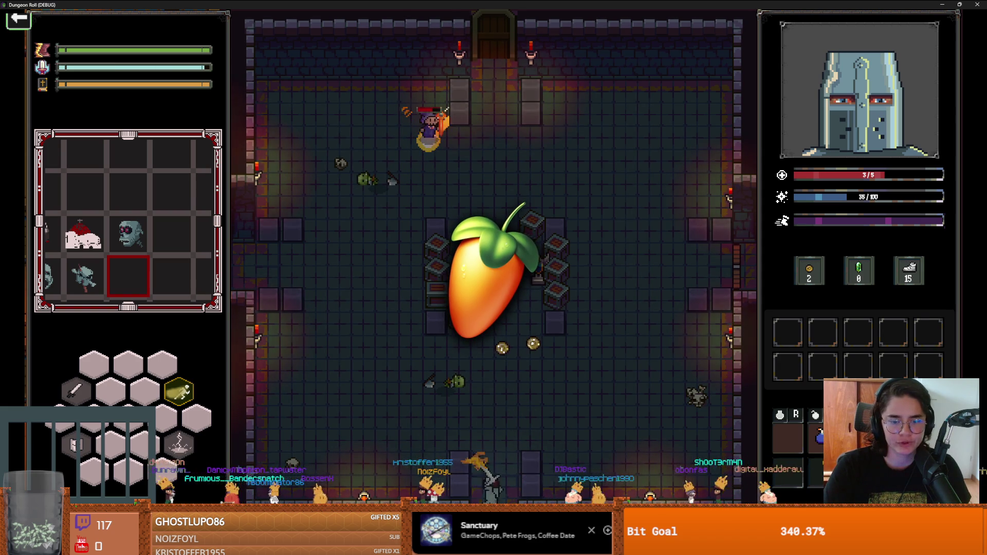
pyautogui.rightClick(465, 401)
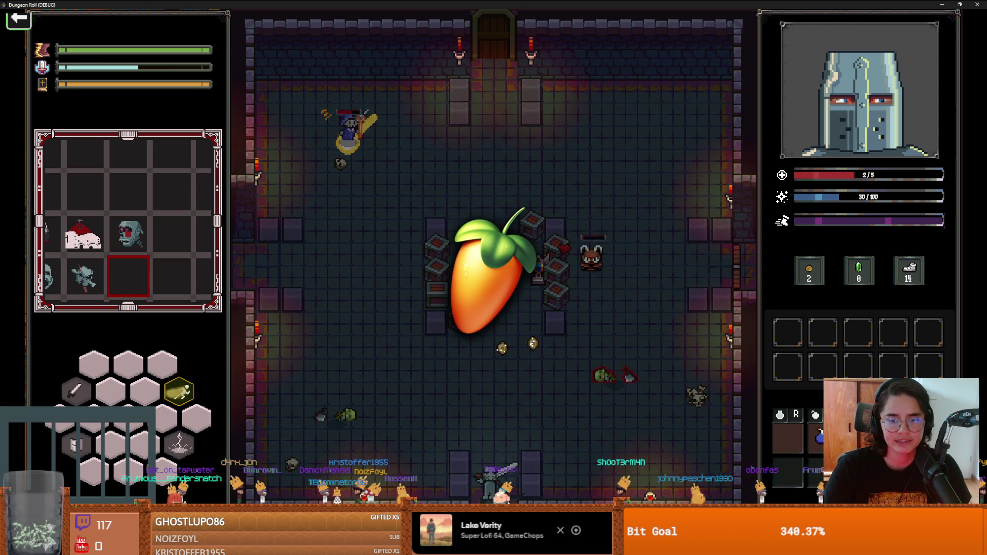
pyautogui.press('w')
pyautogui.press('w')
pyautogui.press('d')
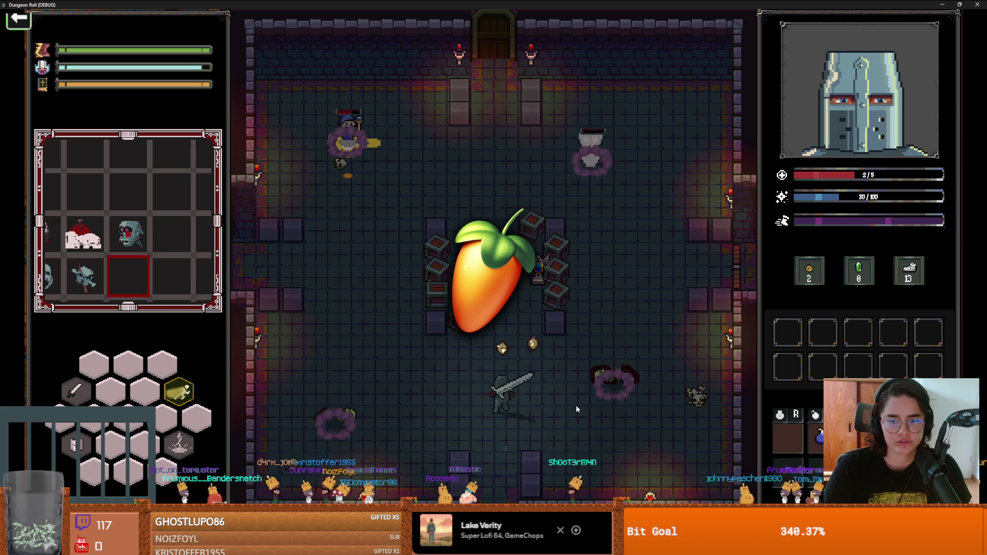
pyautogui.press('w')
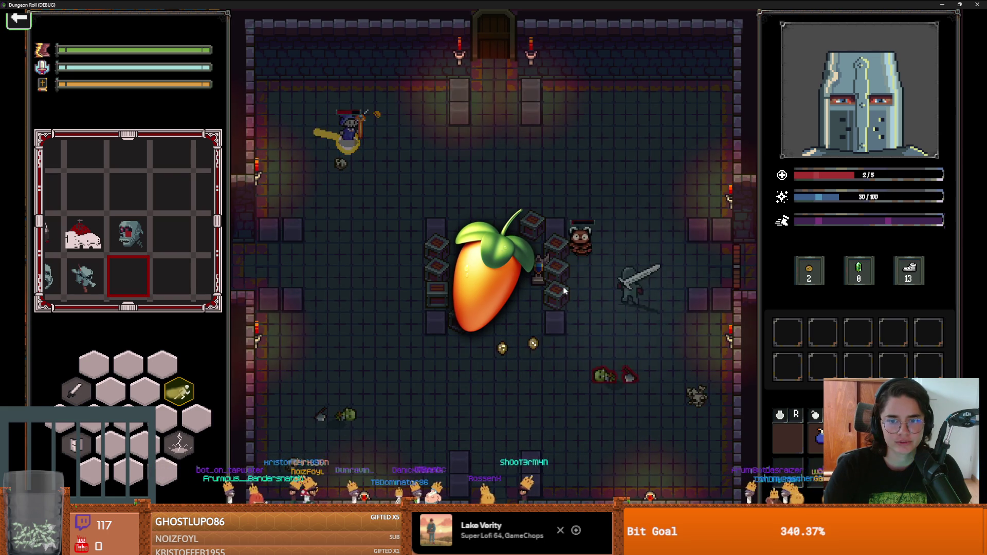
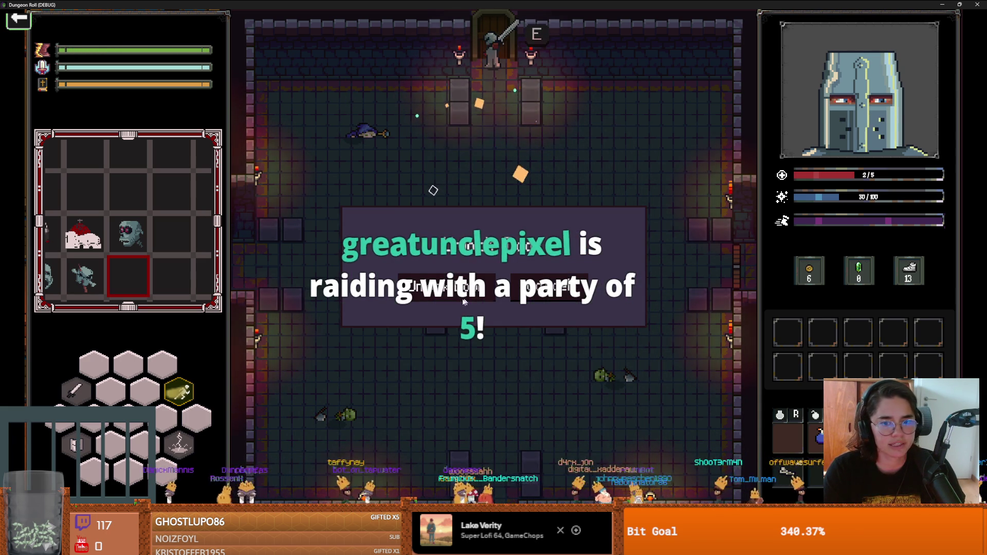
# Enter the middle default room from the door and walk the knight left into it
pyautogui.click(464, 300)
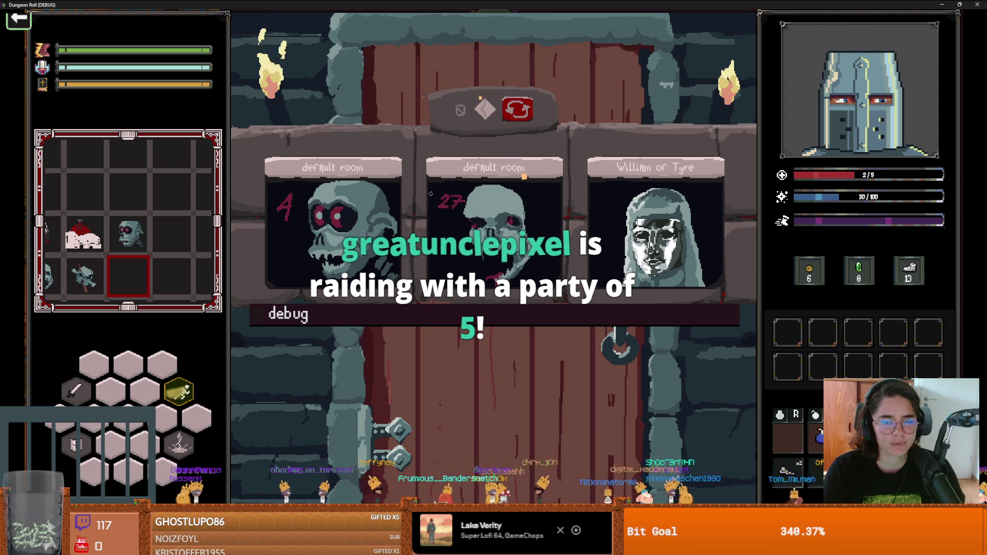
pyautogui.click(493, 215)
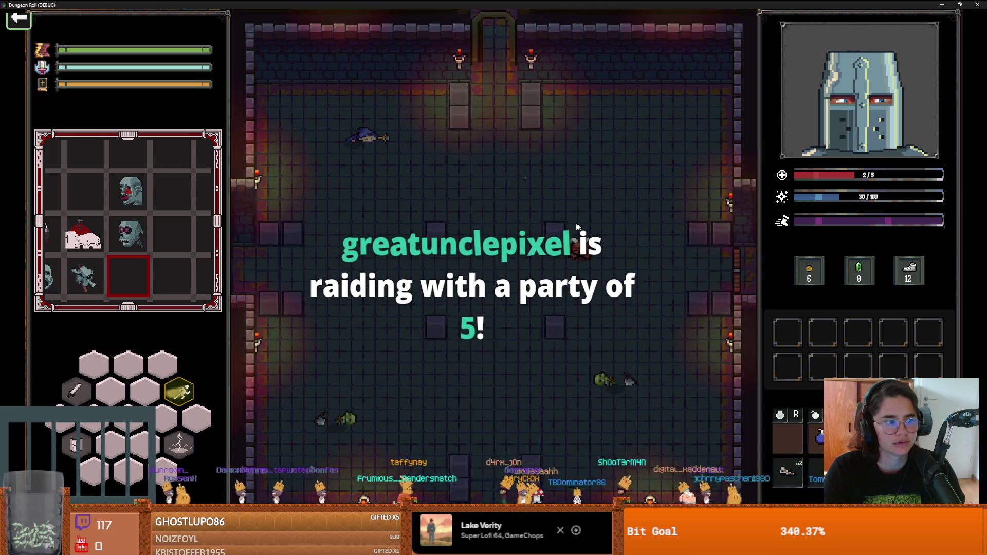
pyautogui.press('a')
pyautogui.press('space')
# Walk up to the goblin and swing the sword, then restore down the game window
pyautogui.press('w')
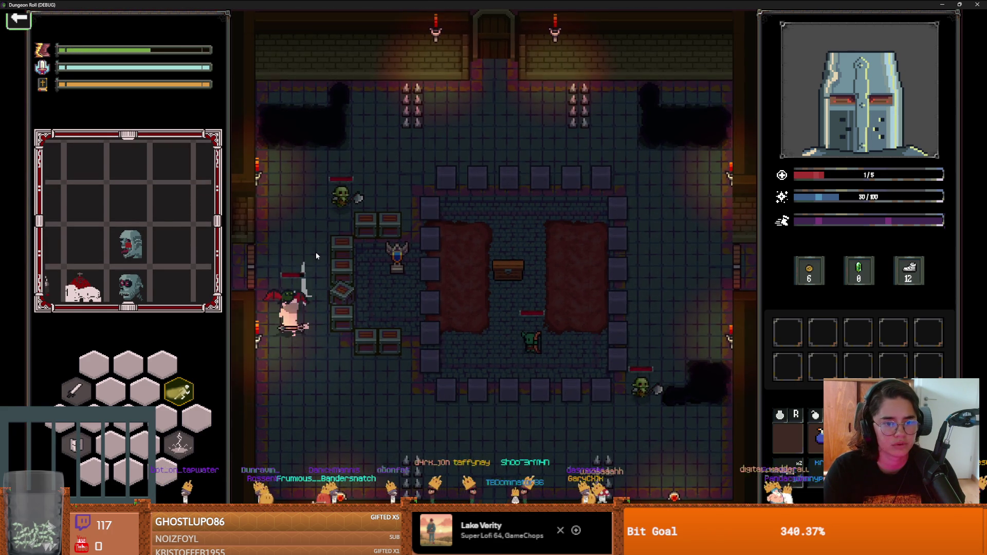
pyautogui.press('w')
pyautogui.click(320, 303)
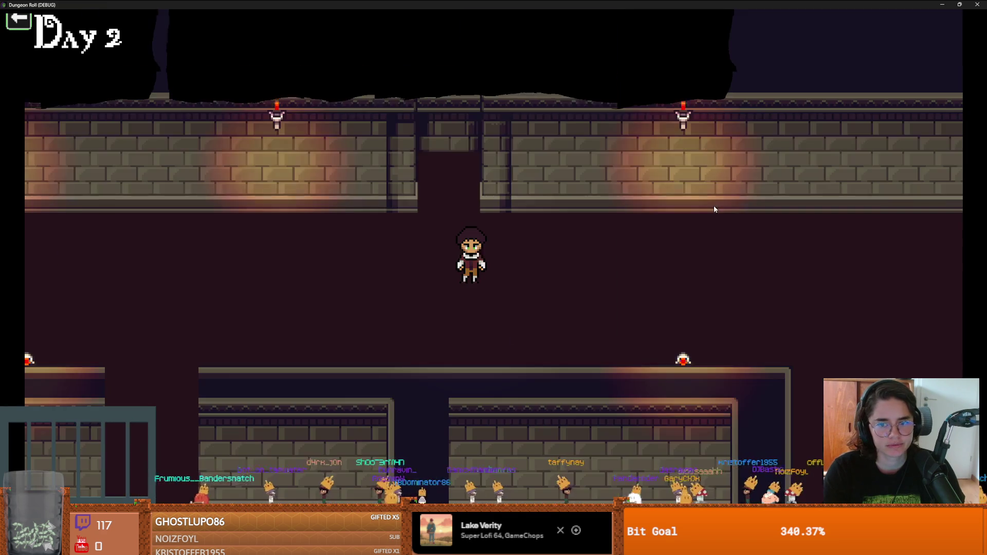
pyautogui.press('super+Down')
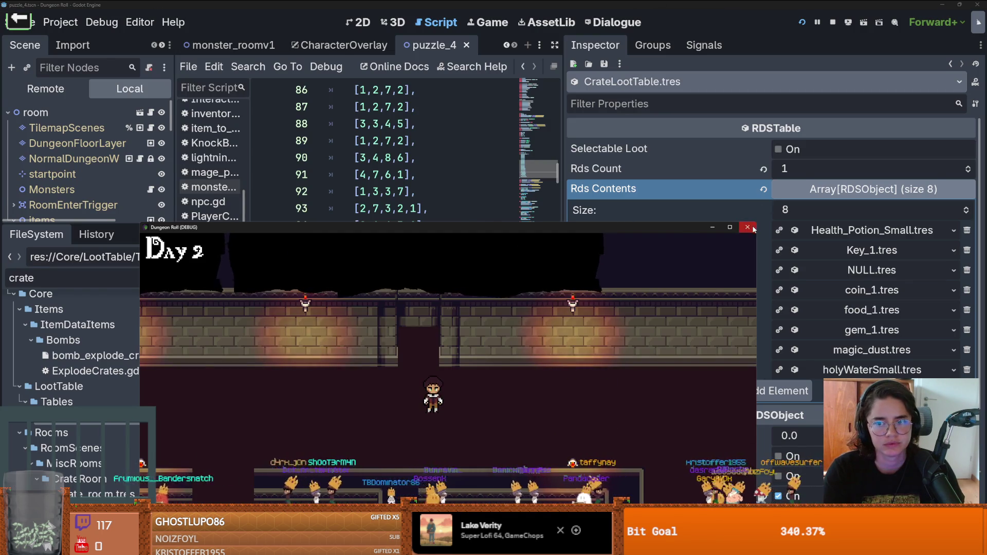
# Close the running game and widen the Globals.gd script editing area
pyautogui.click(748, 227)
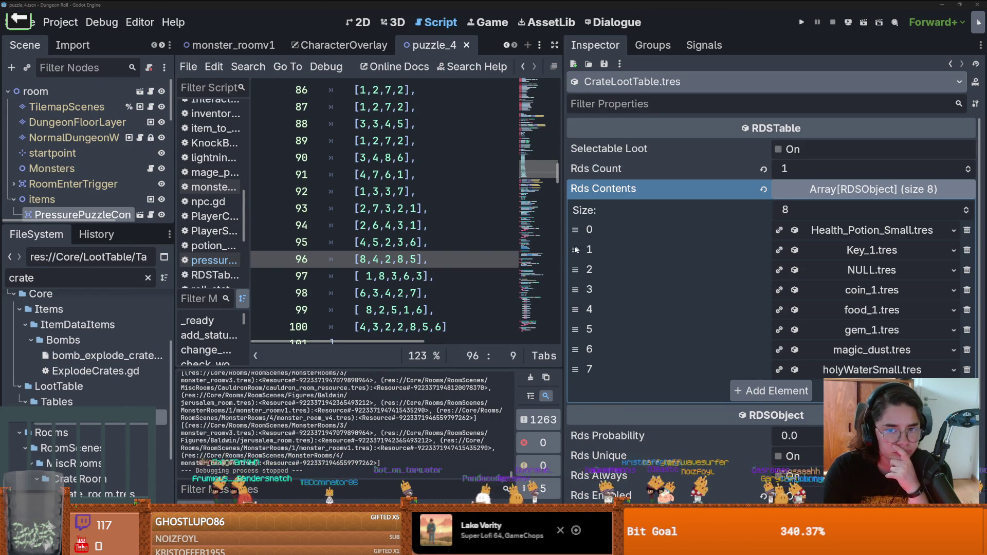
pyautogui.moveTo(564, 252); pyautogui.dragTo(823, 252)
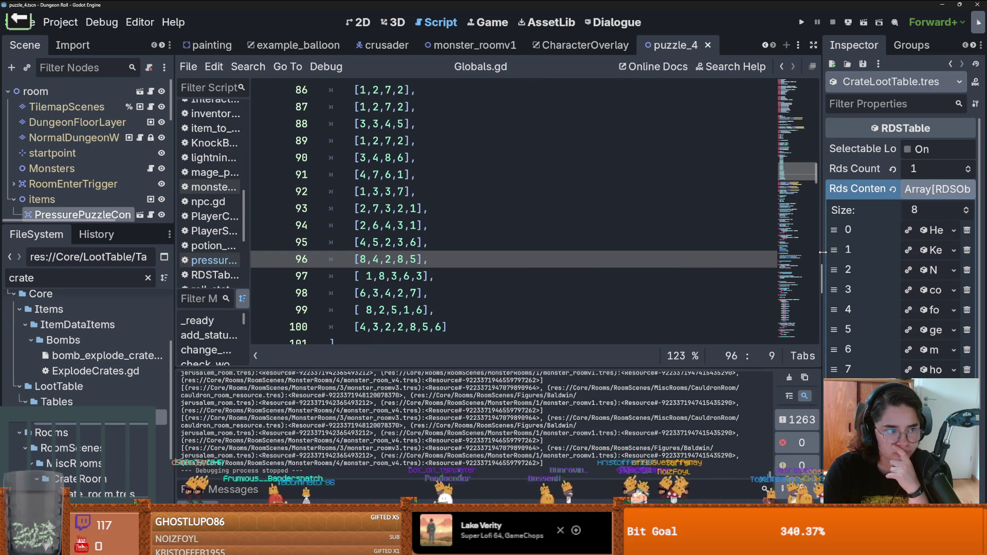
pyautogui.click(529, 224)
pyautogui.scroll(3, 530, 224)
pyautogui.scroll(-3, 530, 224)
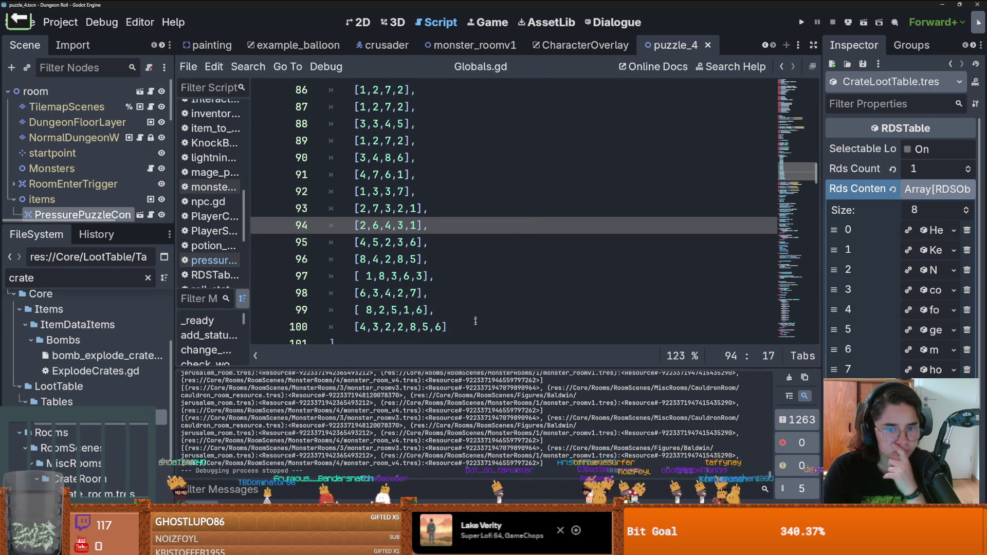
# Copy line 100's [4,3,2,2,8,5,6] row to the top of logic_room_rooms, then run the project
pyautogui.moveTo(471, 325); pyautogui.dragTo(361, 327)
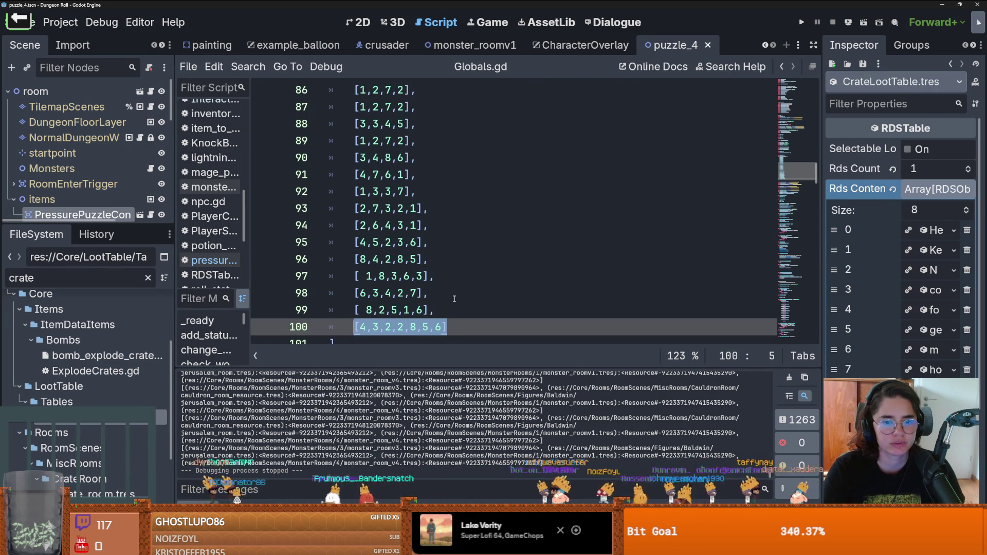
pyautogui.scroll(4, 455, 297)
pyautogui.click(506, 190)
pyautogui.press('Return')
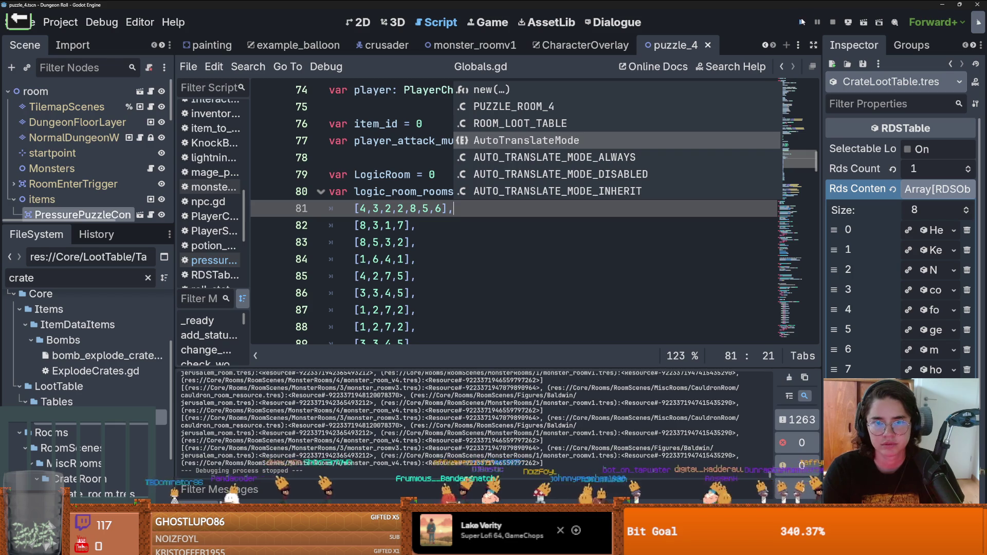
pyautogui.click(801, 22)
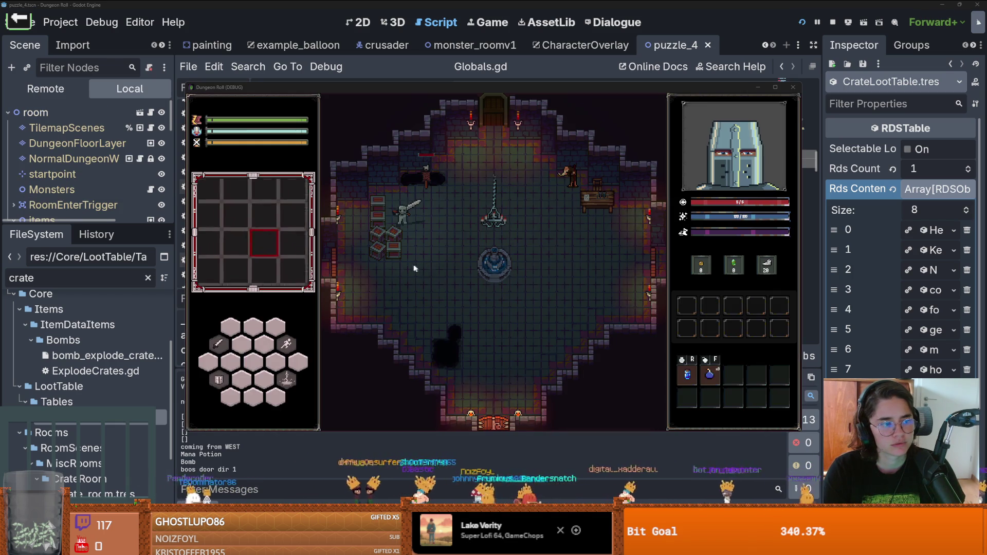
# Maximize the game window, smash the crates and collect the coins for 4 gold
pyautogui.click(775, 87)
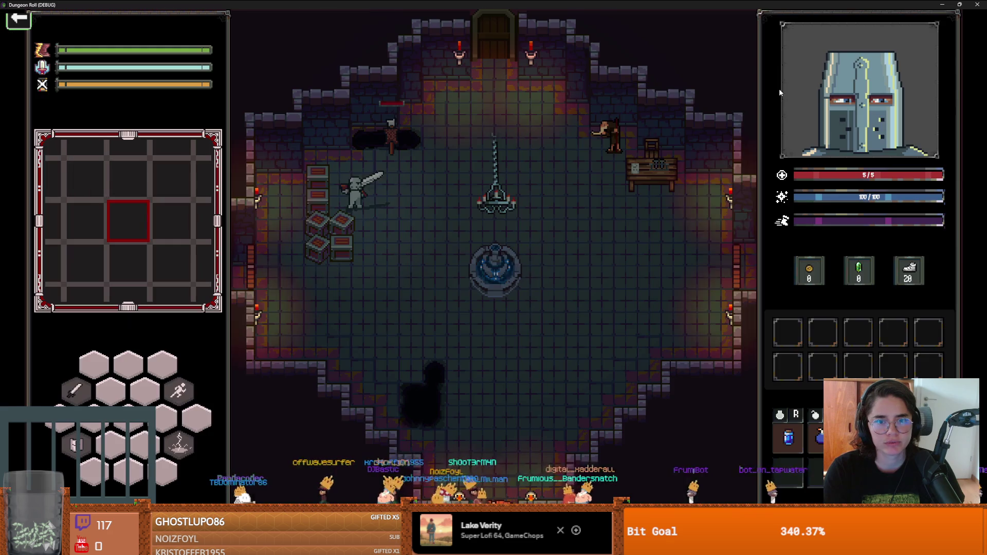
pyautogui.click(321, 312)
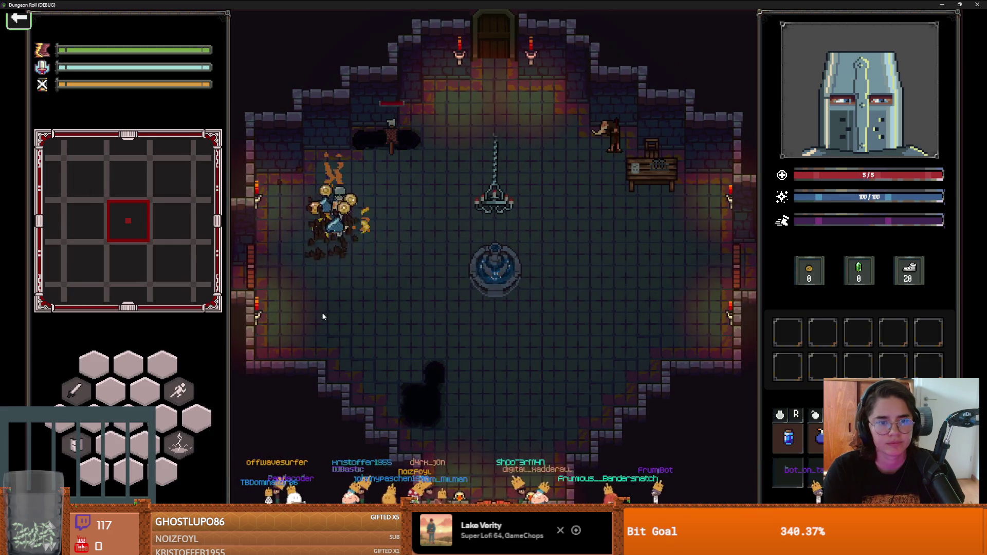
pyautogui.press('s')
pyautogui.press('d')
pyautogui.press('w')
pyautogui.press('s')
# Walk through the shop past the Holy Water counter to the top door and enter Puzzle Room 4
pyautogui.press('a')
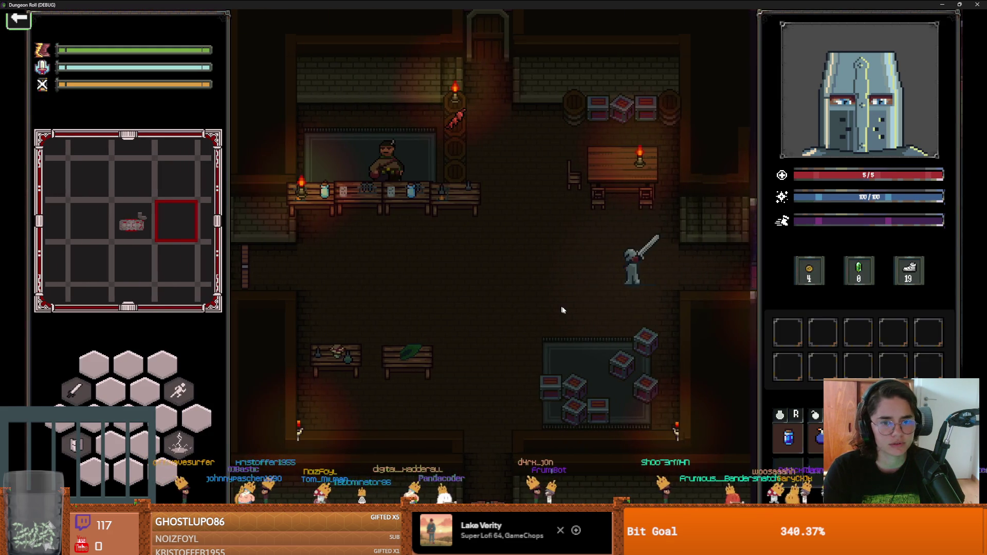
pyautogui.press('a')
pyautogui.press('w')
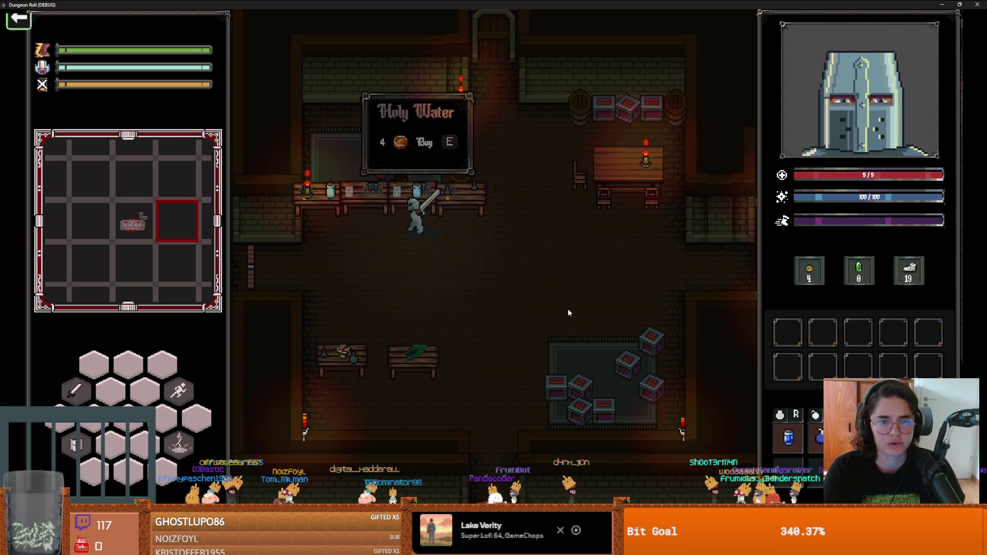
pyautogui.press('a')
pyautogui.press('s')
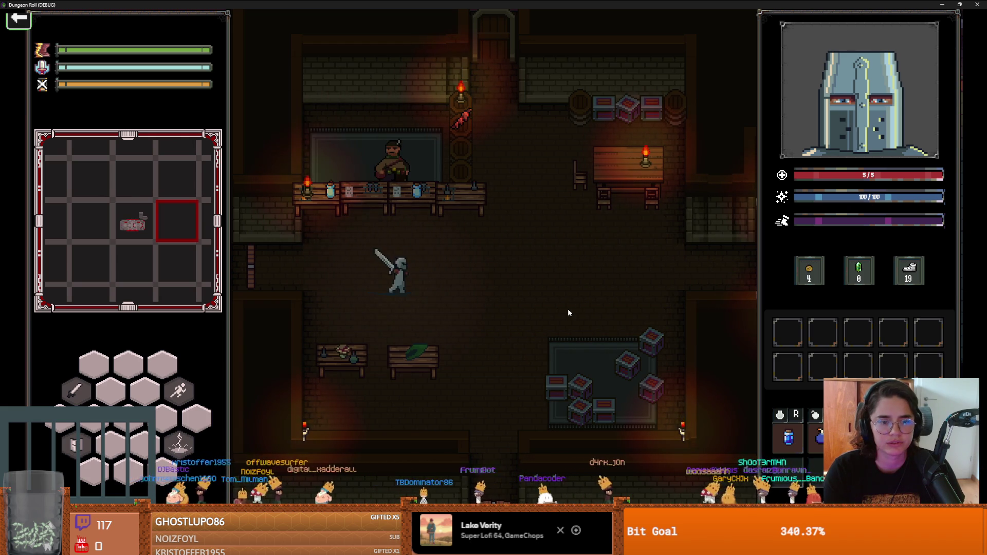
pyautogui.press('d')
pyautogui.press('w')
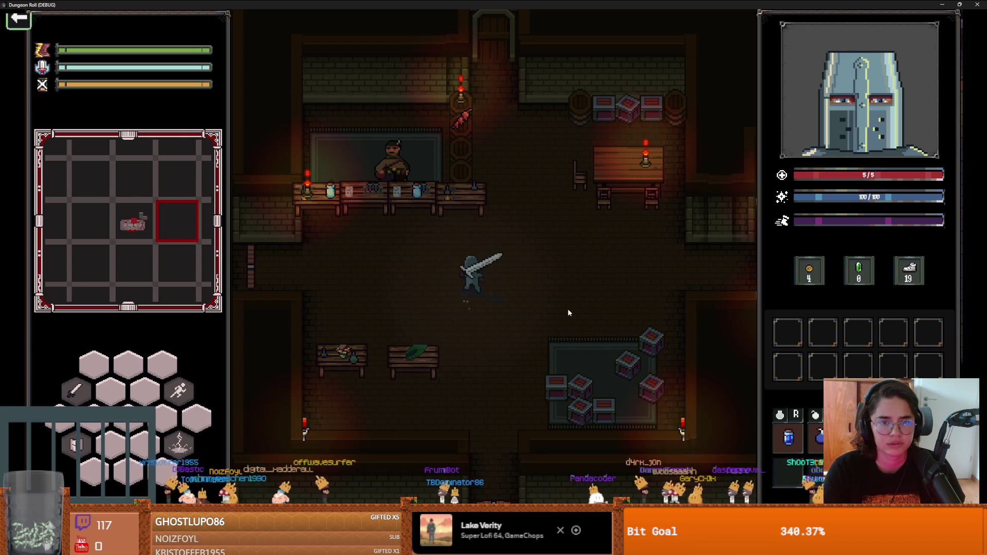
pyautogui.press('w')
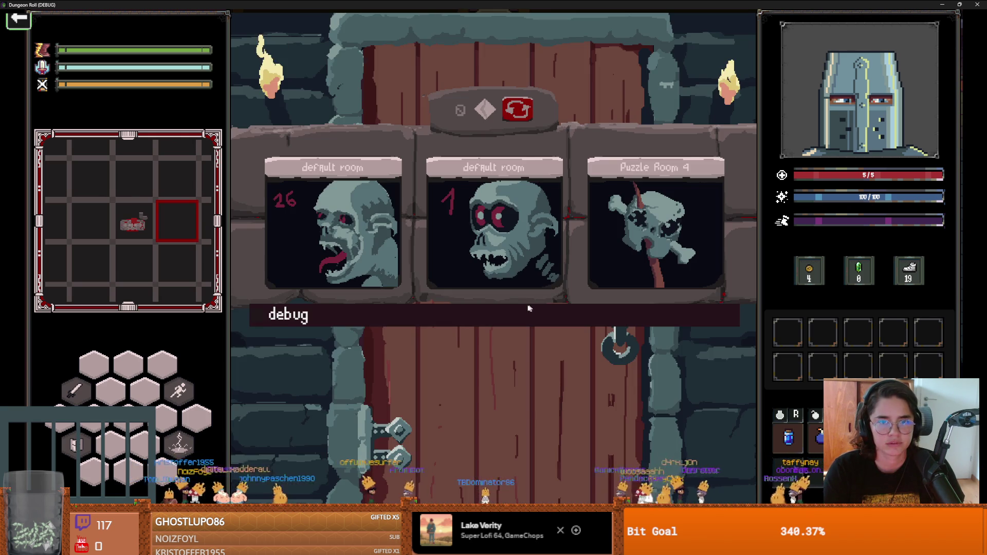
pyautogui.click(603, 286)
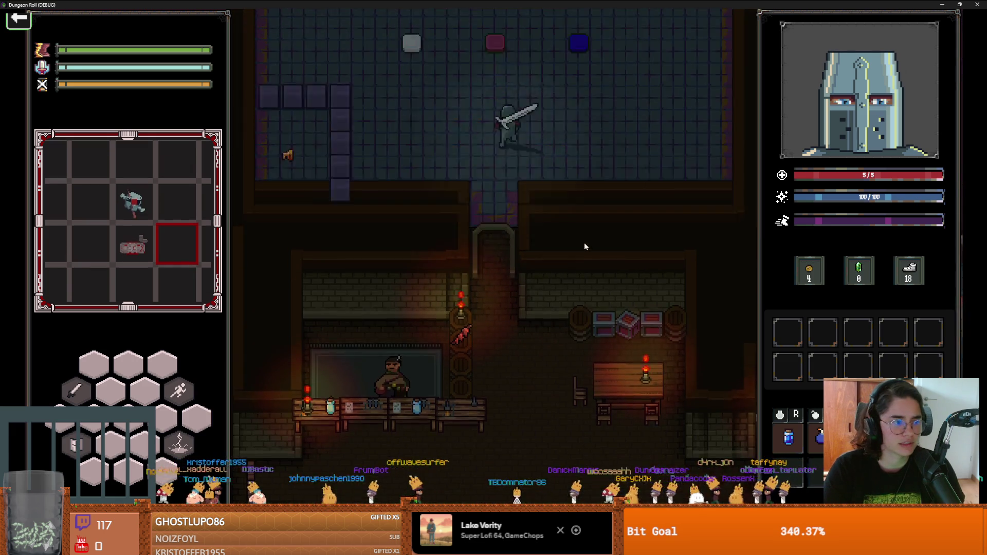
# Step onto Puzzle Room 4's centre tile, turning it black, then walk off toward magenta
pyautogui.press('w')
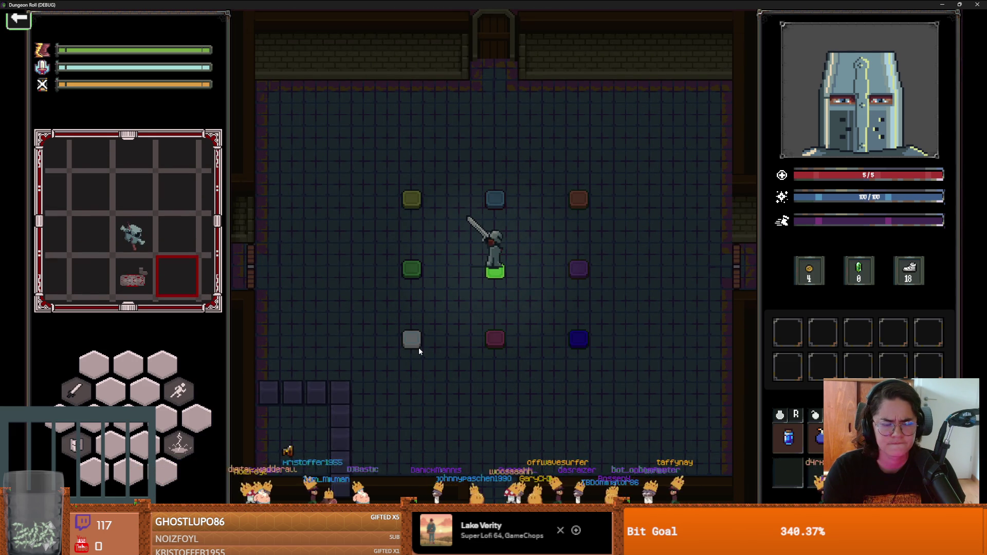
pyautogui.press('s')
pyautogui.press('a')
pyautogui.press('d')
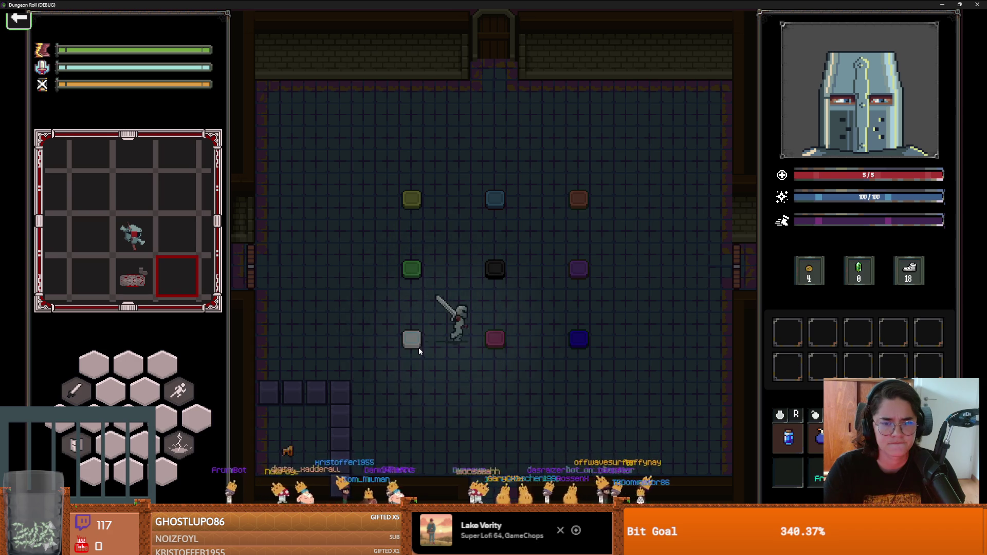
# Walk past the green tile toward the magenta tile, then pause and end the run
pyautogui.press('w')
pyautogui.press('a')
pyautogui.press('d')
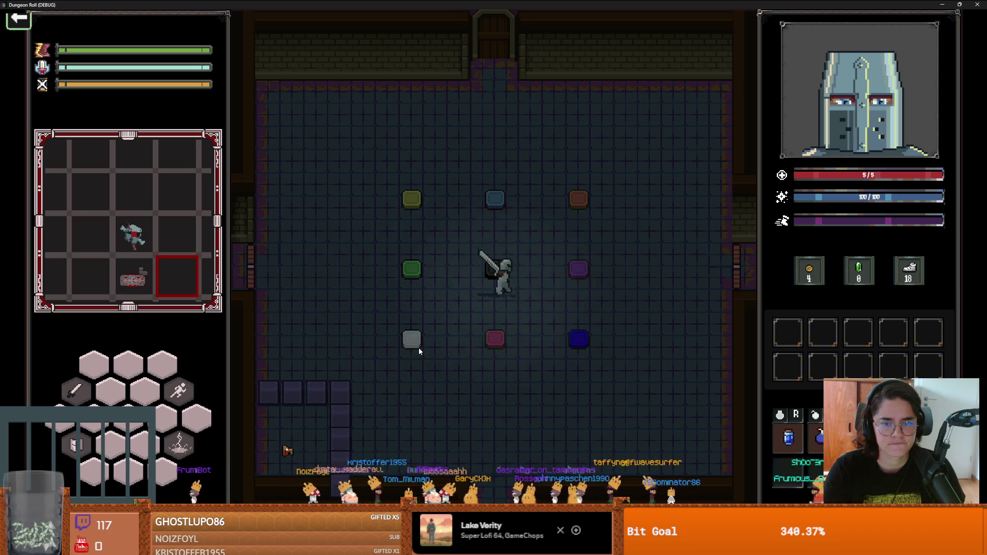
pyautogui.press('s')
pyautogui.press('a')
pyautogui.press('Escape')
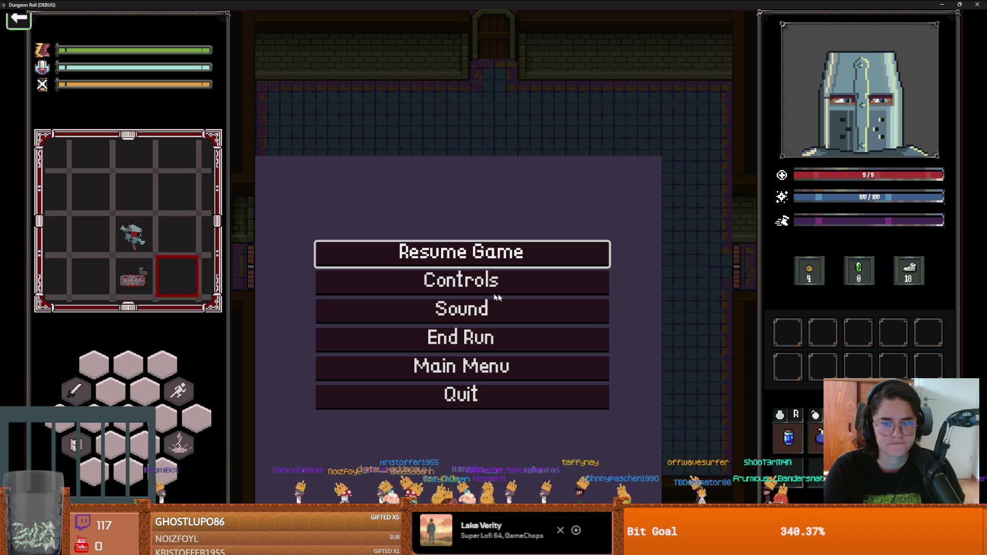
pyautogui.click(472, 335)
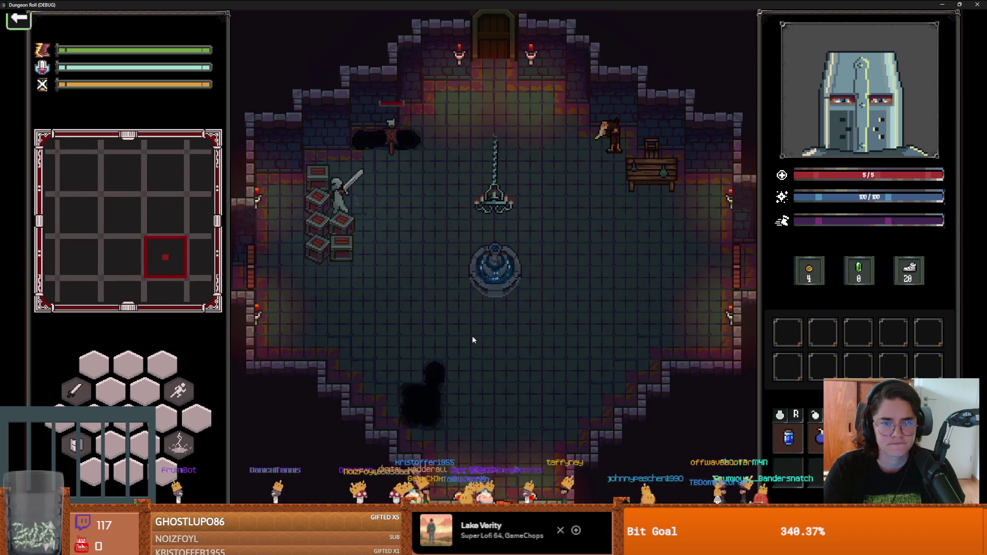
# Go through the hub door, turn on debug in the room choice, and enter Puzzle Room 4
pyautogui.press('a')
pyautogui.click(323, 284)
pyautogui.press('s')
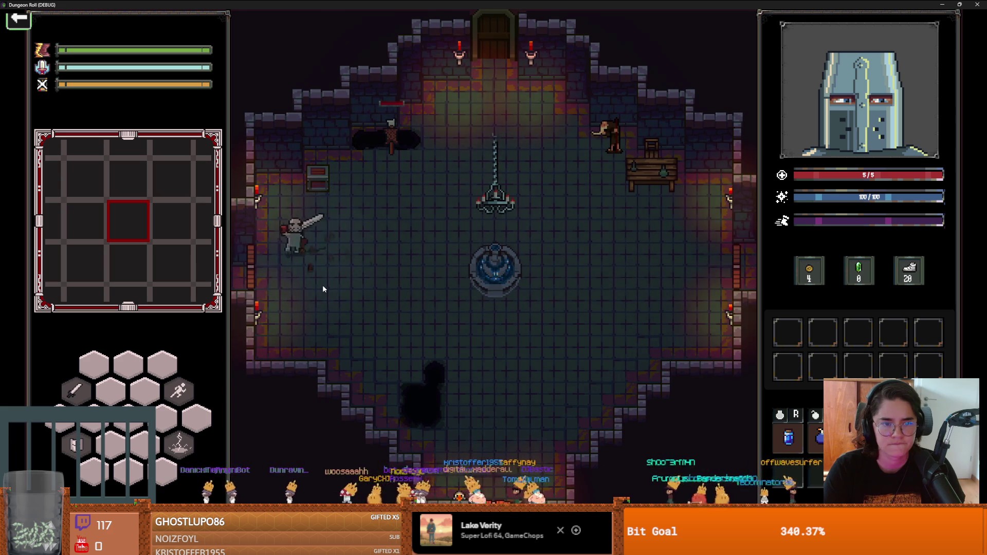
pyautogui.click(509, 308)
pyautogui.scroll(-3, 736, 386)
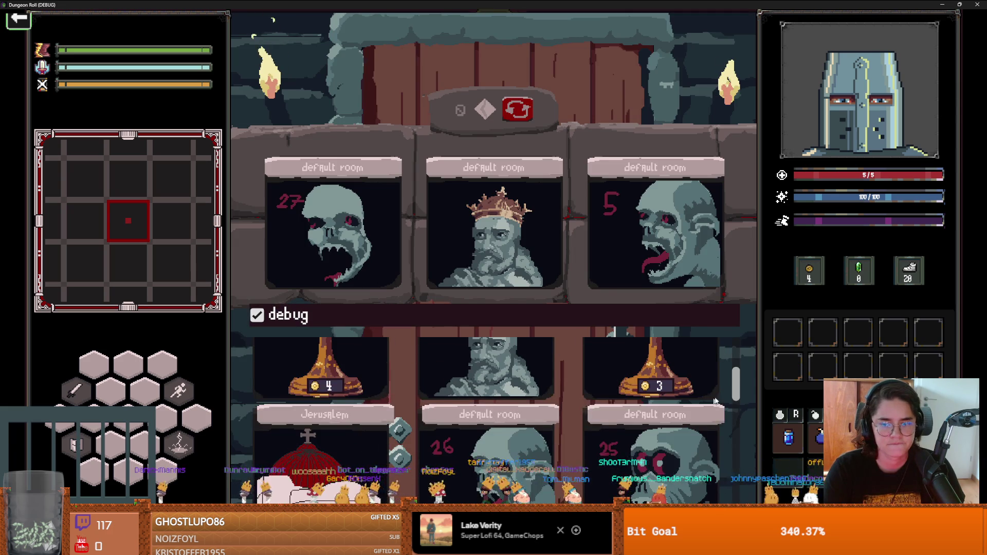
pyautogui.moveTo(736, 386); pyautogui.dragTo(739, 470)
pyautogui.click(486, 440)
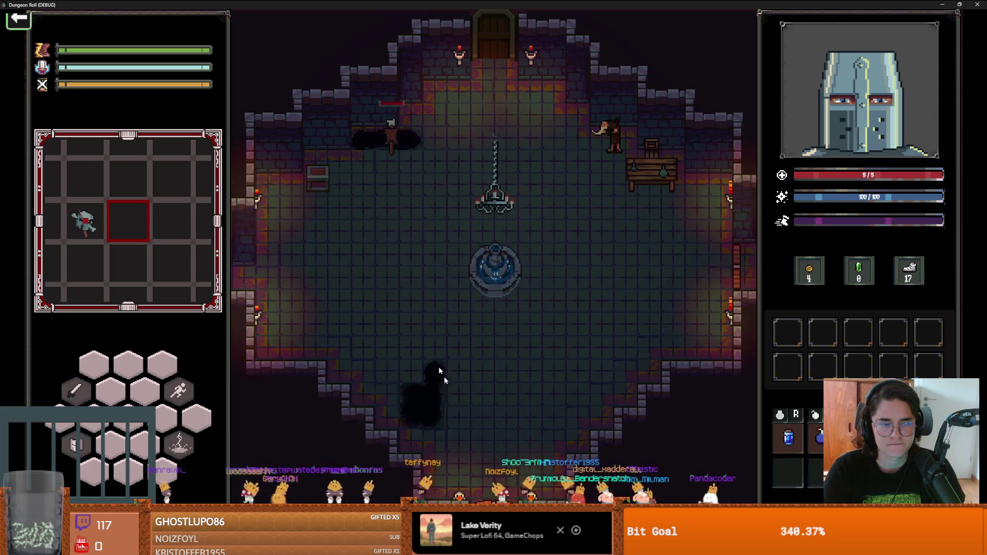
# Walk the knight to the centre tile, onto the yellow tile, and back across the centre
pyautogui.press('a')
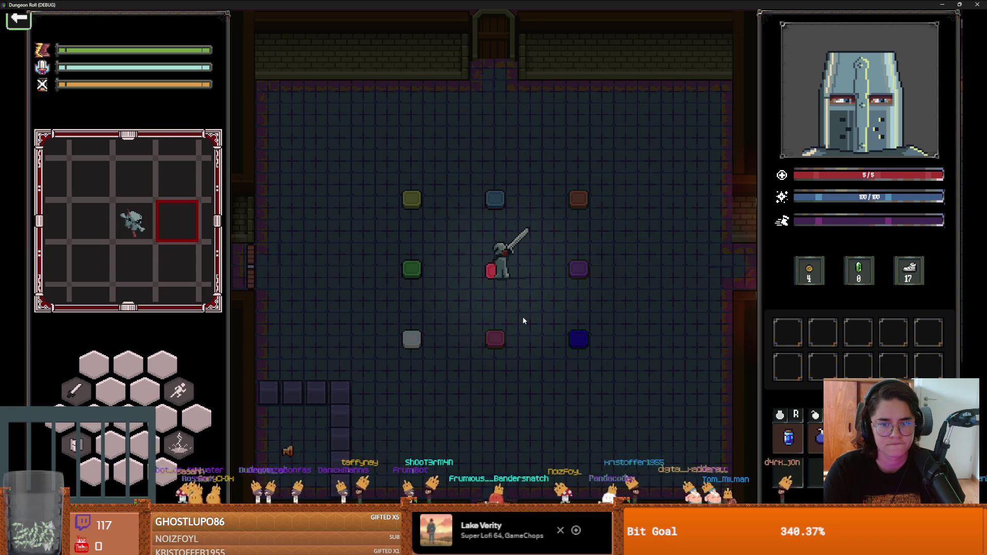
pyautogui.press('s')
pyautogui.press('a')
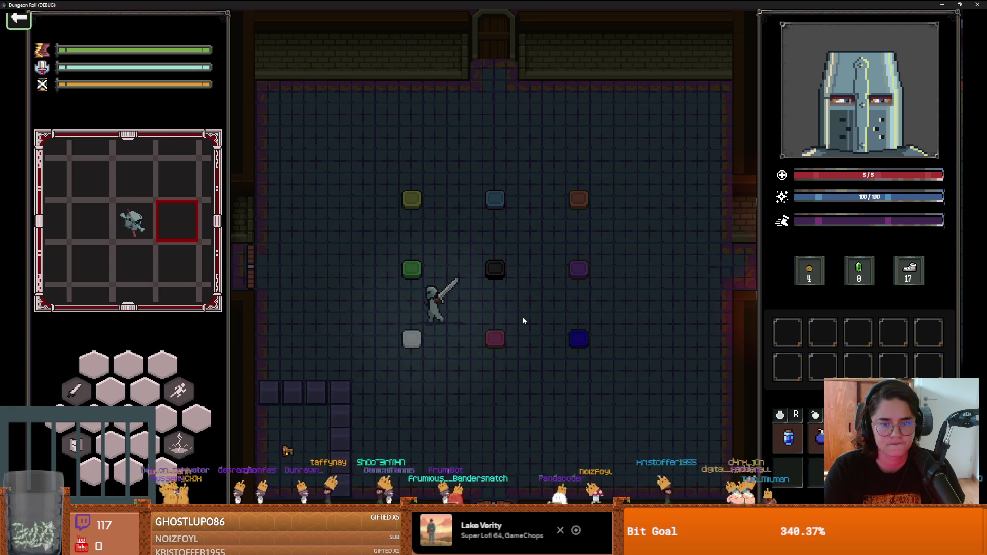
pyautogui.press('d')
pyautogui.press('w')
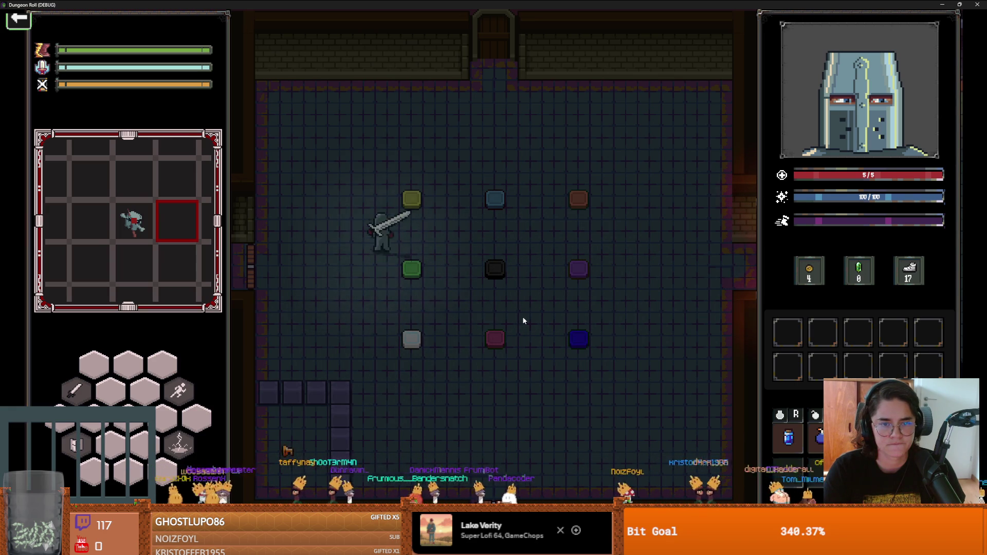
pyautogui.press('d')
pyautogui.press('s')
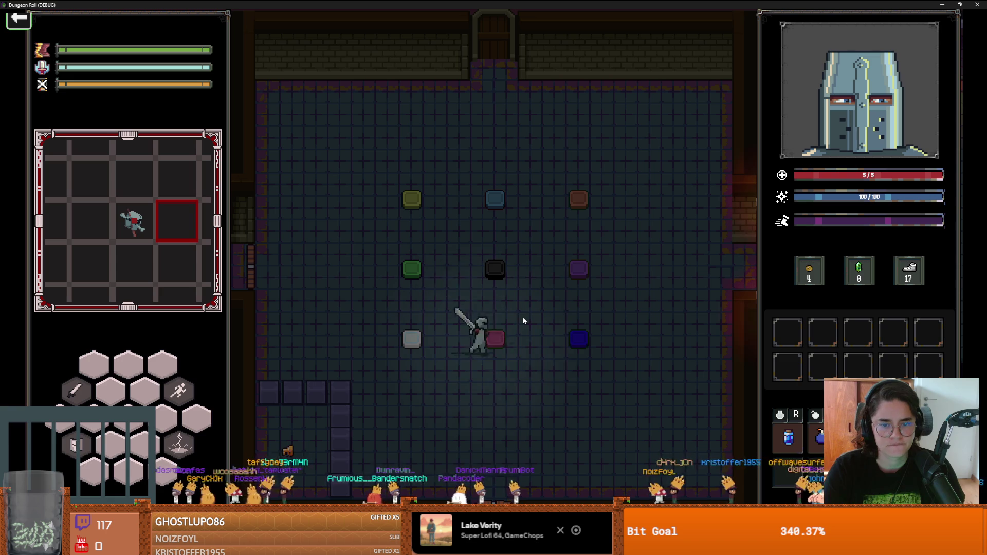
# Step the knight onto the purple tile, then pause and end the run
pyautogui.press('d')
pyautogui.press('w')
pyautogui.press('d')
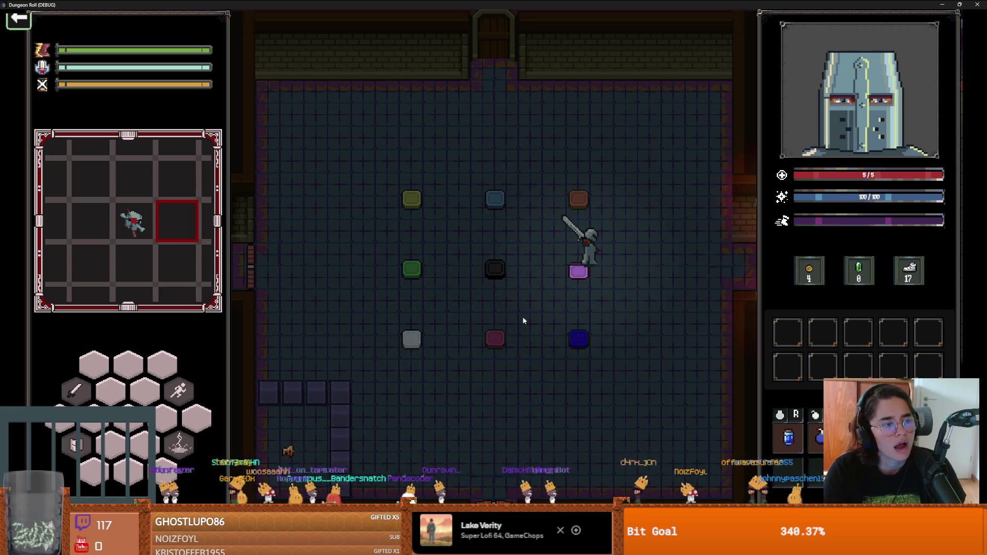
pyautogui.press('Escape')
pyautogui.click(504, 338)
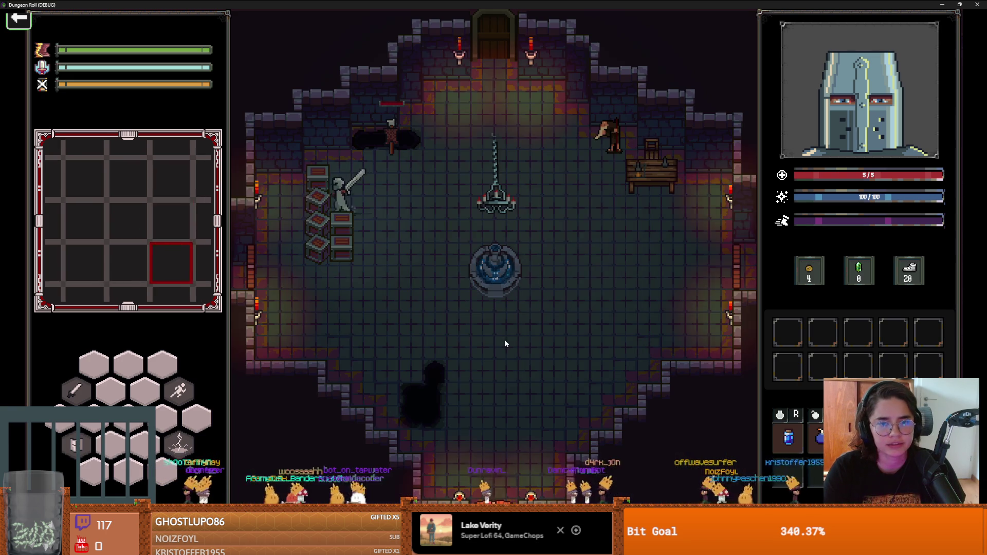
# Enter the coloured-tile puzzle room from the hub's top door and walk to its centre
pyautogui.press('d')
pyautogui.press('w')
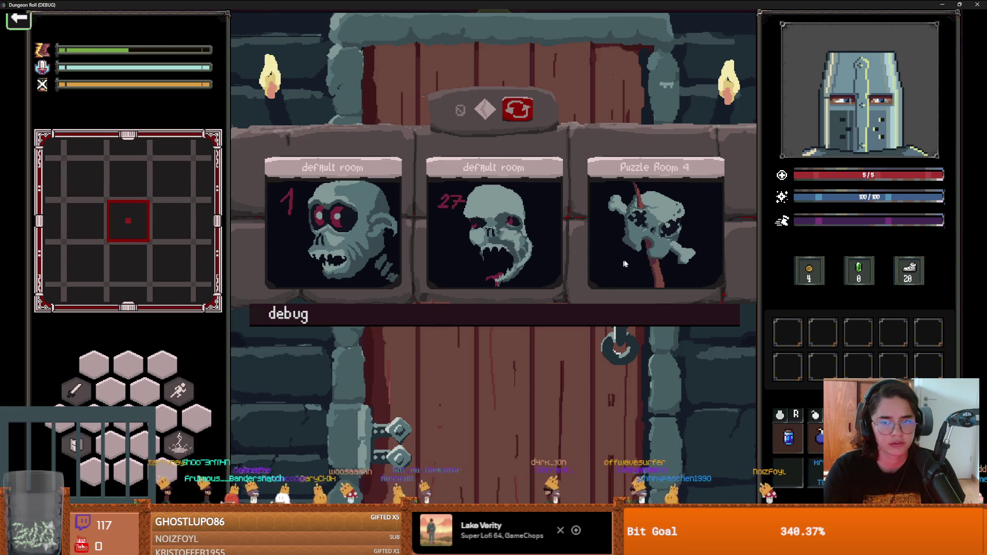
pyautogui.click(624, 264)
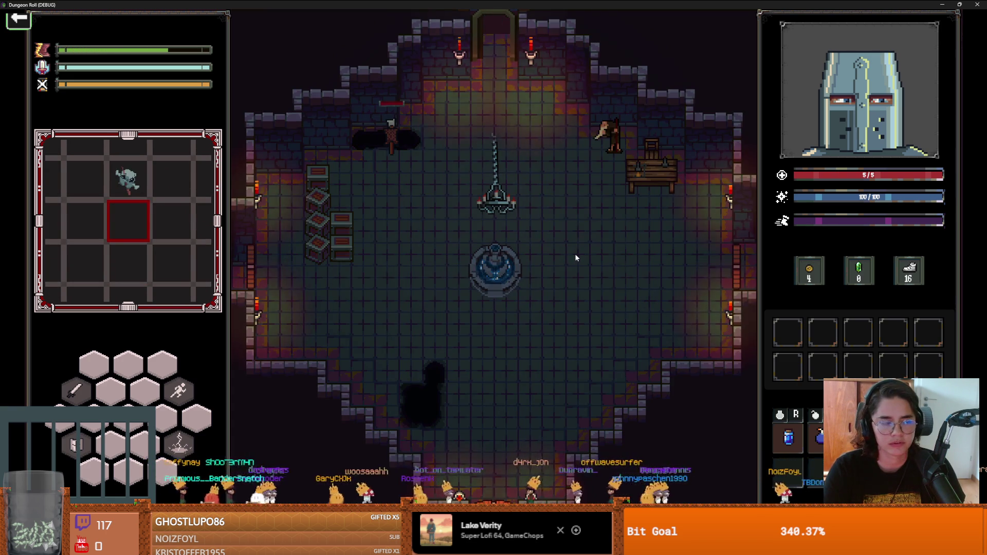
pyautogui.press('w')
pyautogui.press('d')
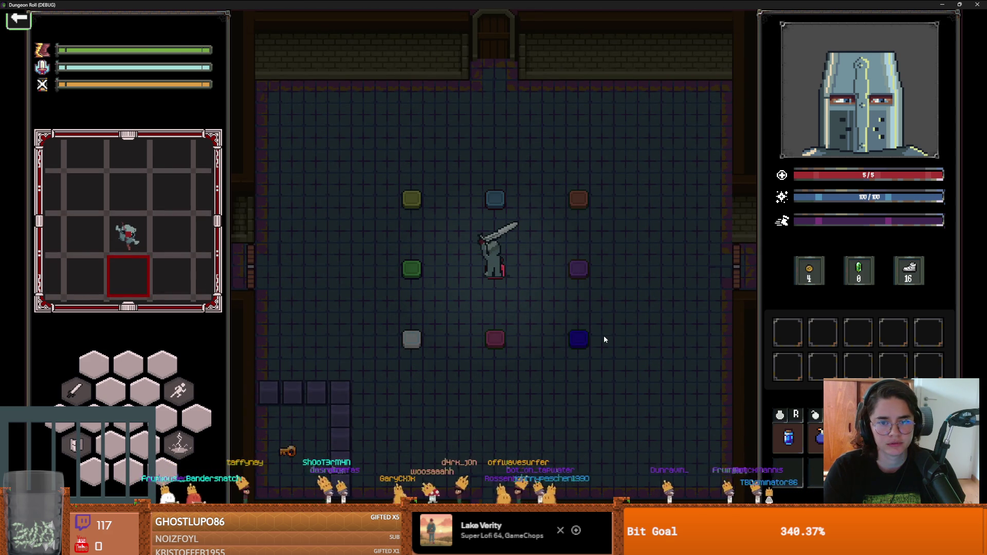
# Walk the knight past the top-middle tile onto the green tile, then pause
pyautogui.press('a')
pyautogui.press('w')
pyautogui.press('d')
pyautogui.press('d')
pyautogui.press('w')
pyautogui.press('a')
pyautogui.press('s')
pyautogui.press('s')
pyautogui.press('a')
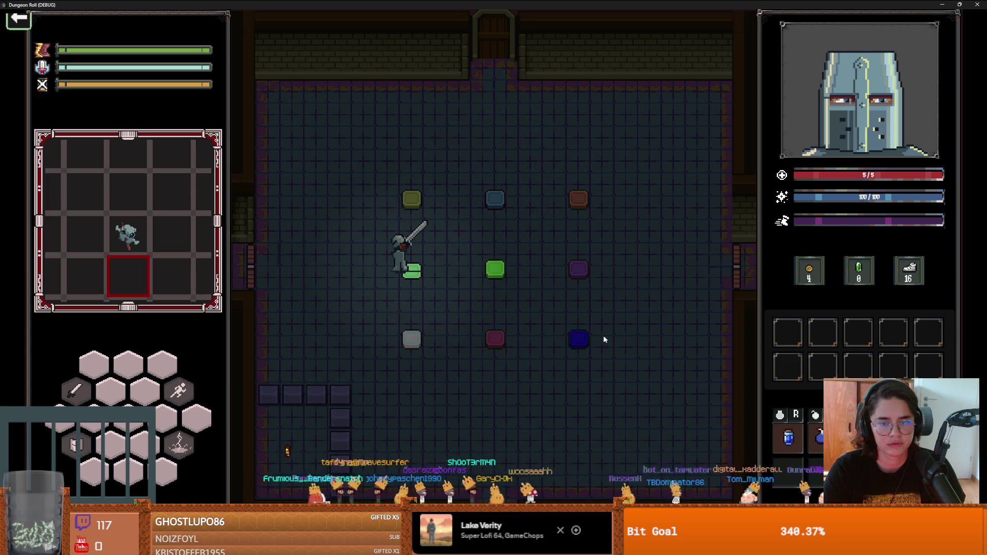
pyautogui.press('Escape')
pyautogui.press('Escape')
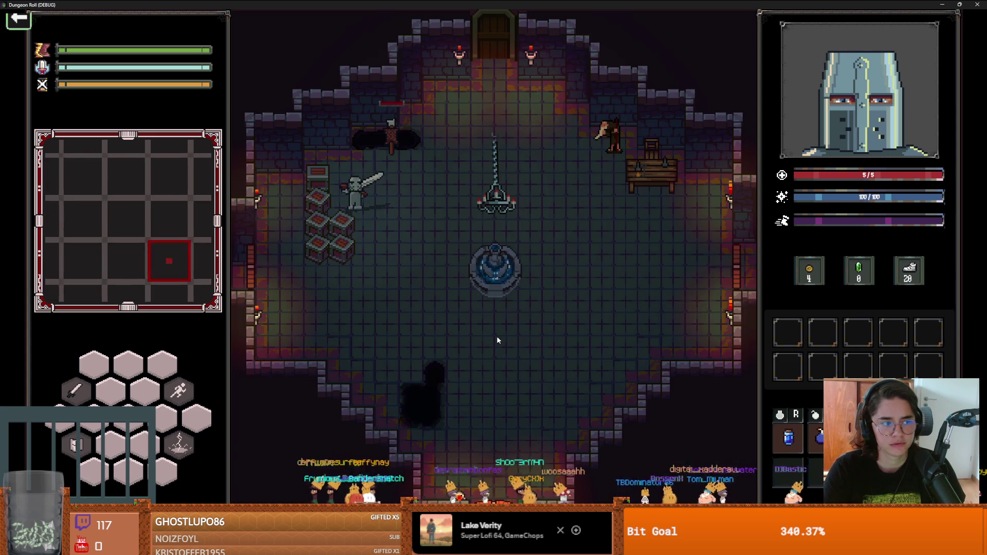
# At the hub's west door, show the debug list of all rooms and enter a chosen room
pyautogui.press('s')
pyautogui.press('a')
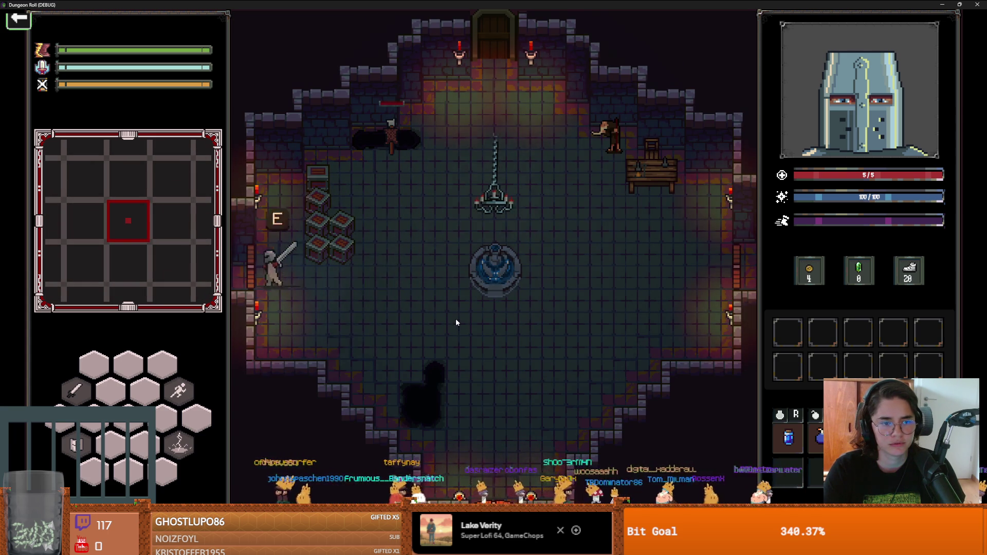
pyautogui.press('e')
pyautogui.click(529, 311)
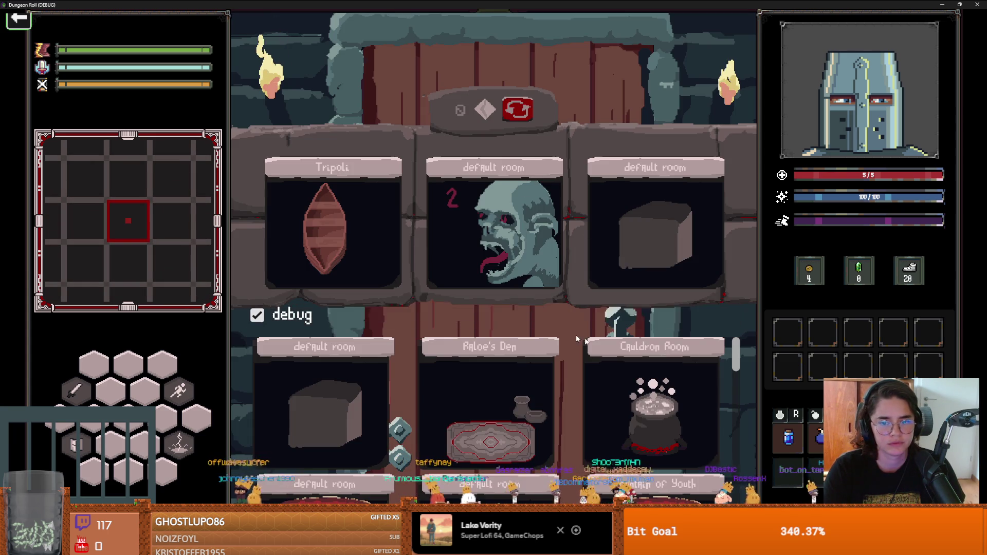
pyautogui.moveTo(733, 360)
pyautogui.mouseDown()
pyautogui.moveTo(736, 486)
pyautogui.moveTo(732, 466)
pyautogui.mouseUp()
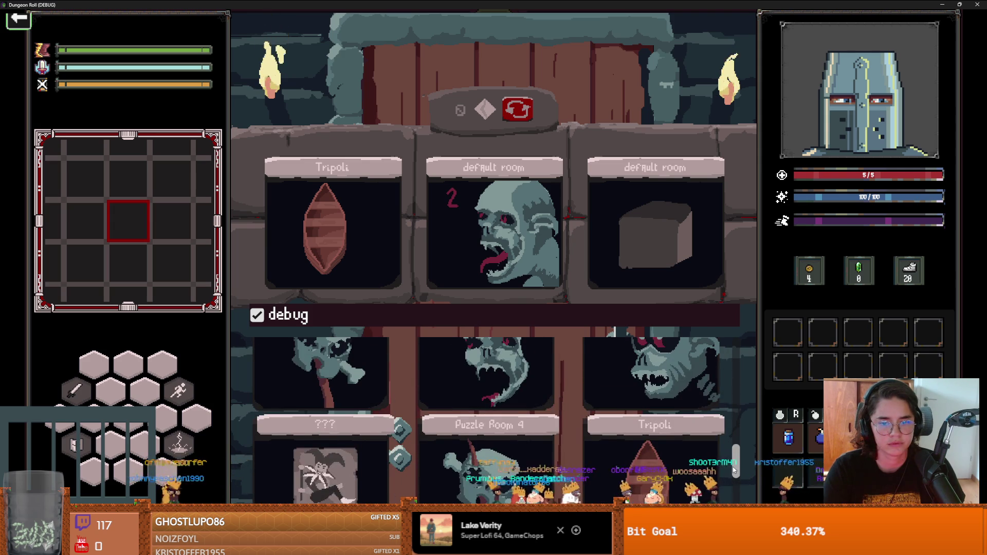
pyautogui.click(545, 428)
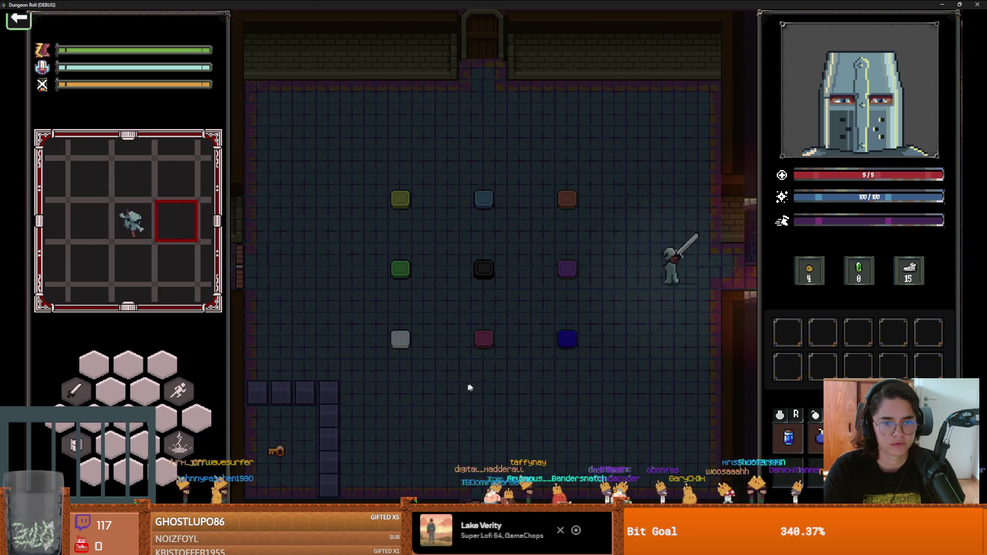
# Step on the centre pad, pass the blue and purple pads onto the yellow pad, then pause and resume
pyautogui.press('a')
pyautogui.press('w')
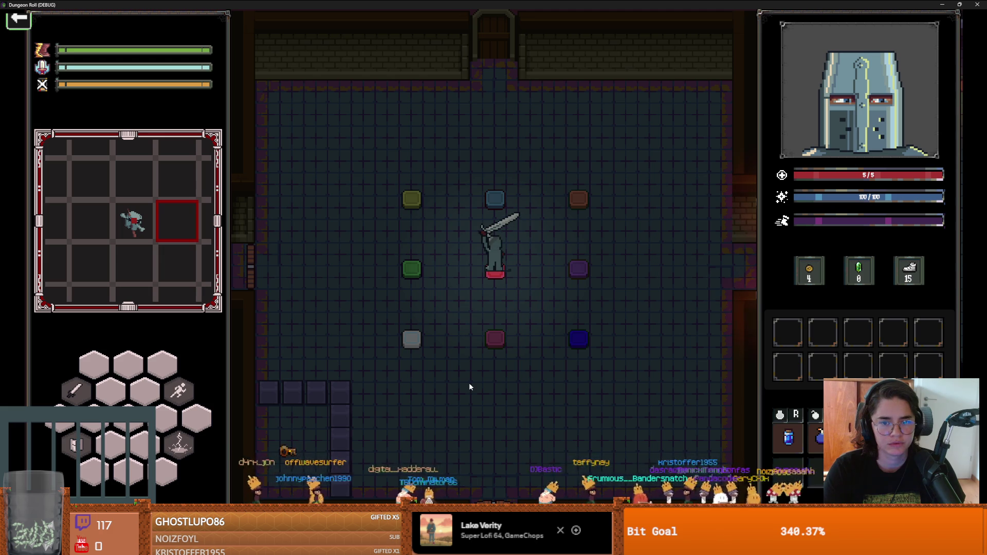
pyautogui.press('w')
pyautogui.press('d')
pyautogui.press('s')
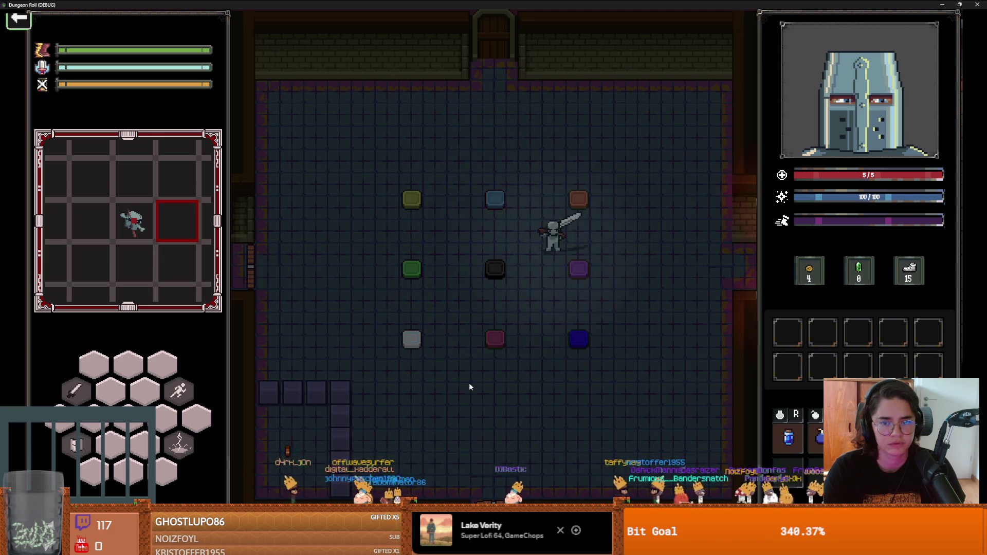
pyautogui.press('a')
pyautogui.press('w')
pyautogui.press('Escape')
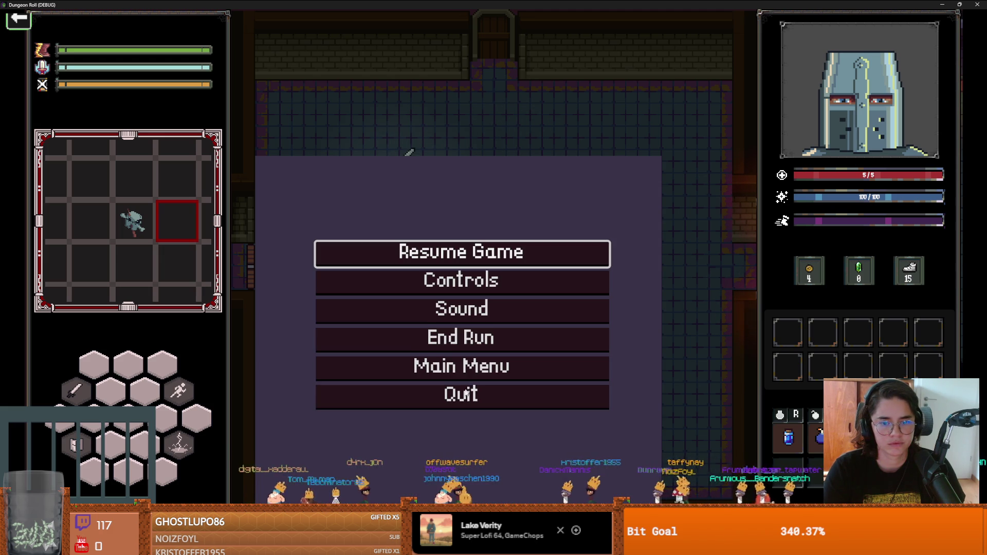
pyautogui.press('Escape')
# Enter the nine-pad room from the west door and walk the knight to its centre
pyautogui.press('s')
pyautogui.press('a')
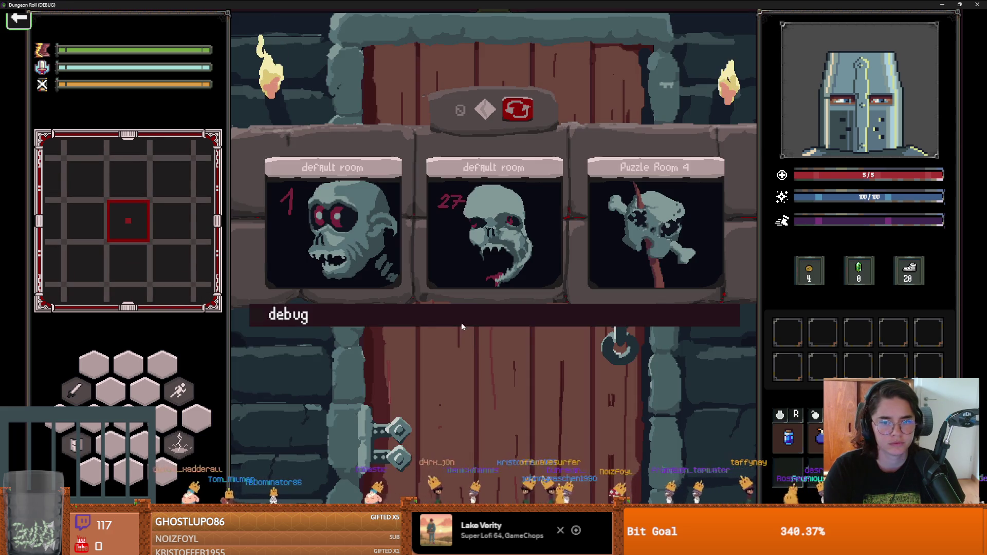
pyautogui.press('Return')
pyautogui.press('a')
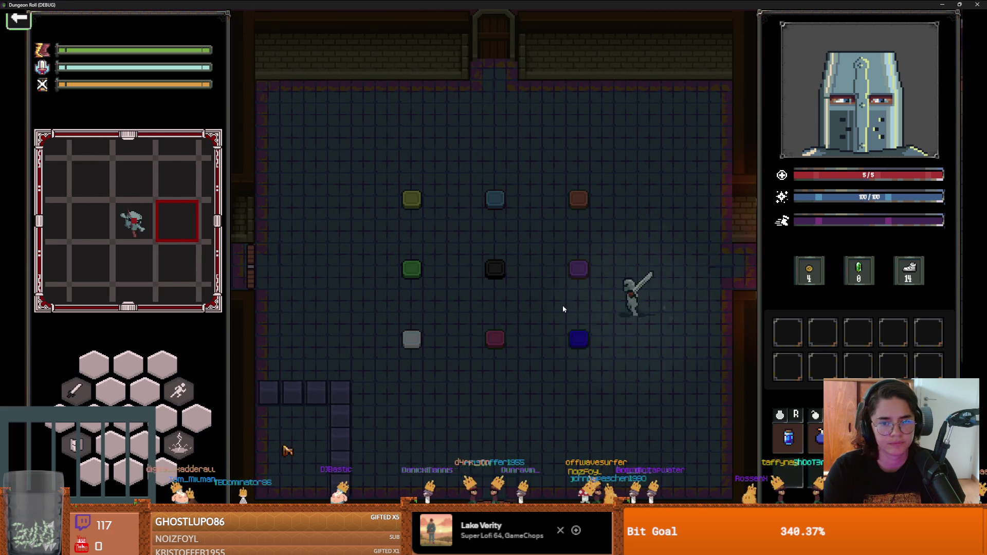
pyautogui.press('w')
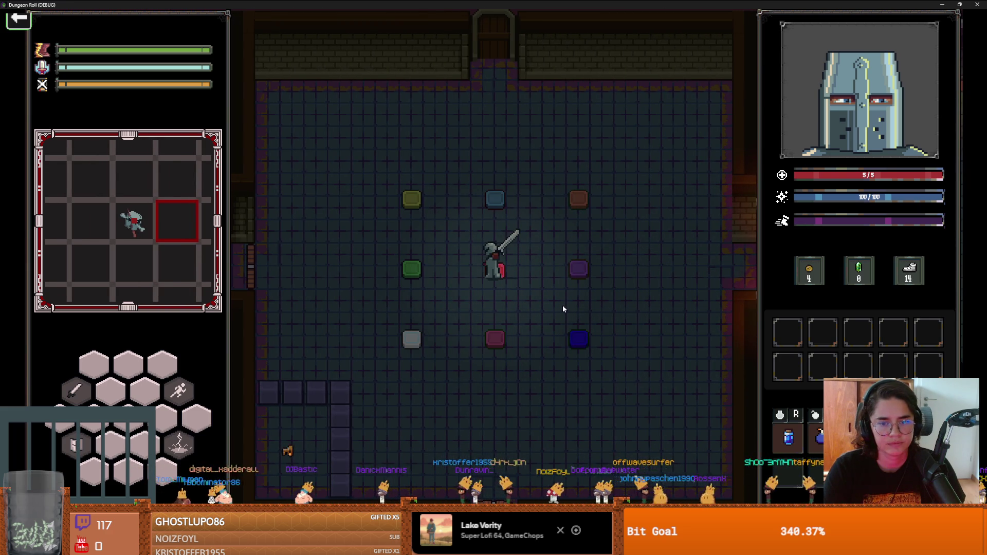
# Walk off the centre pad toward the yellow pad, pause and resume, then head to the left door
pyautogui.press('s')
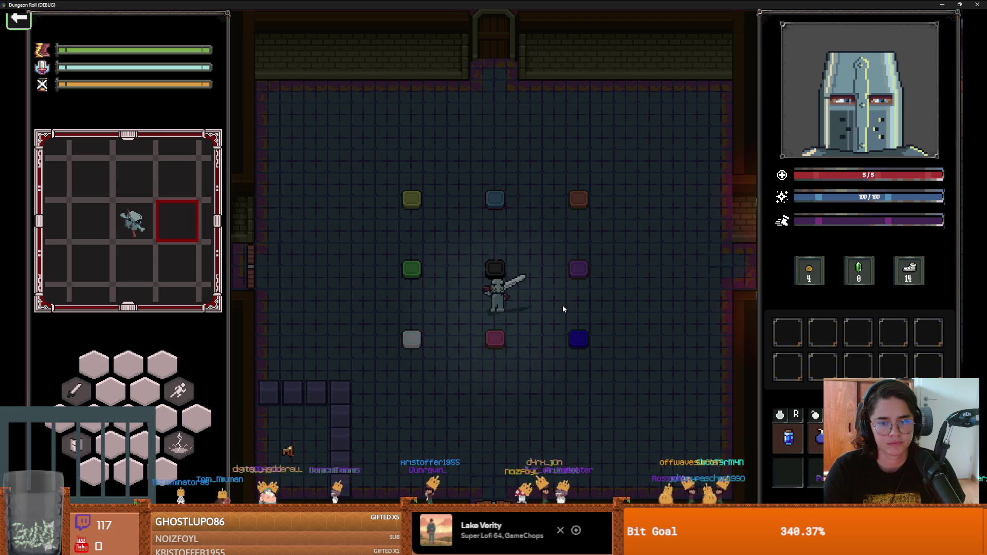
pyautogui.press('d')
pyautogui.press('w')
pyautogui.press('a')
pyautogui.press('Escape')
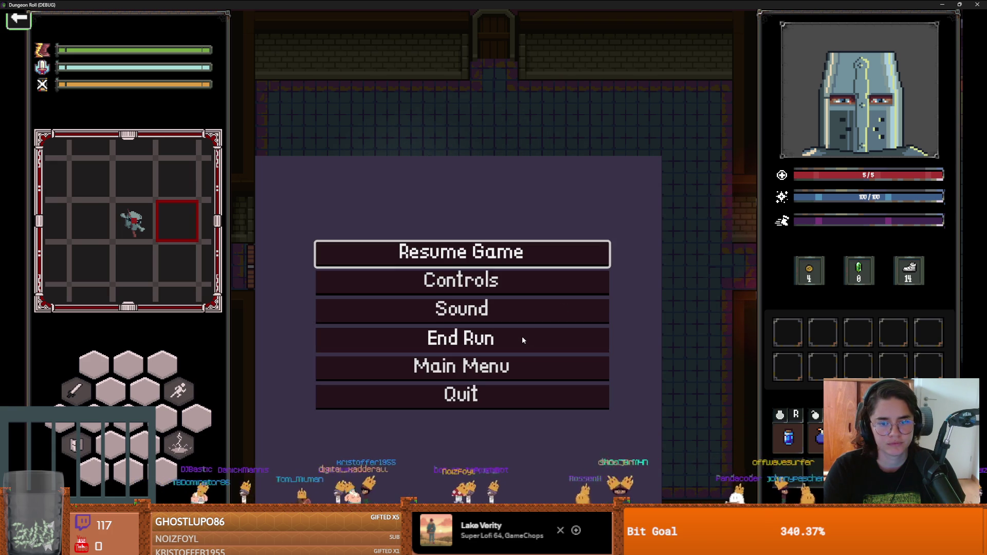
pyautogui.press('Escape')
pyautogui.press('a')
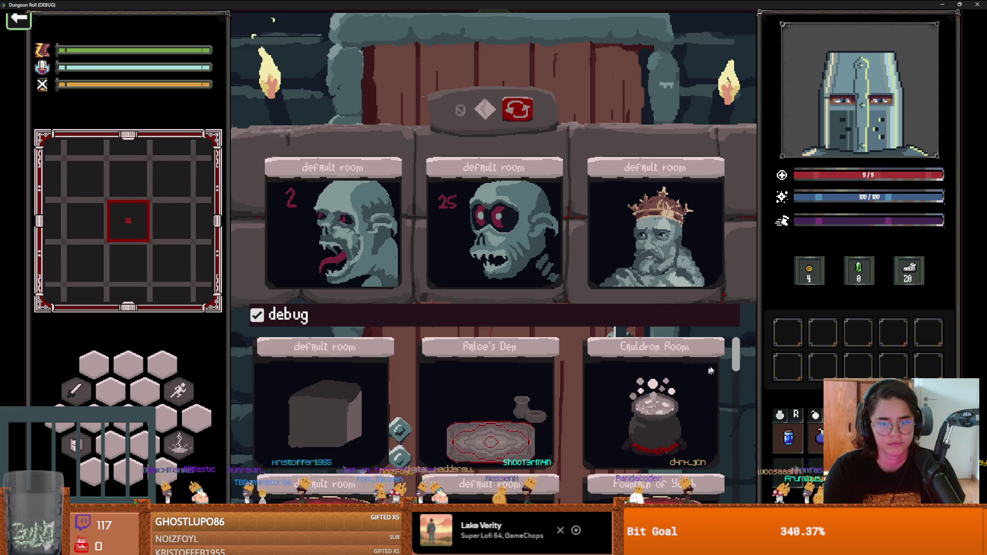
# Enter a room from the debug list and walk the knight via the centre toward the green tile
pyautogui.moveTo(735, 355)
pyautogui.mouseDown()
pyautogui.moveTo(735, 465)
pyautogui.moveTo(733, 442)
pyautogui.mouseUp()
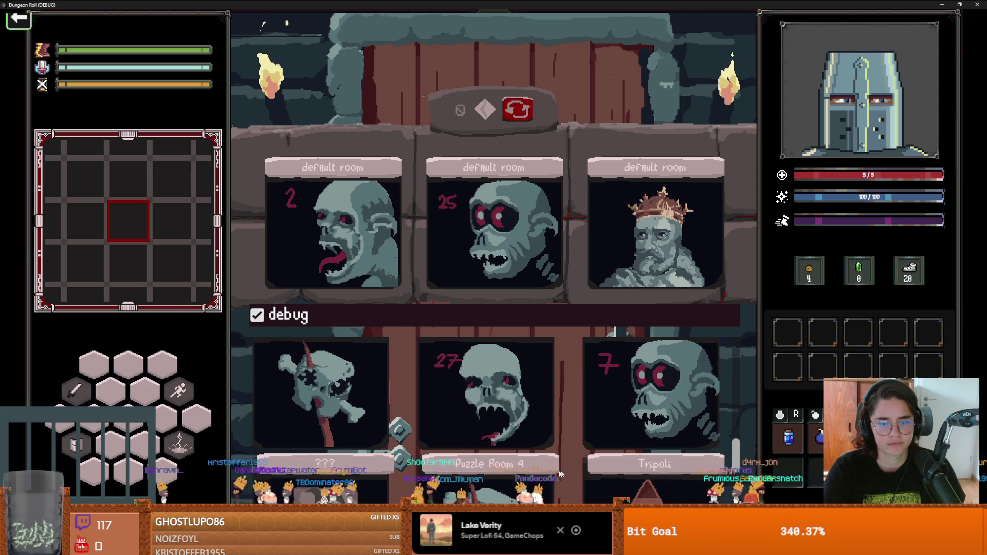
pyautogui.click(494, 370)
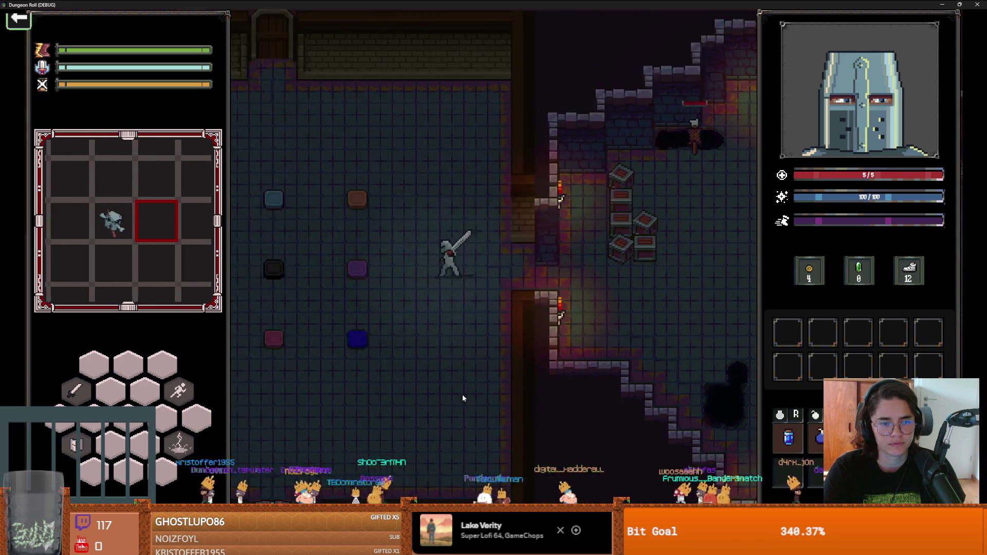
pyautogui.press('a')
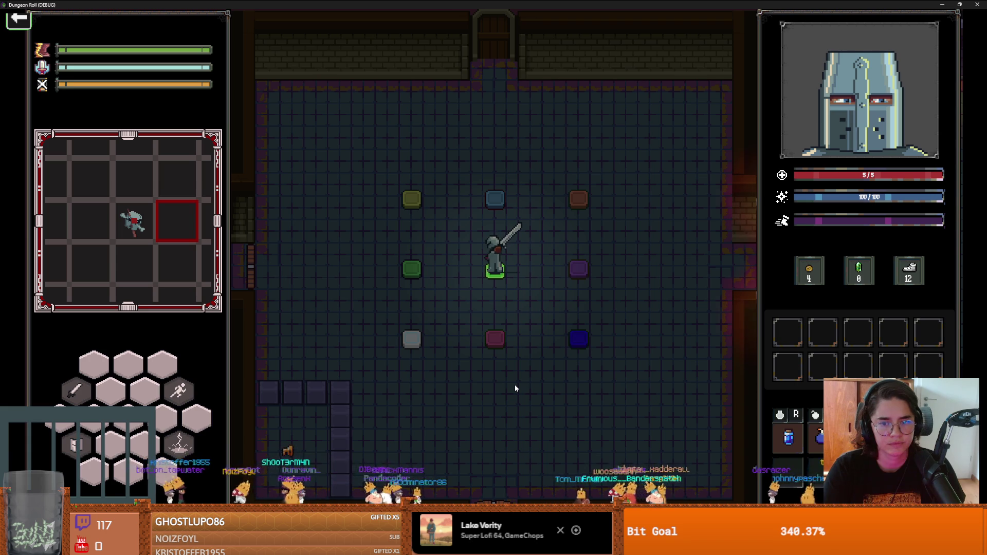
pyautogui.press('a')
pyautogui.press('w')
# Step onto the blue tile and then the centre tile, then pause and end the run
pyautogui.press('d')
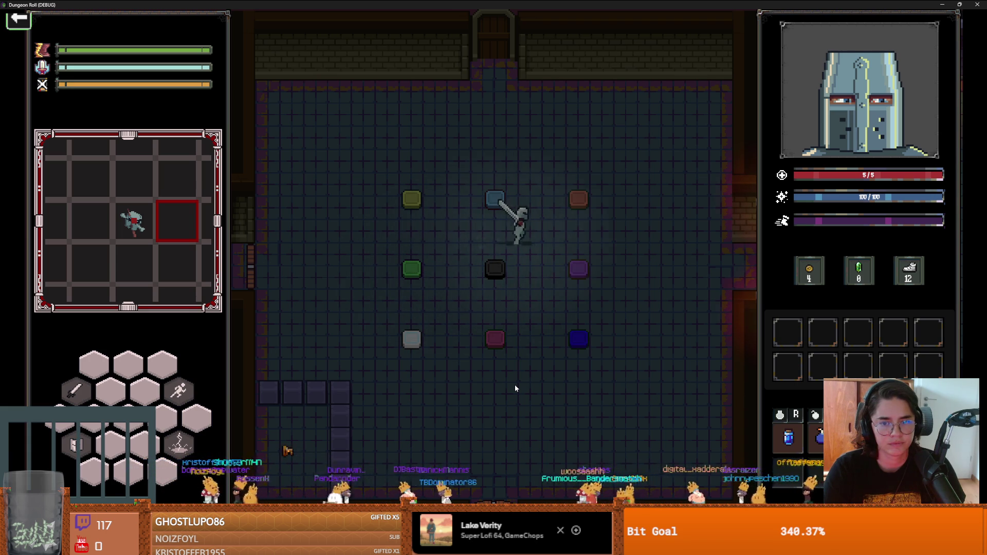
pyautogui.press('s')
pyautogui.press('w')
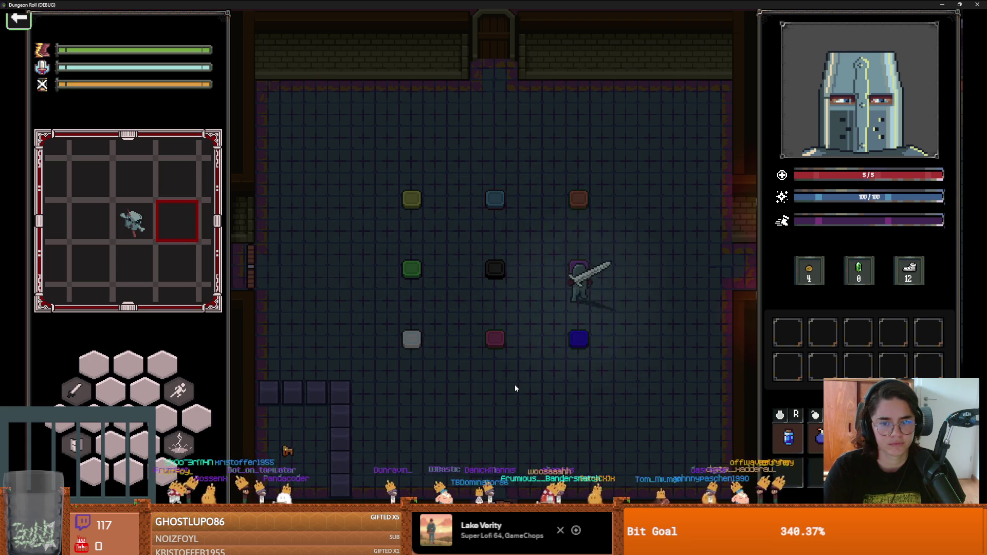
pyautogui.press('a')
pyautogui.press('Escape')
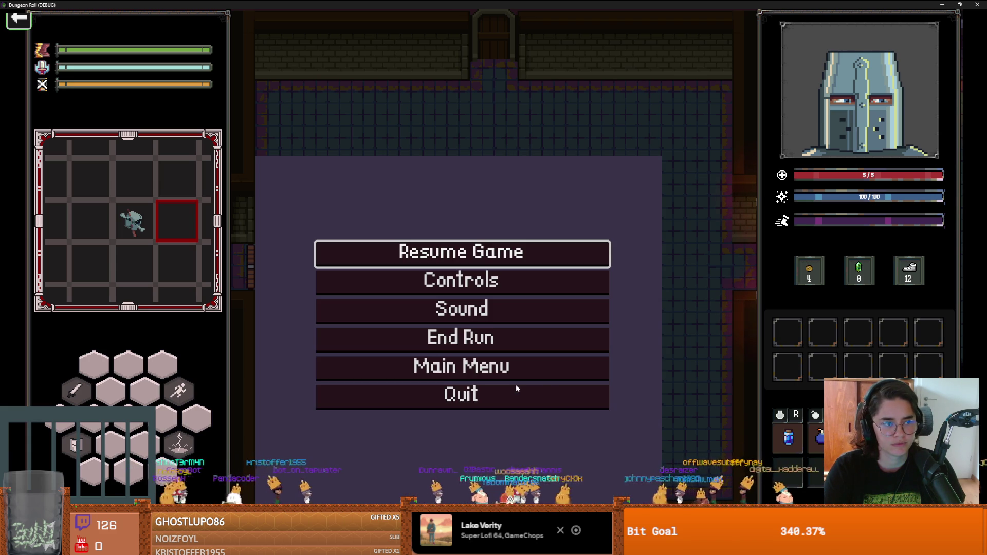
pyautogui.click(493, 341)
# At the hub's west door, open the debug room list and load the coloured-tile puzzle room
pyautogui.press('s')
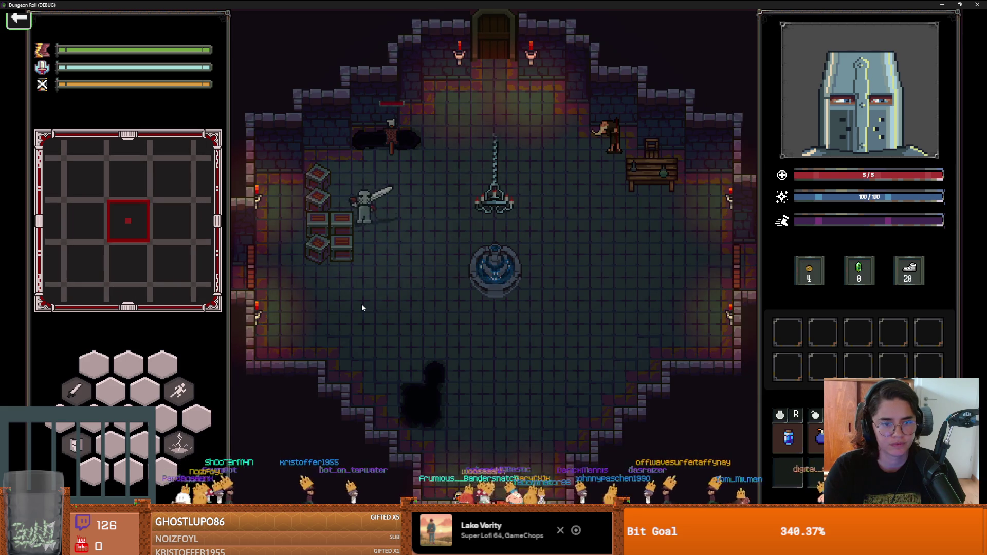
pyautogui.press('a')
pyautogui.click(488, 321)
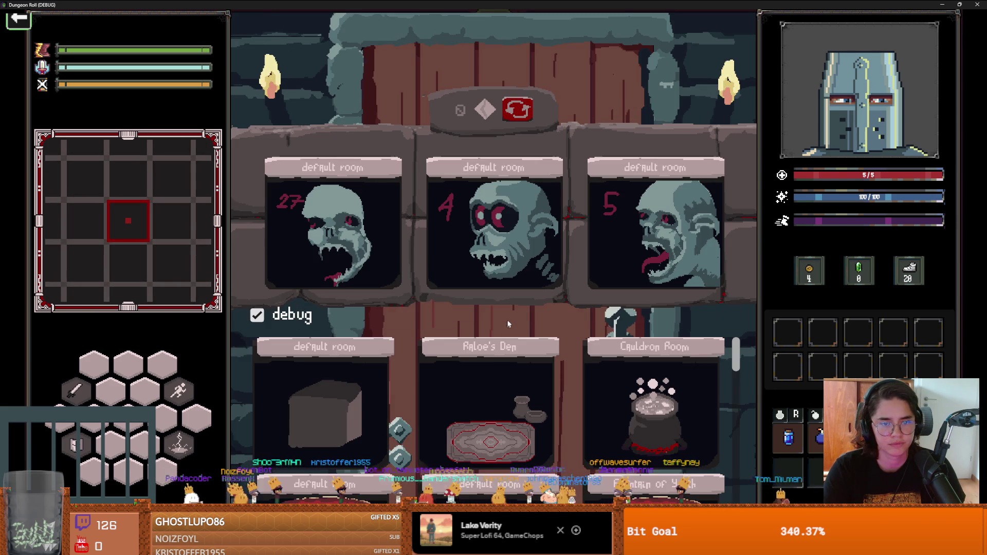
pyautogui.moveTo(739, 435)
pyautogui.mouseDown()
pyautogui.moveTo(741, 399)
pyautogui.moveTo(736, 494)
pyautogui.mouseUp()
pyautogui.scroll(-3, 735, 494)
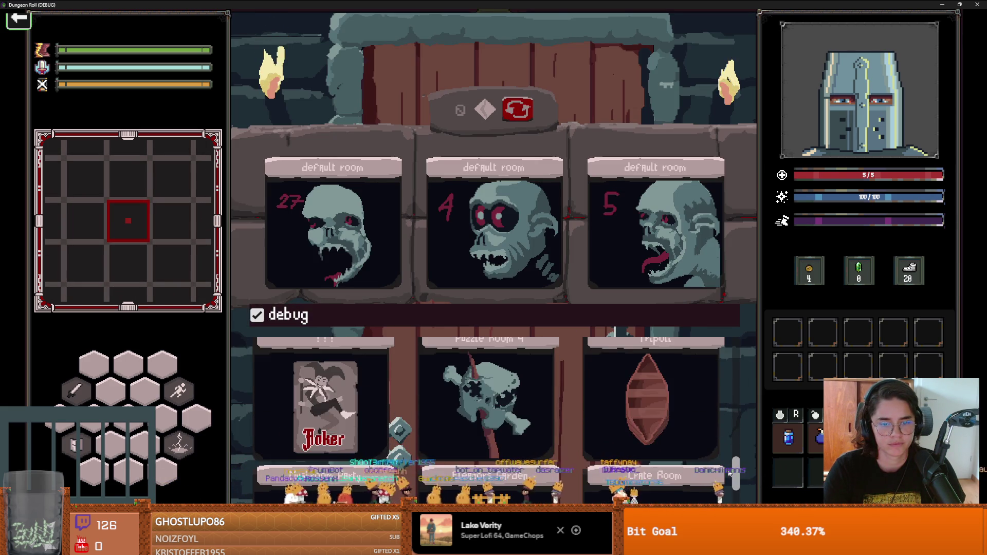
pyautogui.click(535, 418)
# Walk the knight onto the centre tile, then off it down and right toward the purple tile
pyautogui.press('a')
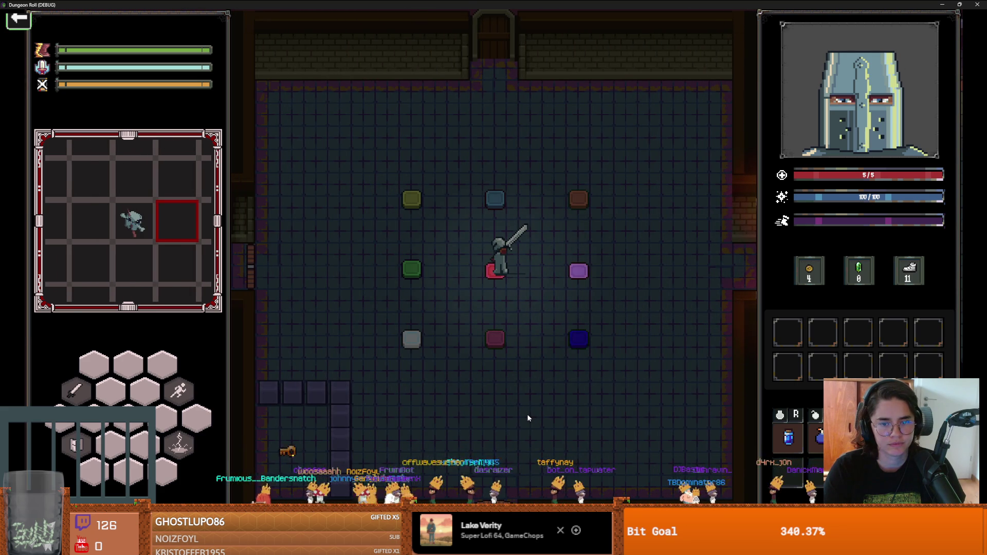
pyautogui.press('a')
pyautogui.press('s')
pyautogui.press('d')
pyautogui.press('d')
pyautogui.press('s')
pyautogui.press('w')
# End the run from the pause menu and walk the knight up to the hub's top door
pyautogui.press('d')
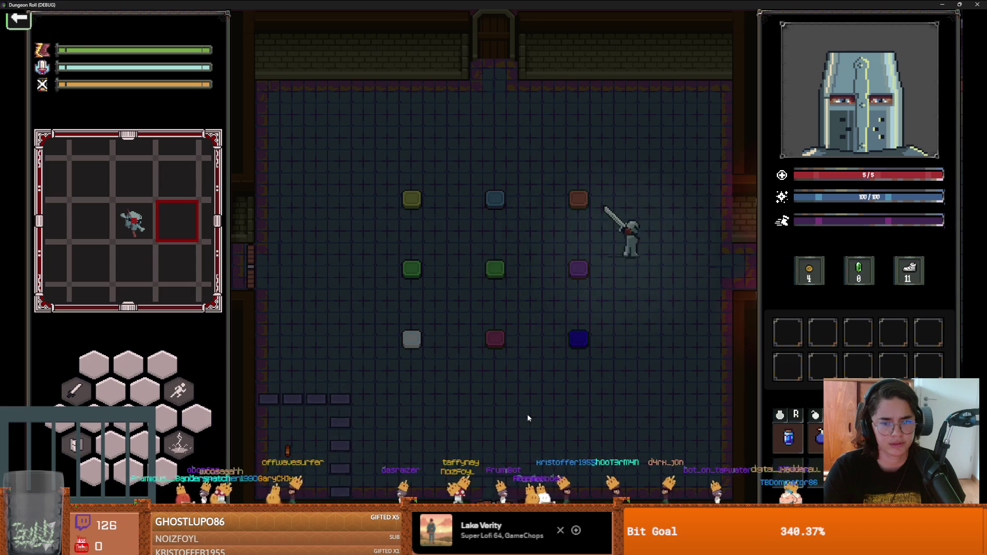
pyautogui.press('Escape')
pyautogui.click(474, 344)
pyautogui.press('d')
pyautogui.press('w')
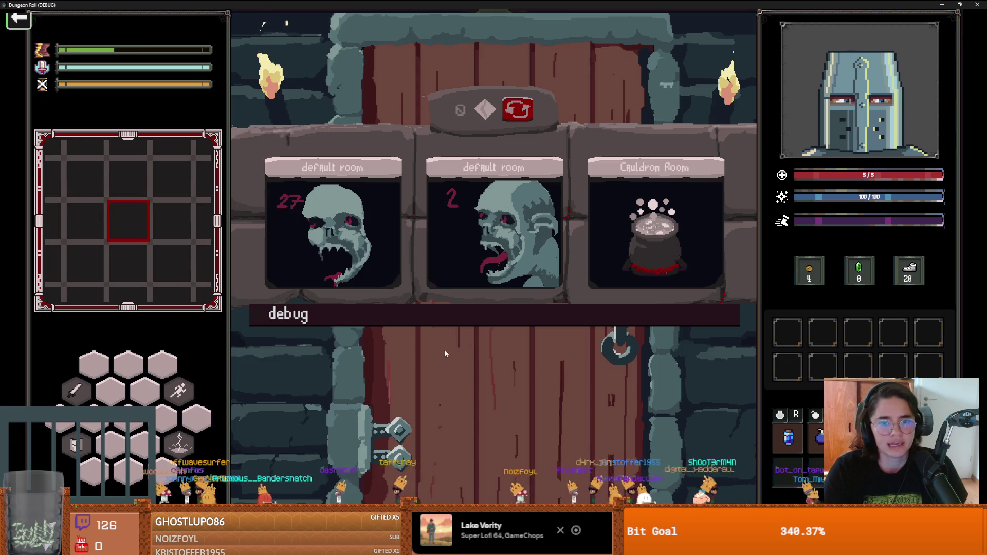
# Load the coloured-tile puzzle room from the debug room list
pyautogui.click(449, 313)
pyautogui.scroll(-2, 734, 394)
pyautogui.moveTo(733, 395); pyautogui.dragTo(712, 483)
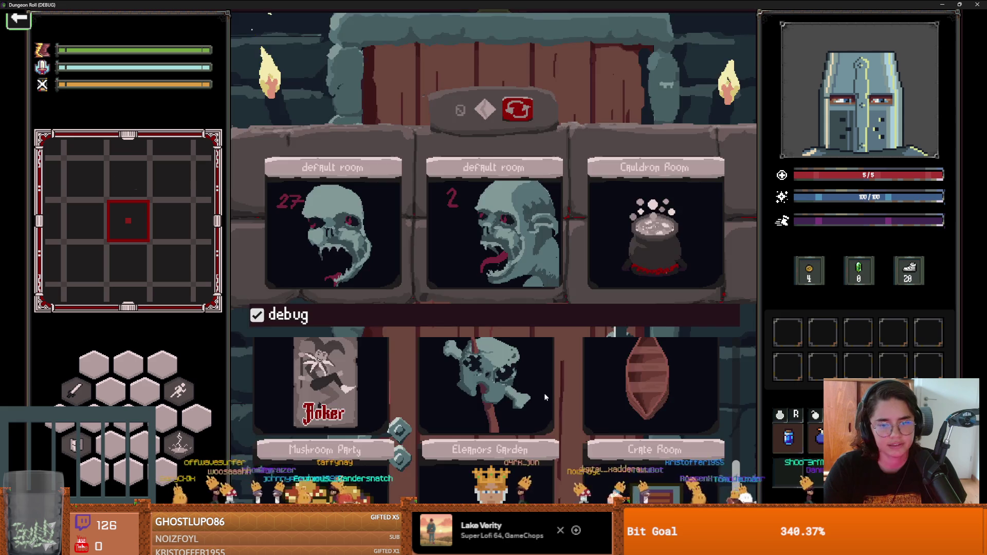
pyautogui.click(653, 411)
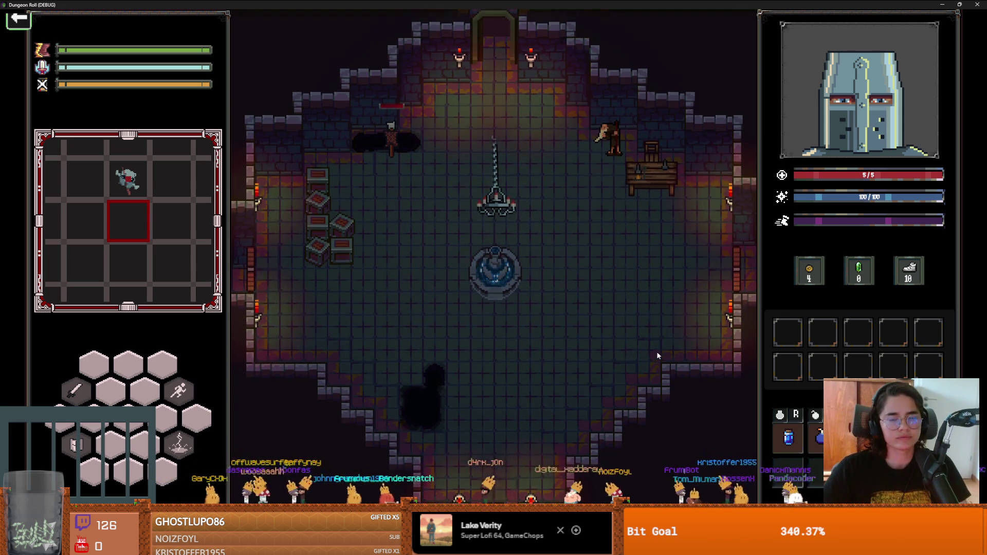
# Walk the knight on and around the centre tile to cycle its colour, then stop the game with F8
pyautogui.press('w')
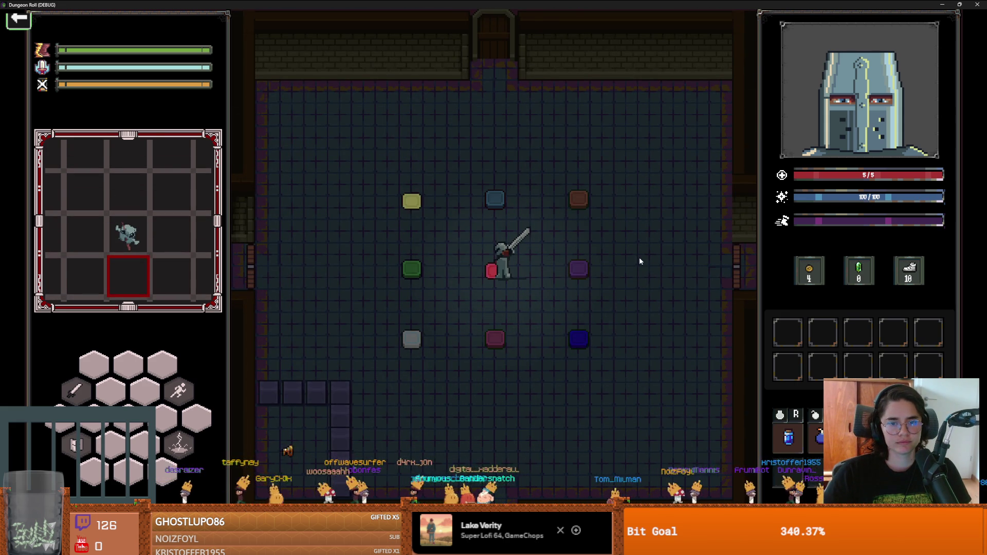
pyautogui.press('s')
pyautogui.press('s')
pyautogui.press('d')
pyautogui.press('w')
pyautogui.press('a')
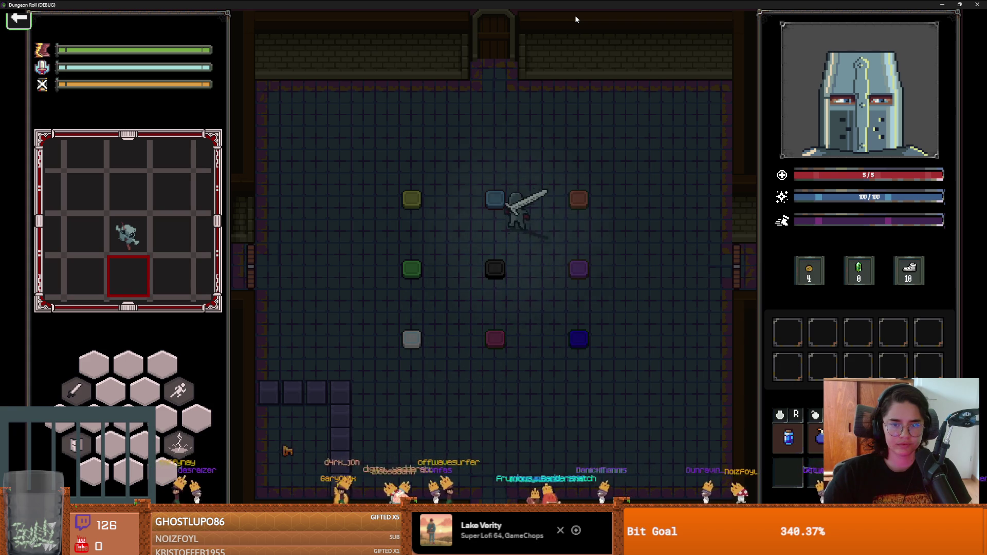
pyautogui.press('s')
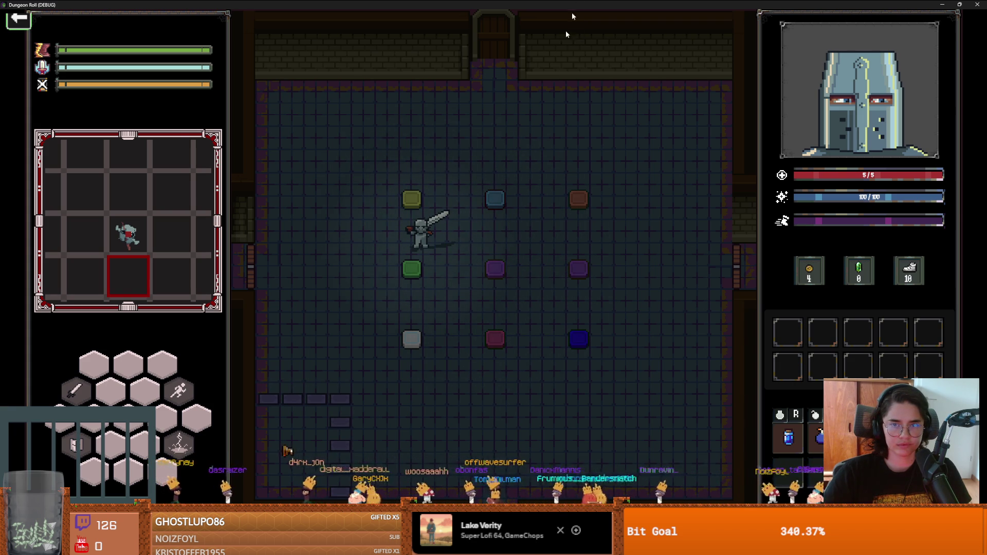
pyautogui.press('F8')
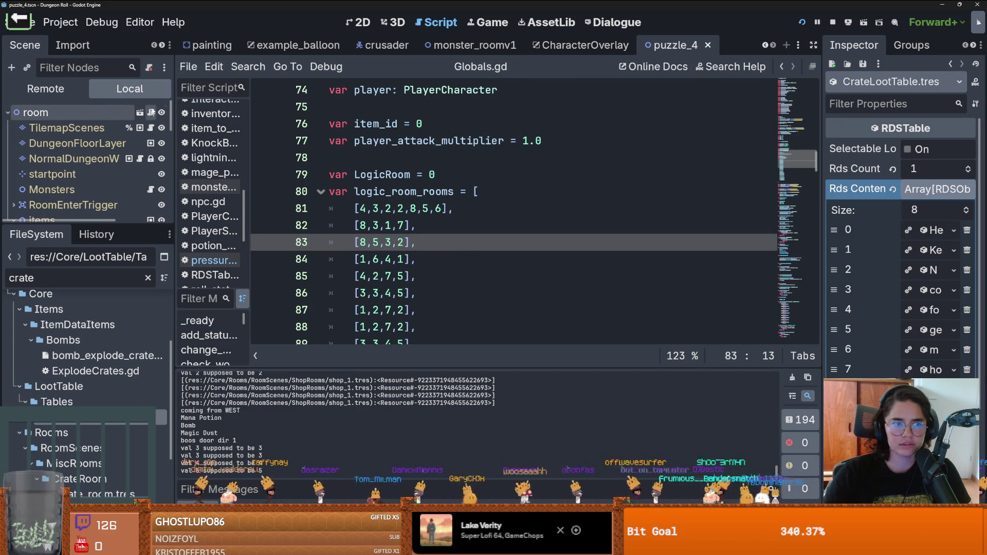
# Check the red_pressure tile's Val in the 2D view, then return to Globals.gd
pyautogui.click(357, 22)
pyautogui.scroll(-2, 506, 292)
pyautogui.scroll(2, 507, 292)
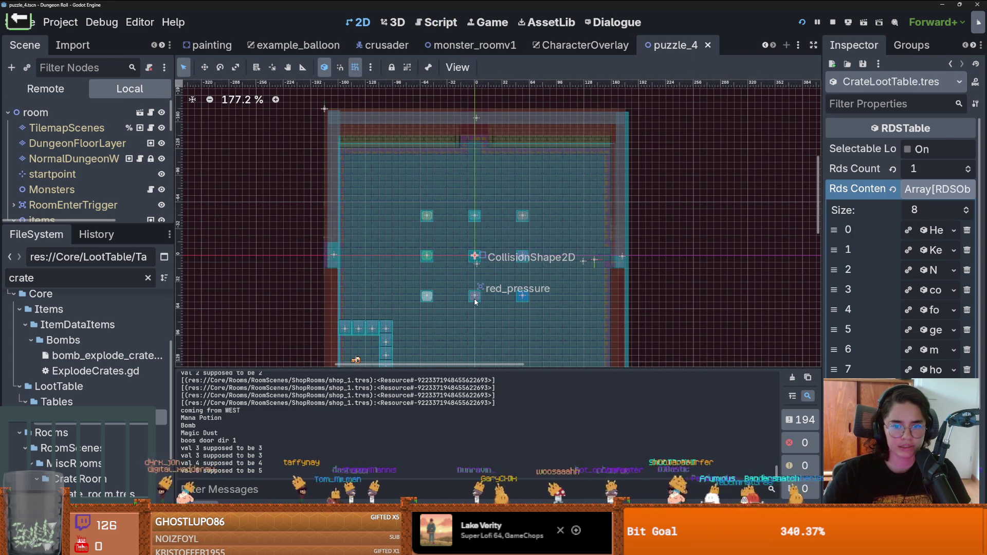
pyautogui.click(474, 297)
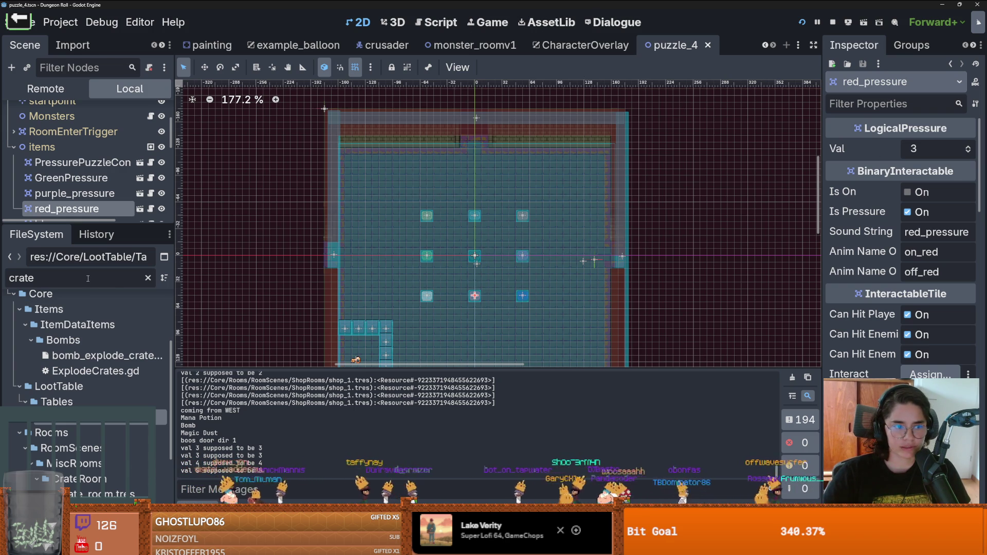
pyautogui.click(434, 22)
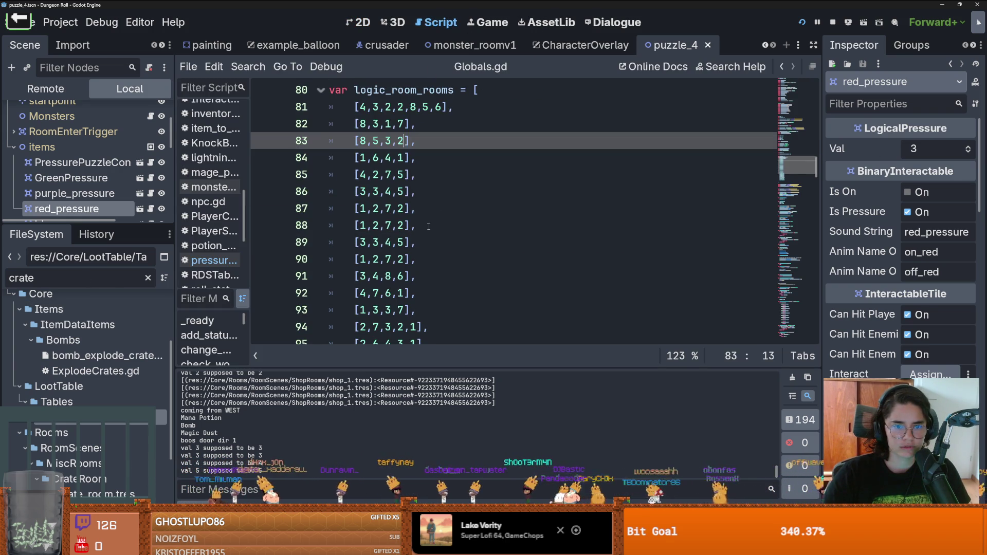
# Edit rows 88 and 89 of logic_room_rooms to [1,8,7,3] and [4,8,4,5] and save
pyautogui.click(366, 192)
pyautogui.click(361, 242)
pyautogui.write('4')
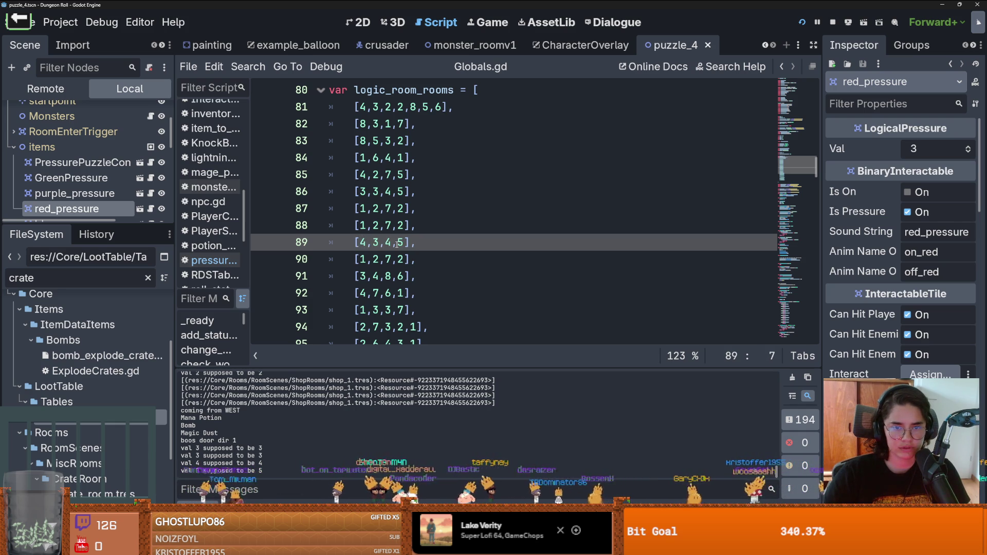
pyautogui.click(404, 225)
pyautogui.write('3')
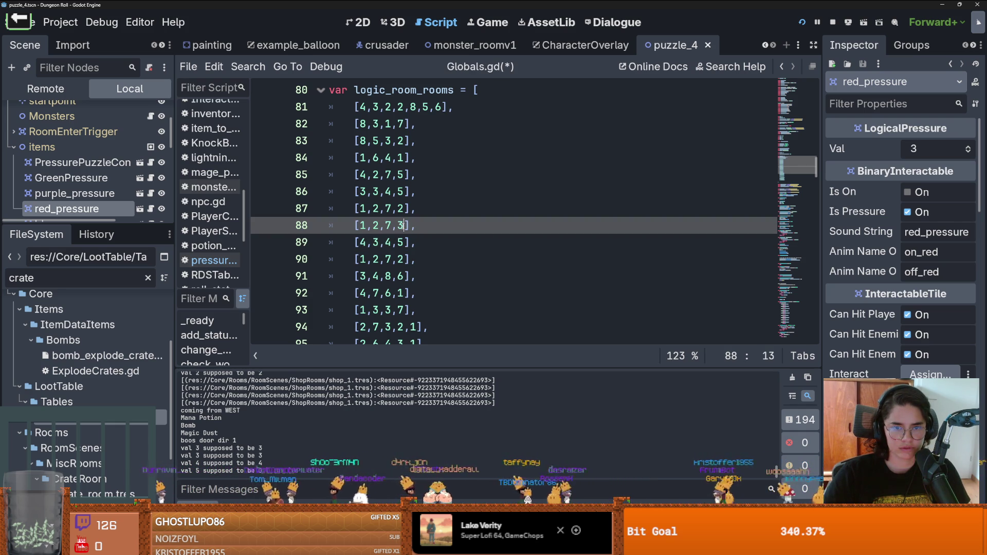
pyautogui.click(378, 242)
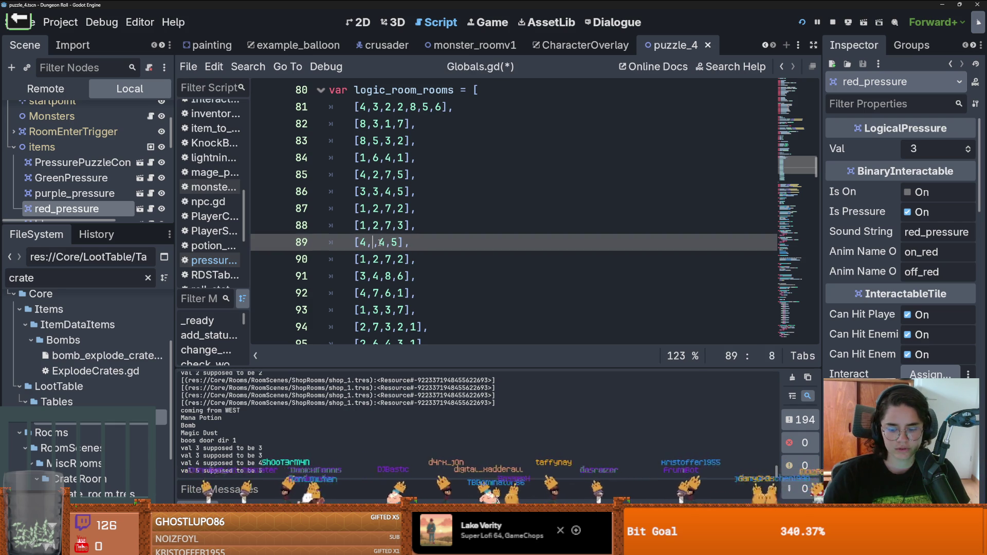
pyautogui.write('8')
pyautogui.click(377, 225)
pyautogui.press('BackSpace')
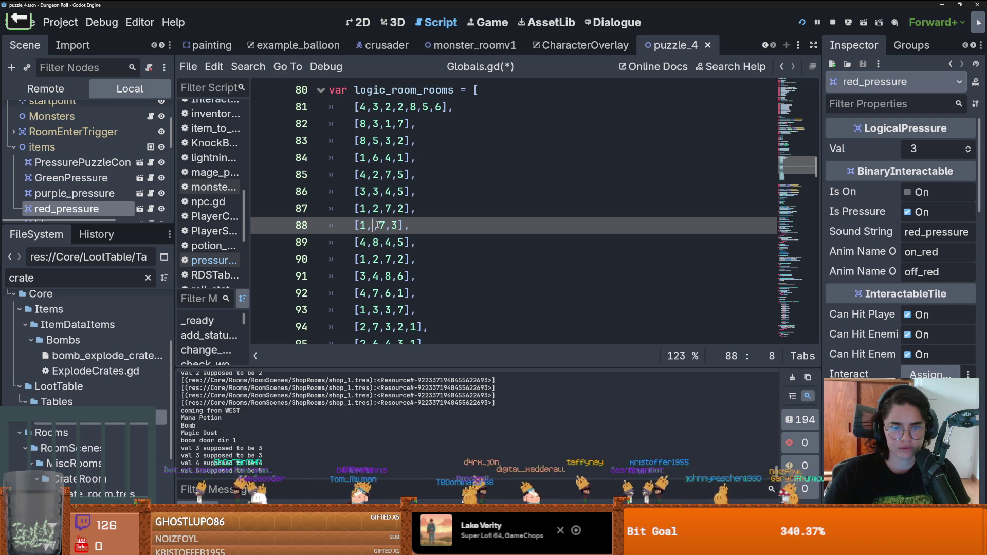
pyautogui.write('8')
pyautogui.hotkey('ctrl', 's')
# Review the room list down to row 92, then save and relaunch the game
pyautogui.scroll(-1, 413, 243)
pyautogui.scroll(-1, 412, 243)
pyautogui.scroll(1, 413, 243)
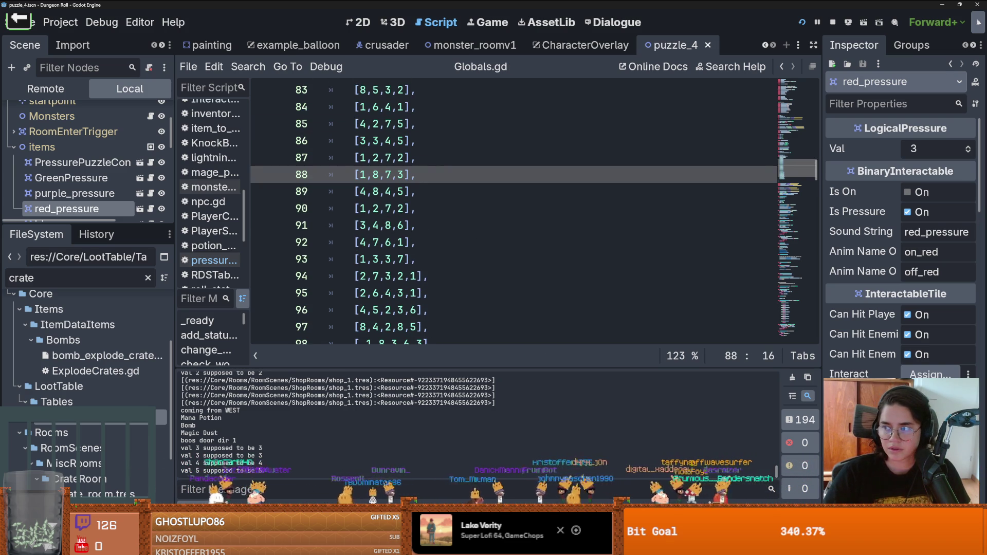
pyautogui.click(628, 236)
pyautogui.hotkey('ctrl', 's')
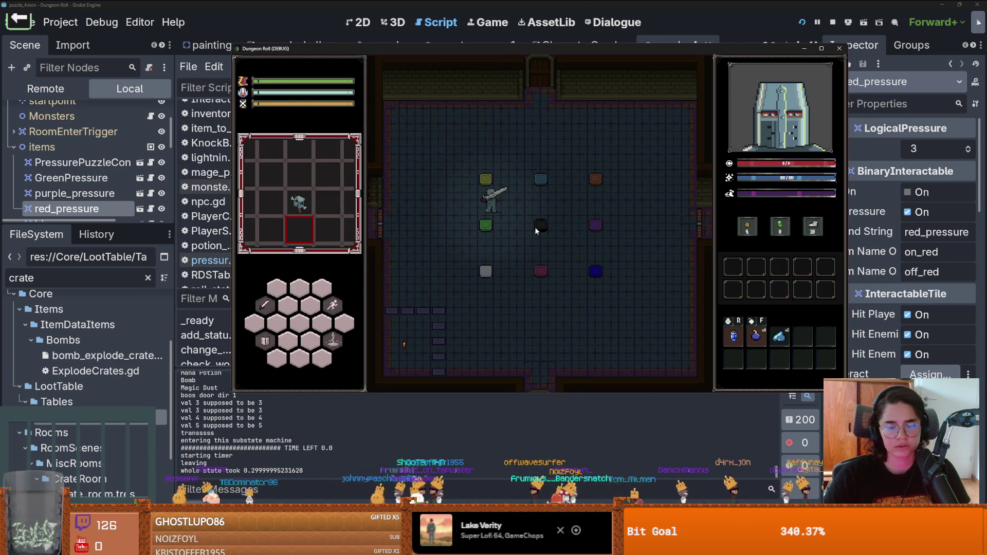
# End the current run, maximise the game window, and smash the crates in the shop room
pyautogui.press('Escape')
pyautogui.click(517, 269)
pyautogui.click(820, 49)
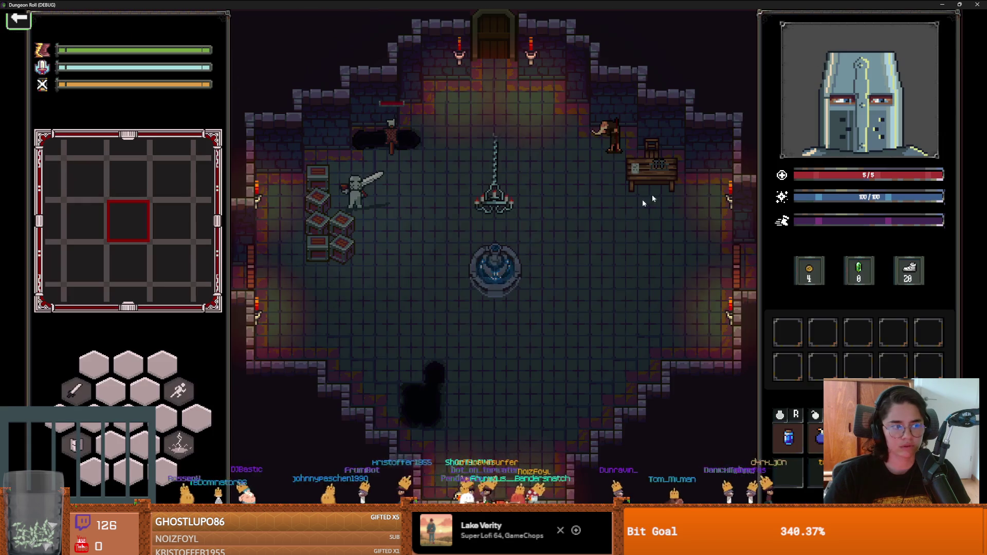
pyautogui.click(313, 255)
pyautogui.click(292, 245)
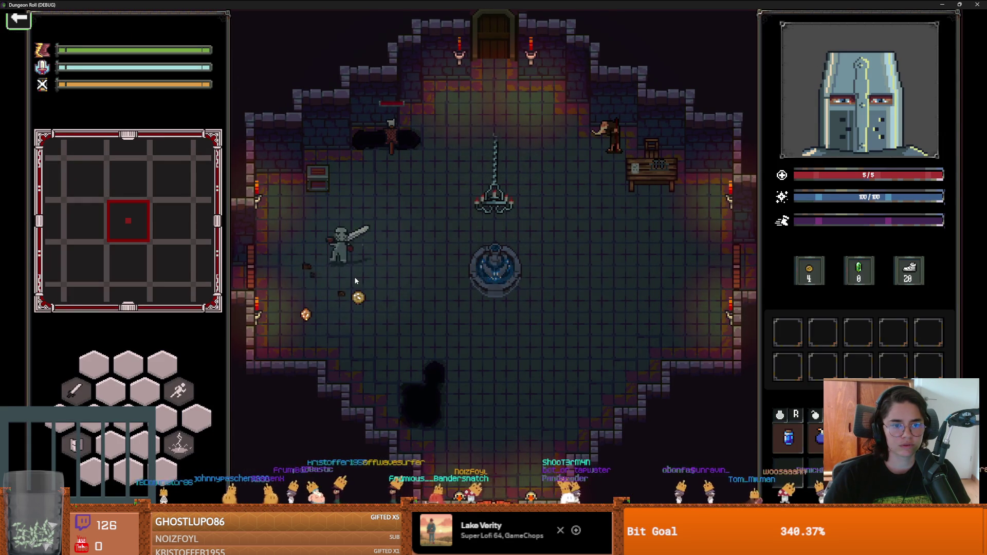
# Load the coloured-tile puzzle room from the debug list and step on and off the centre tile
pyautogui.press('e')
pyautogui.moveTo(736, 352); pyautogui.dragTo(736, 481)
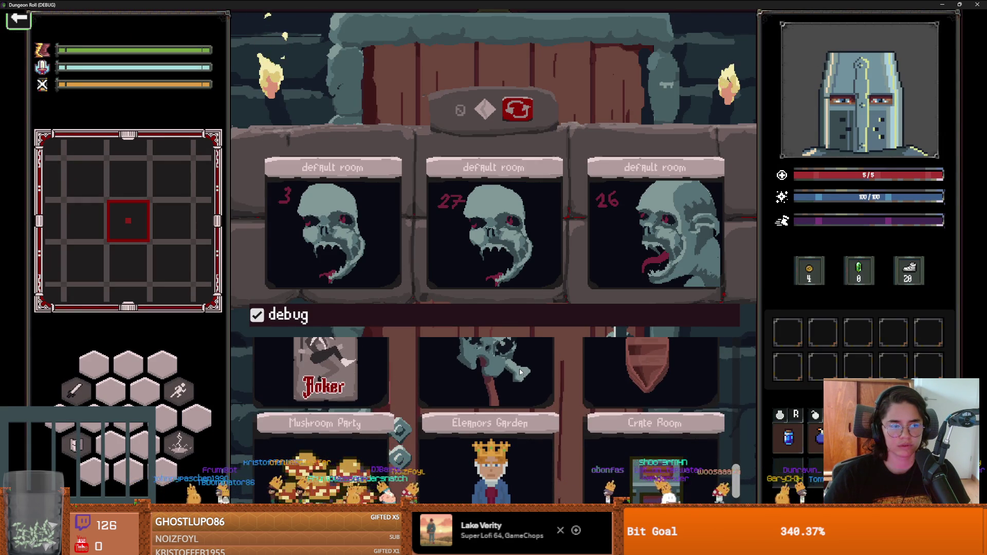
pyautogui.click(519, 368)
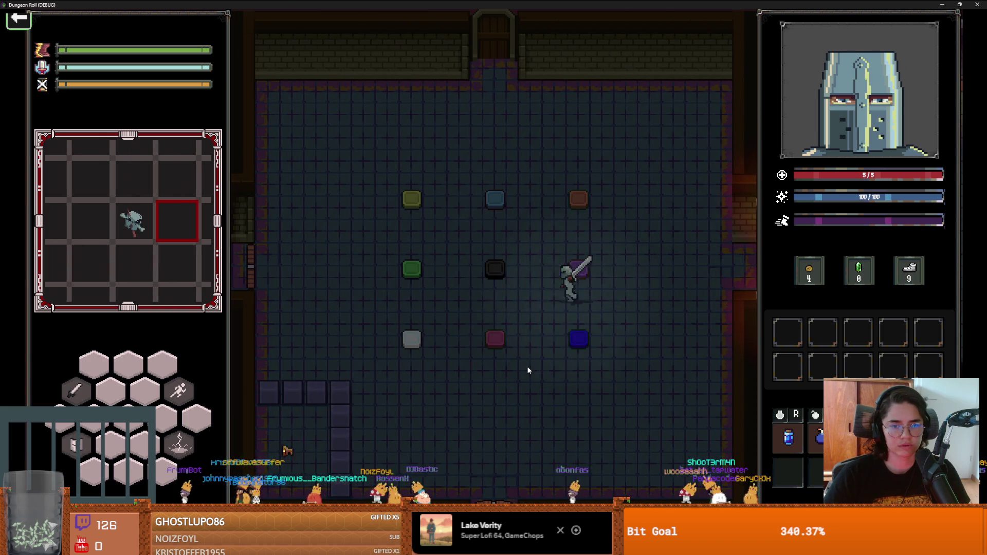
pyautogui.press('a')
pyautogui.press('w')
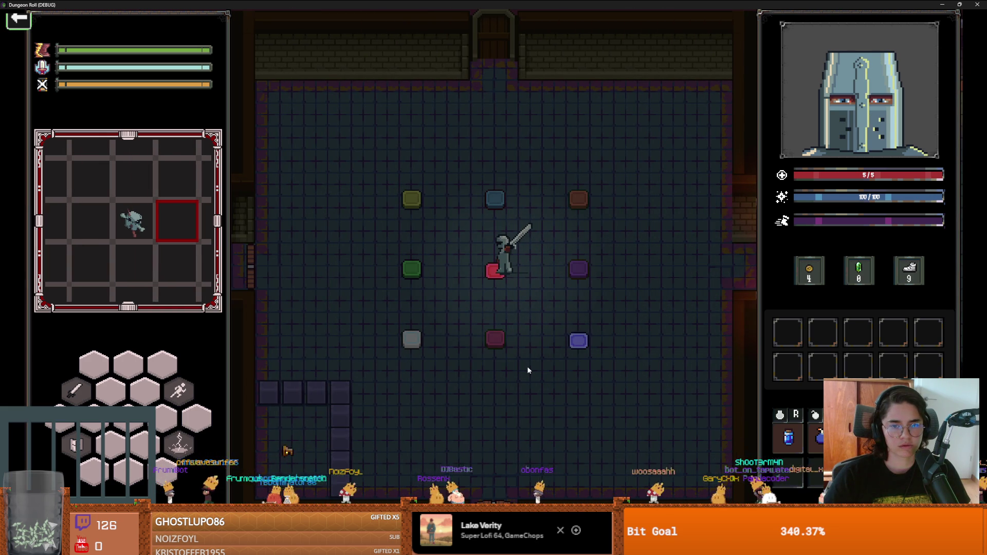
pyautogui.press('s')
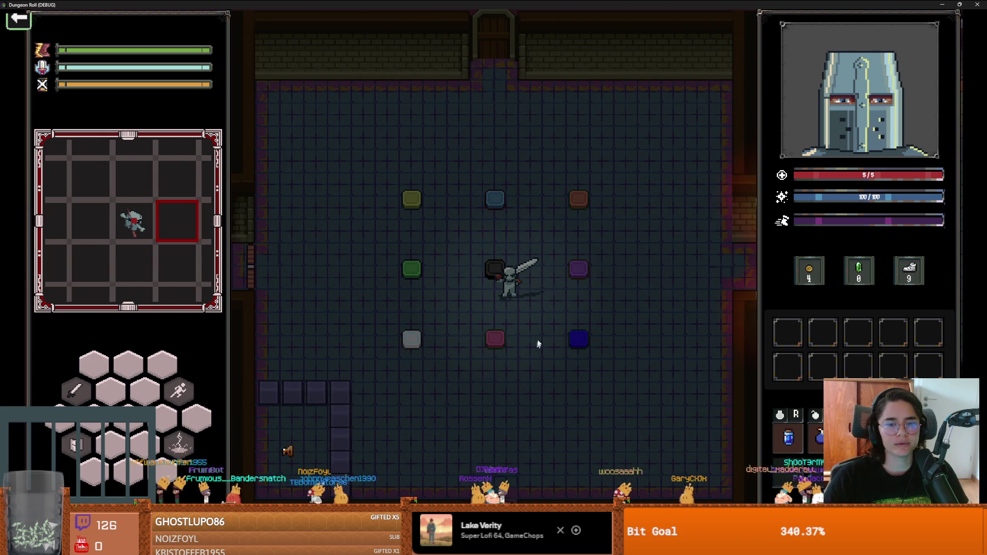
# Stop the game and select the puzzle_4 room's GreenPressure tile (value 1) in the 2D view
pyautogui.press('F8')
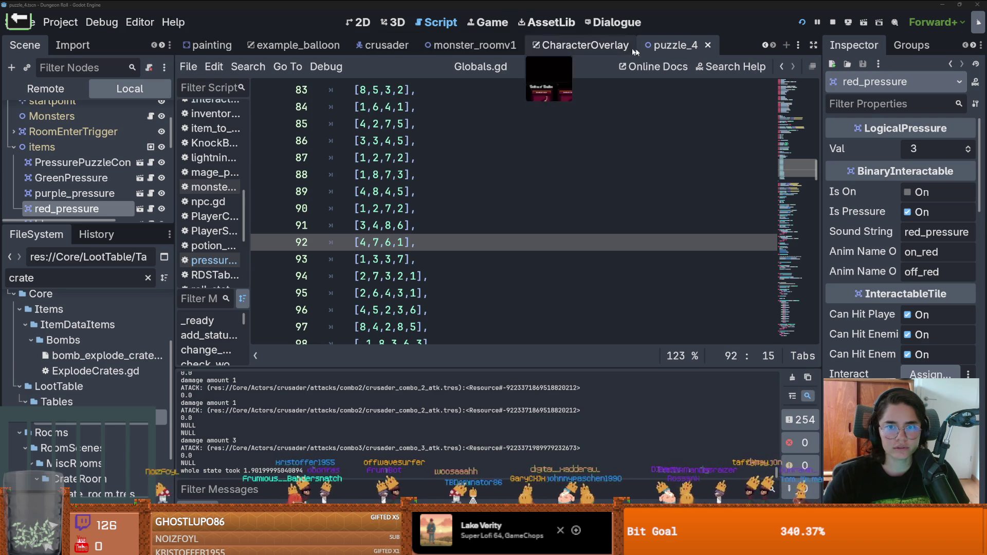
pyautogui.click(362, 22)
pyautogui.click(430, 253)
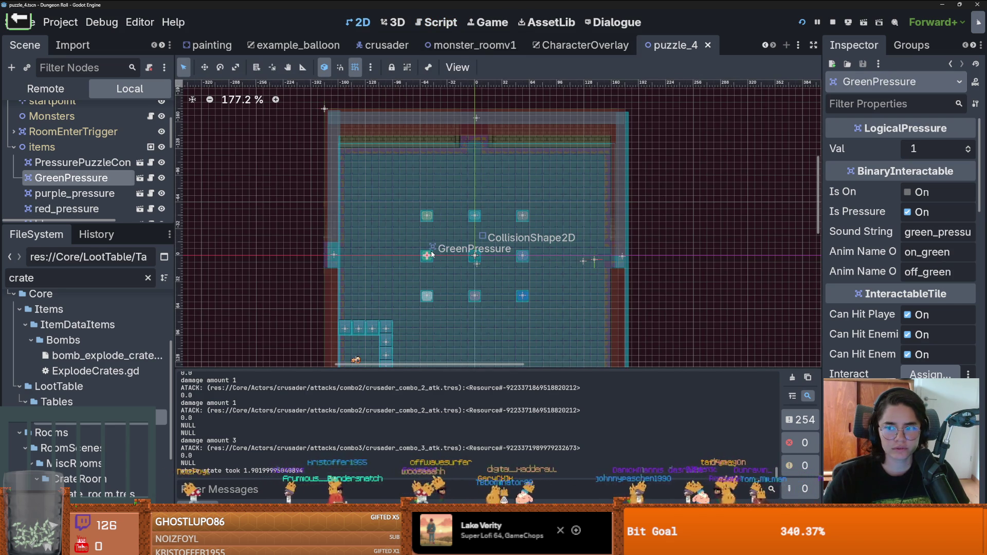
# Inspect the purple_pressure and bright_blue_pressure tiles in the puzzle_4 scene
pyautogui.click(522, 255)
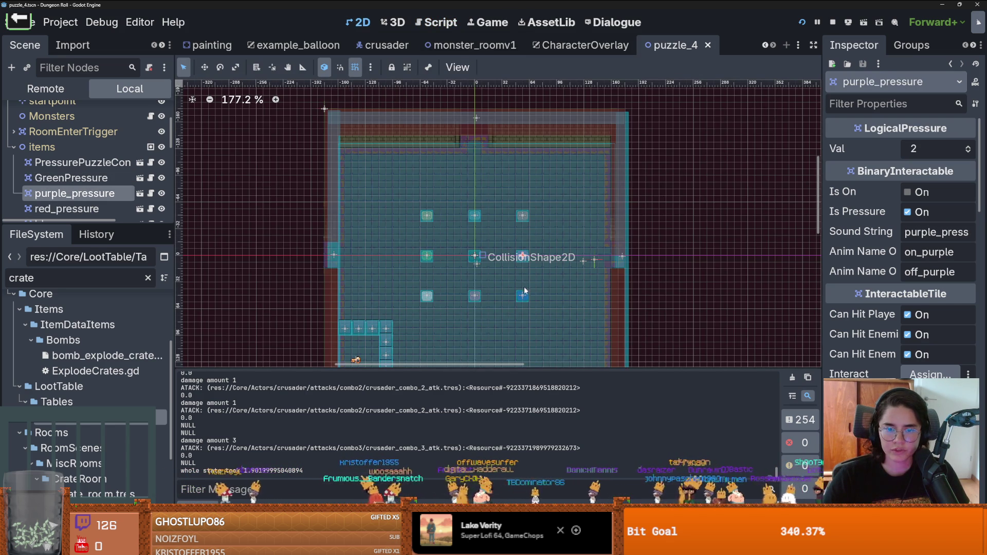
pyautogui.click(523, 292)
pyautogui.click(522, 244)
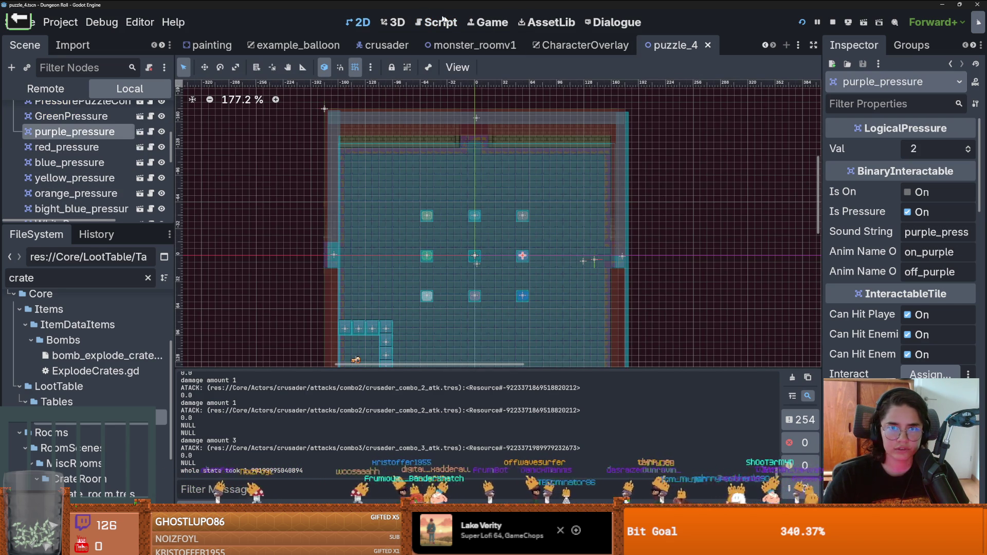
pyautogui.click(488, 22)
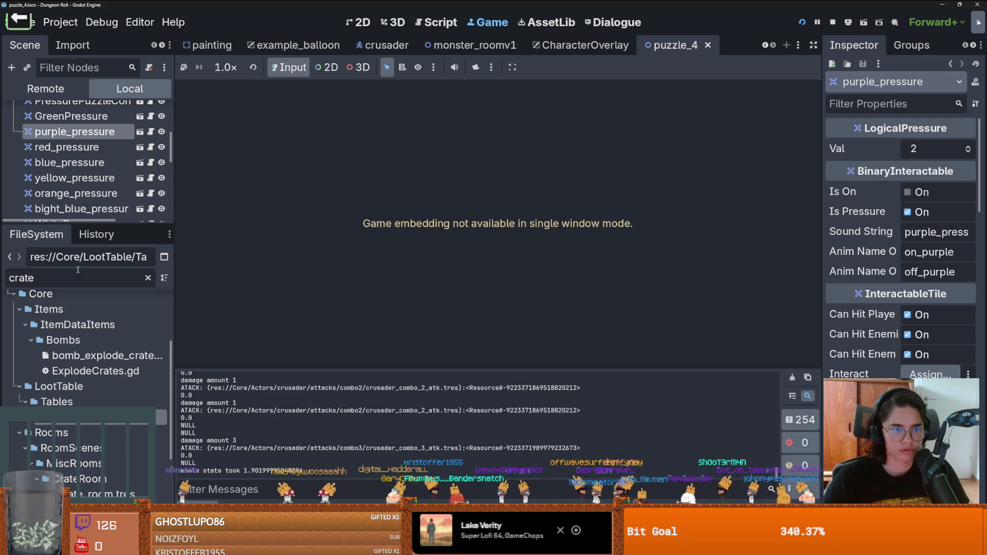
# Open Globals.gd via a 'Glob' FileSystem filter, change line 90 to [8,2,3,6], and save
pyautogui.write('Globla')
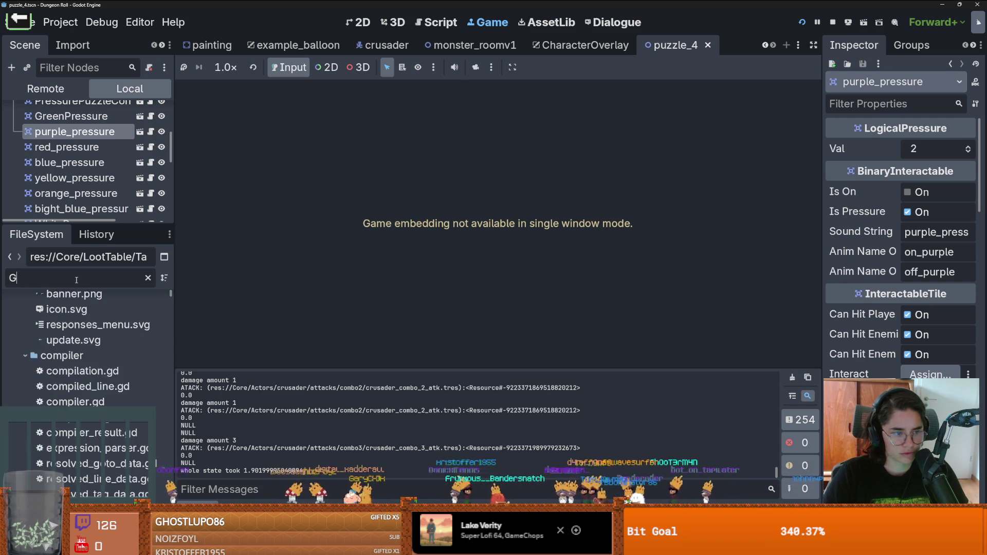
pyautogui.press('BackSpace')
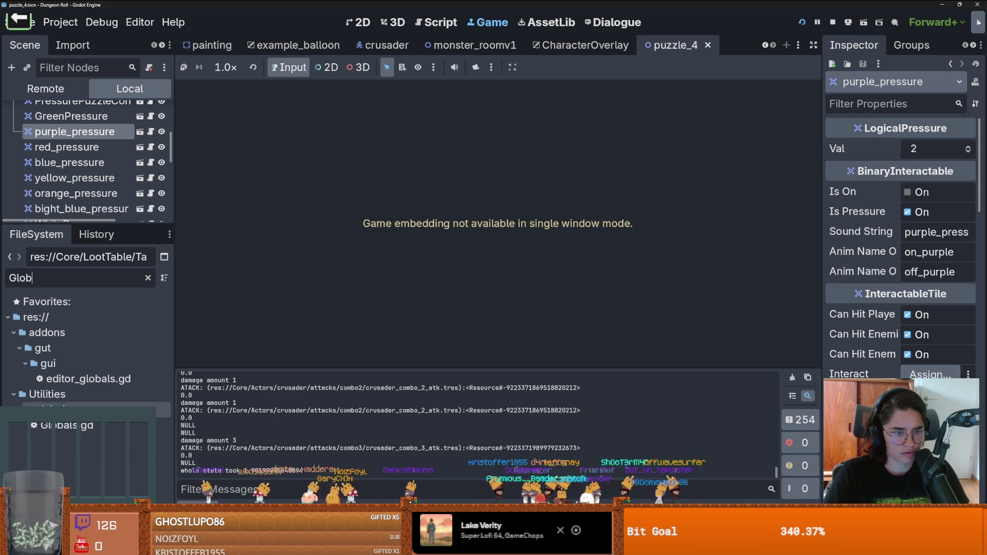
pyautogui.doubleClick(98, 425)
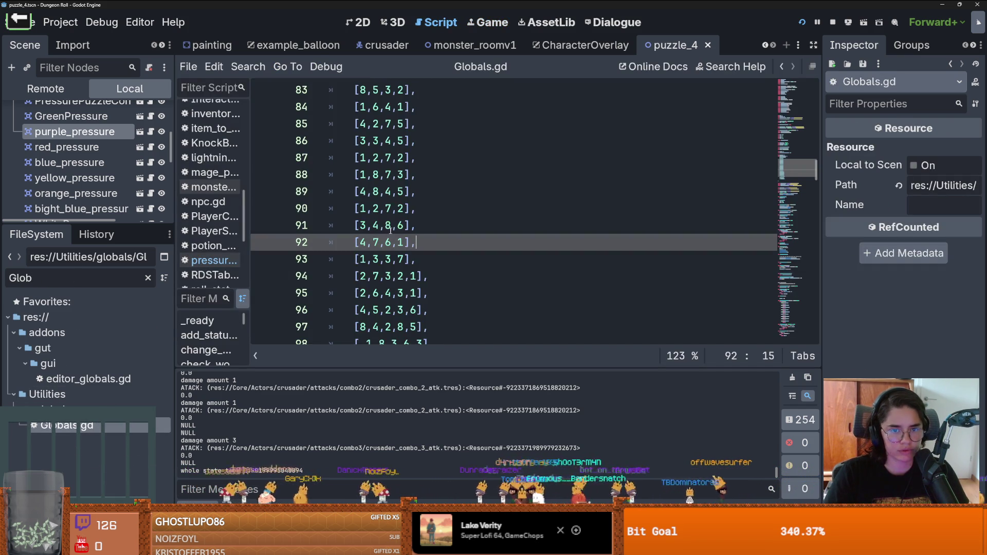
pyautogui.scroll(3, 381, 221)
pyautogui.scroll(-2, 373, 216)
pyautogui.click(367, 210)
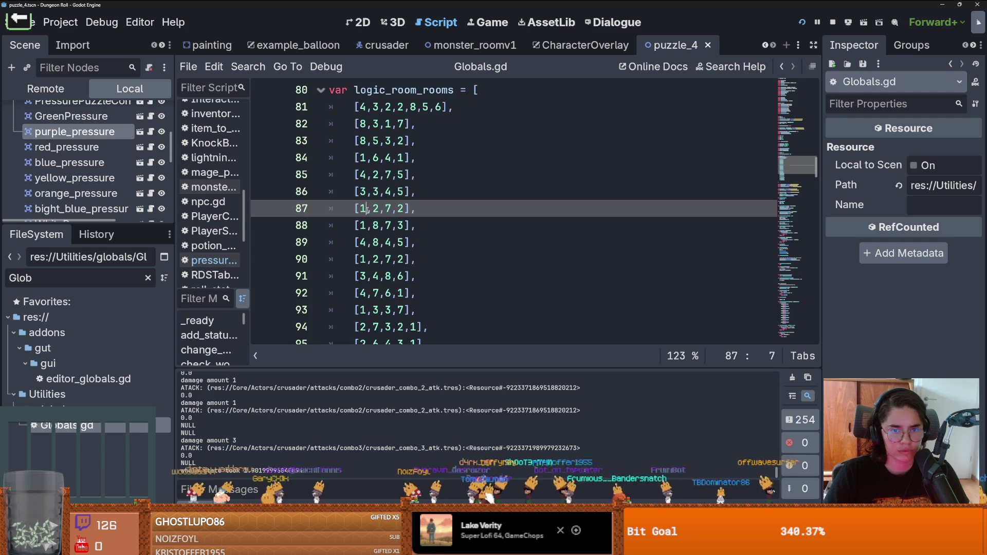
pyautogui.click(373, 260)
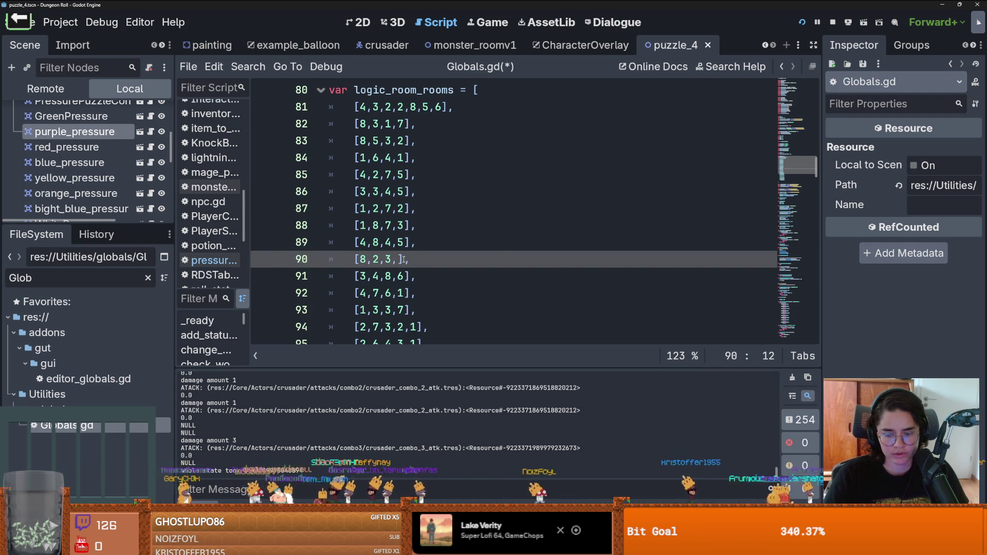
pyautogui.hotkey('ctrl', 's')
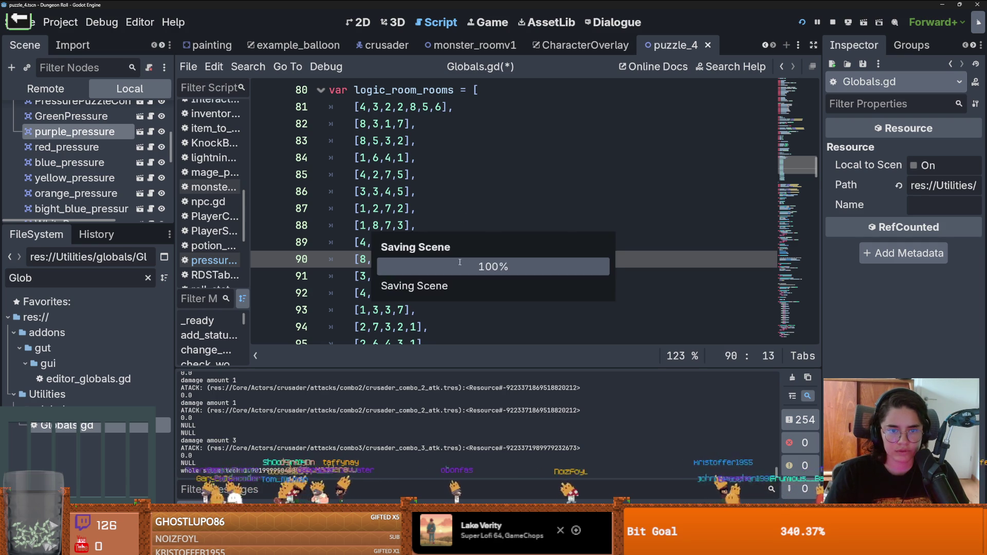
# Scroll through the room list and run the game to test the change
pyautogui.scroll(-1, 459, 261)
pyautogui.scroll(-1, 367, 265)
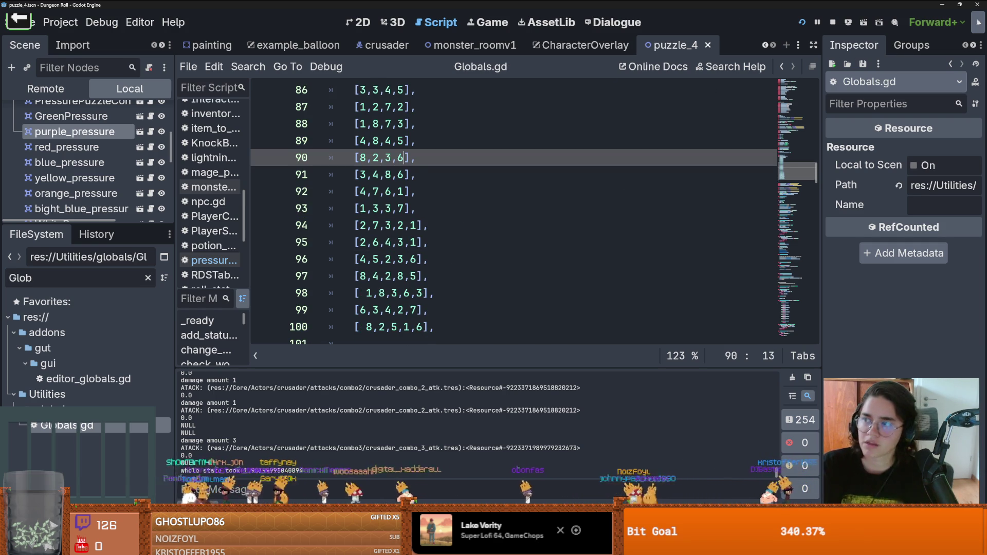
pyautogui.press('F6')
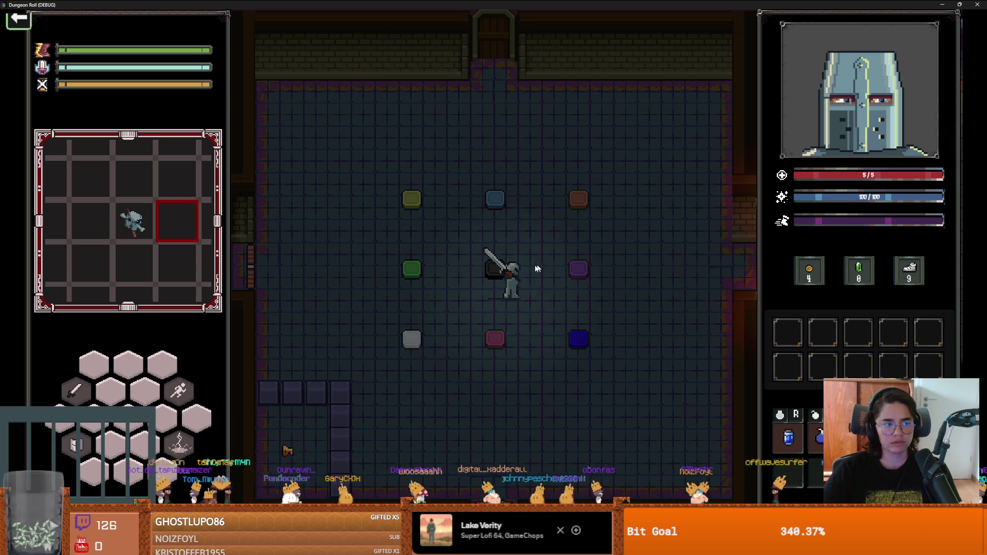
# End the run, enter the puzzle room, and walk over the centre, green and orange tiles
pyautogui.press('Escape')
pyautogui.click(478, 337)
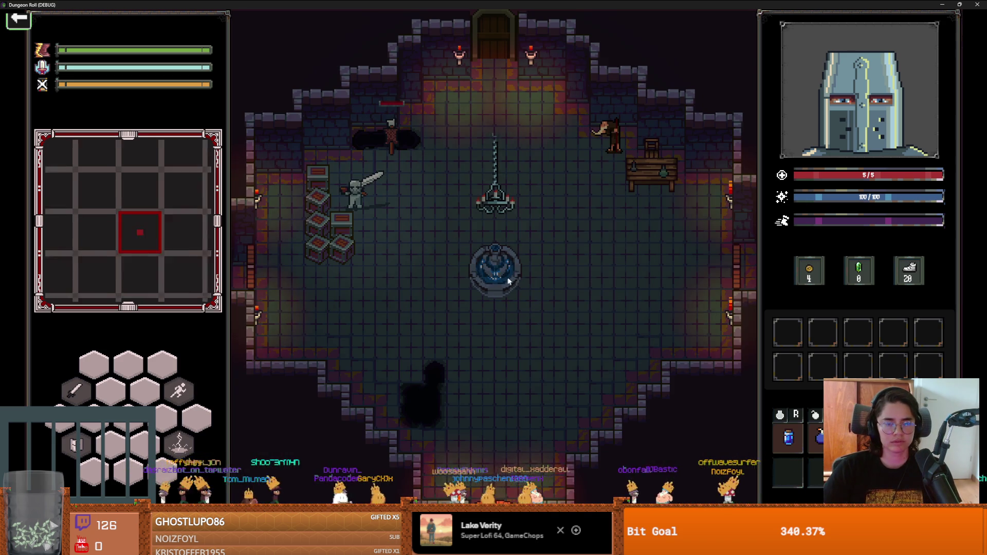
pyautogui.press('Tab')
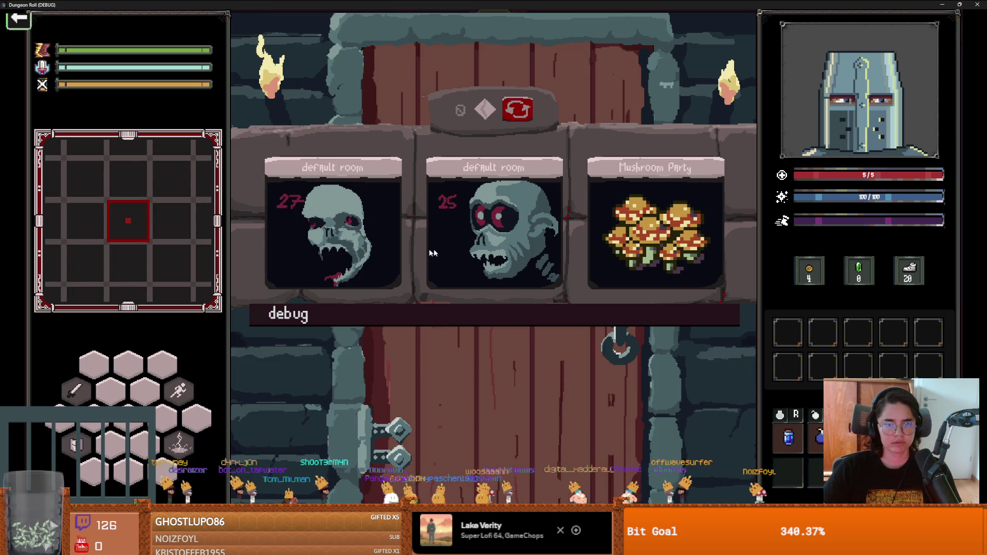
pyautogui.scroll(-10, 483, 377)
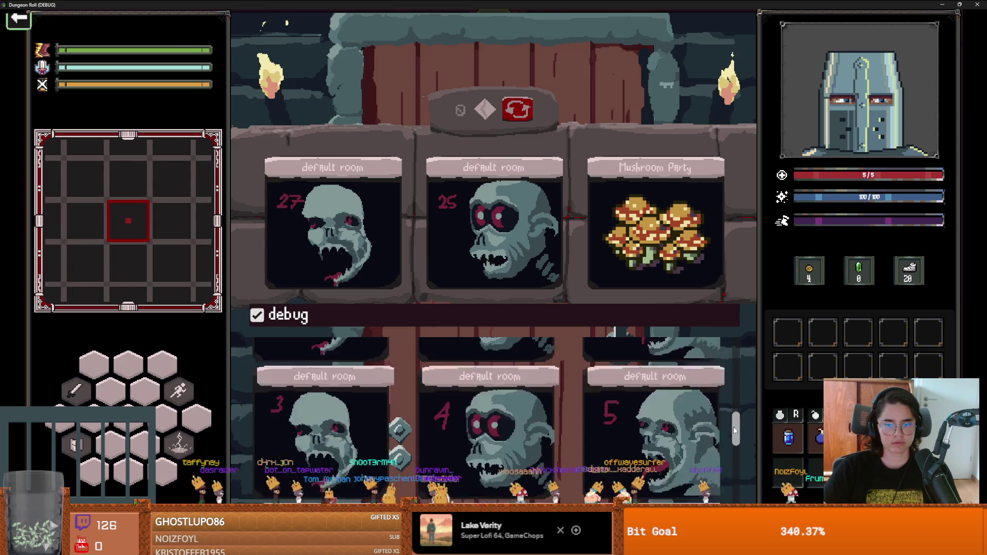
pyautogui.click(484, 377)
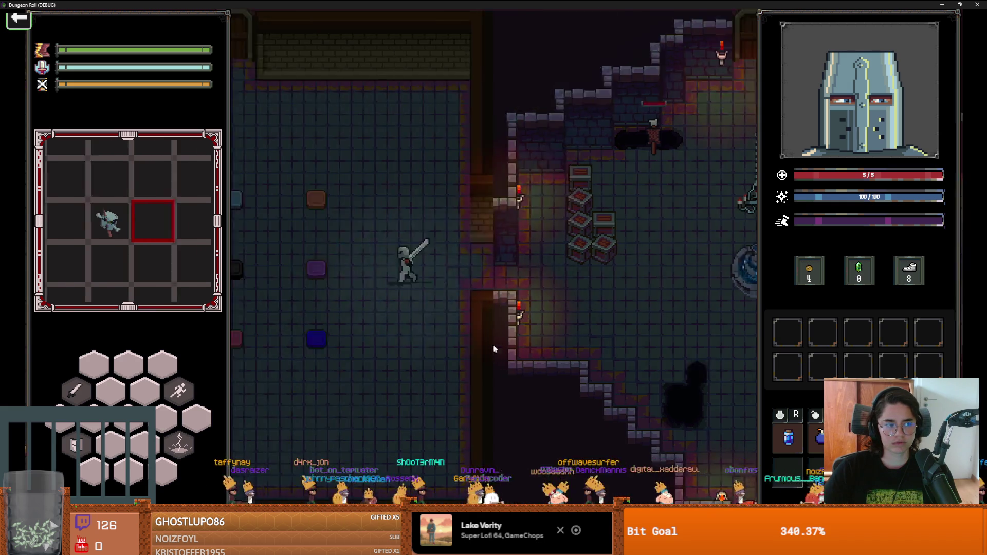
pyautogui.press('a')
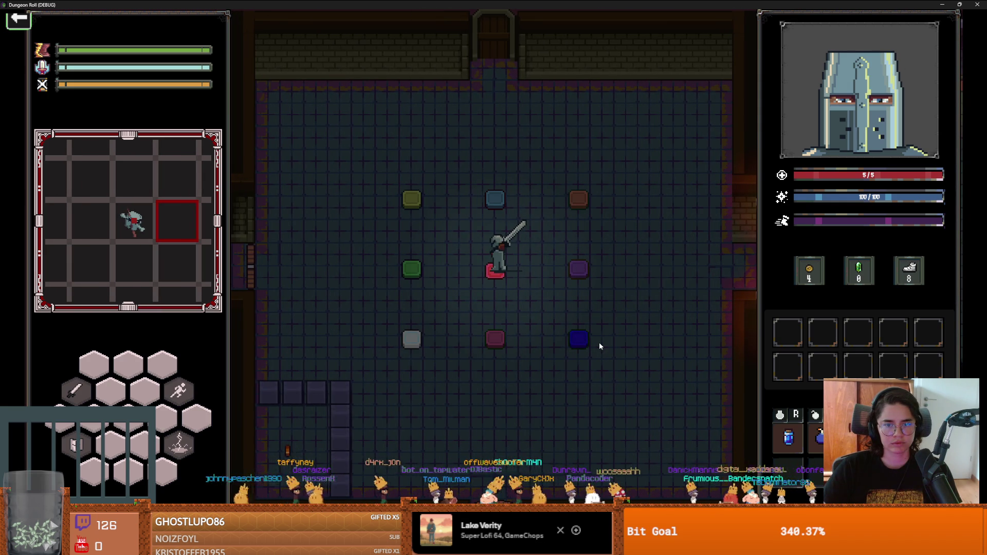
pyautogui.press('s')
pyautogui.press('w')
pyautogui.press('a')
pyautogui.press('s')
pyautogui.press('s')
pyautogui.press('d')
pyautogui.press('w')
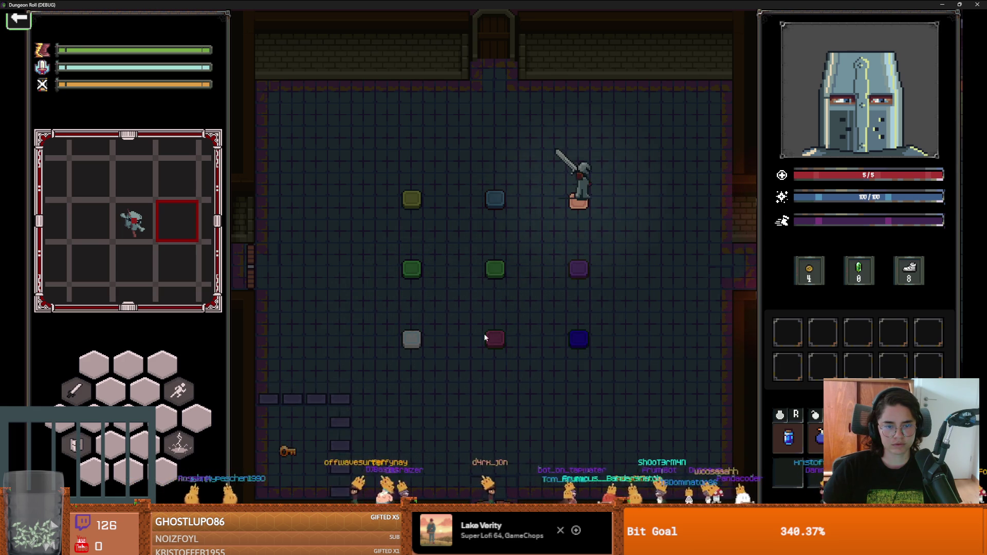
# End the run, re-enter the puzzle room, and walk along the top row onto the green tile
pyautogui.press('Escape')
pyautogui.click(481, 336)
pyautogui.press('s')
pyautogui.press('a')
pyautogui.press('e')
pyautogui.moveTo(736, 354); pyautogui.dragTo(743, 463)
pyautogui.click(461, 422)
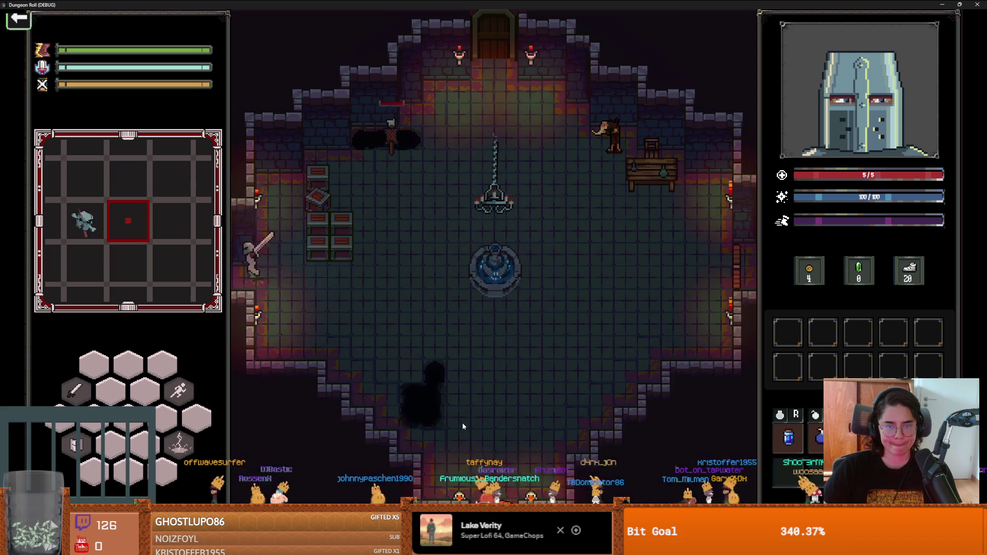
pyautogui.press('a')
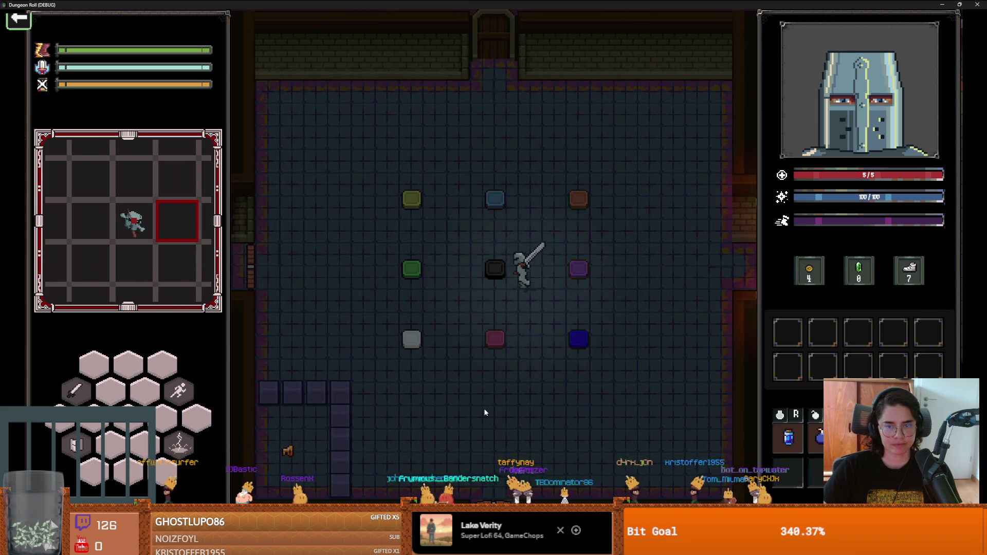
pyautogui.press('w')
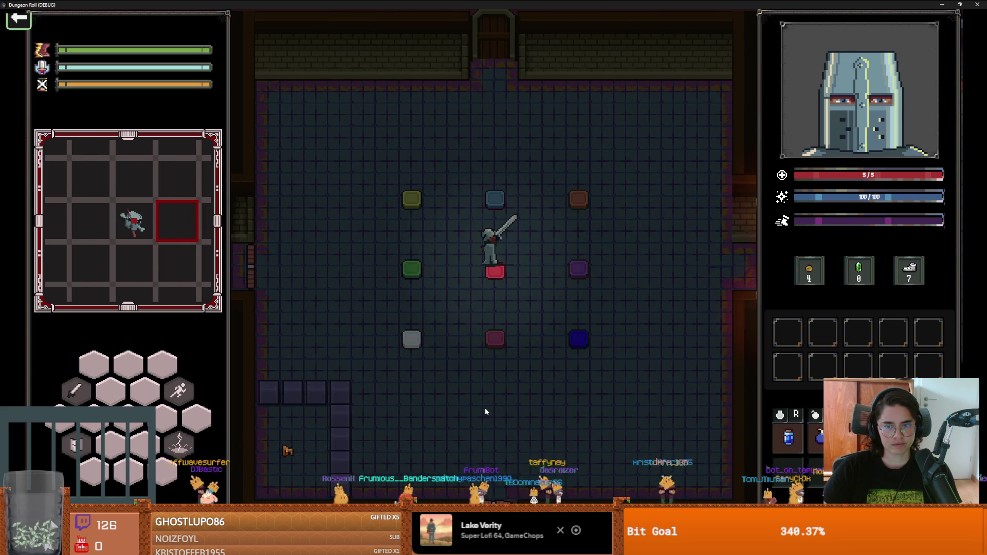
pyautogui.press('w')
pyautogui.press('s')
pyautogui.press('d')
pyautogui.press('w')
pyautogui.press('w')
pyautogui.press('a')
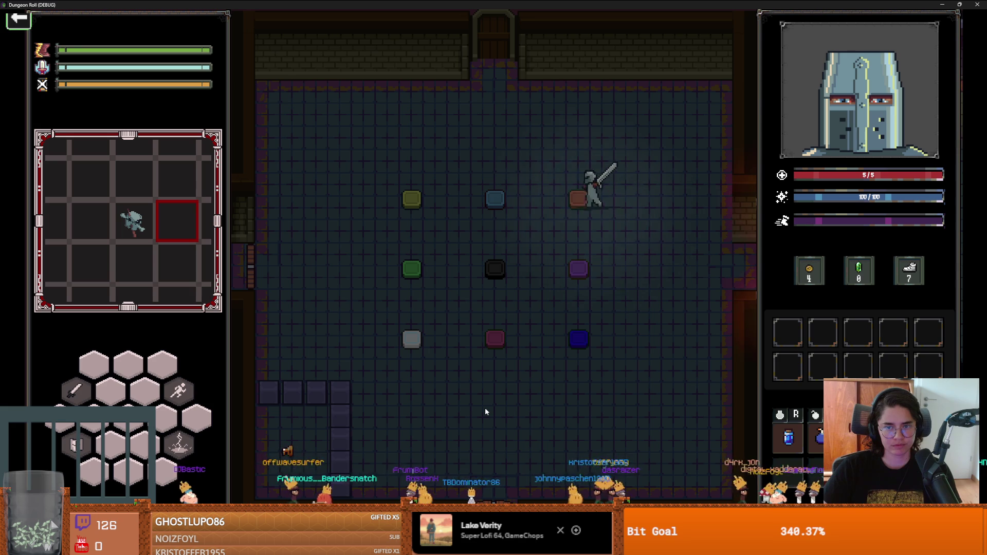
pyautogui.press('s')
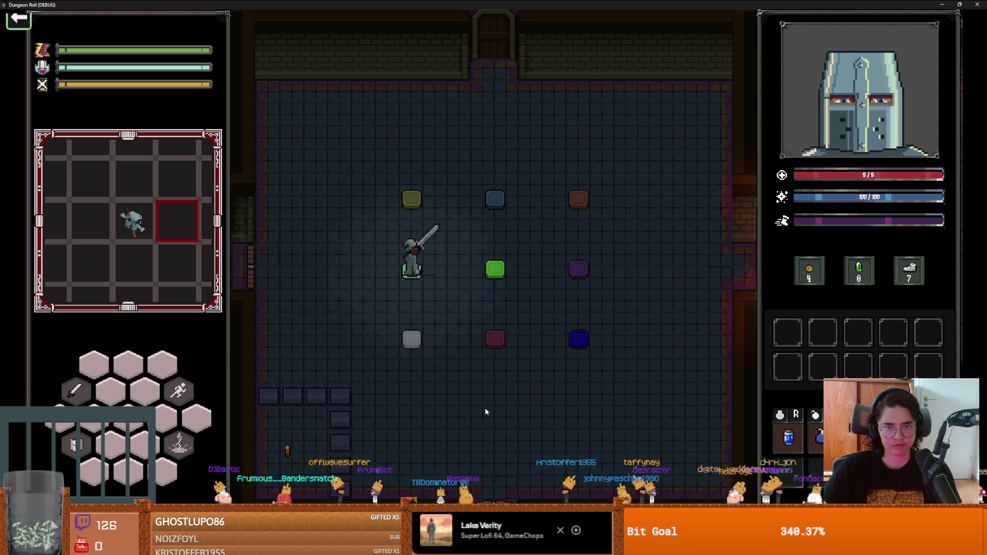
# End the run, re-enter the puzzle room from the debug list, step onto the pink tile, then end the run
pyautogui.press('Escape')
pyautogui.click(482, 339)
pyautogui.press('s')
pyautogui.press('a')
pyautogui.click(507, 318)
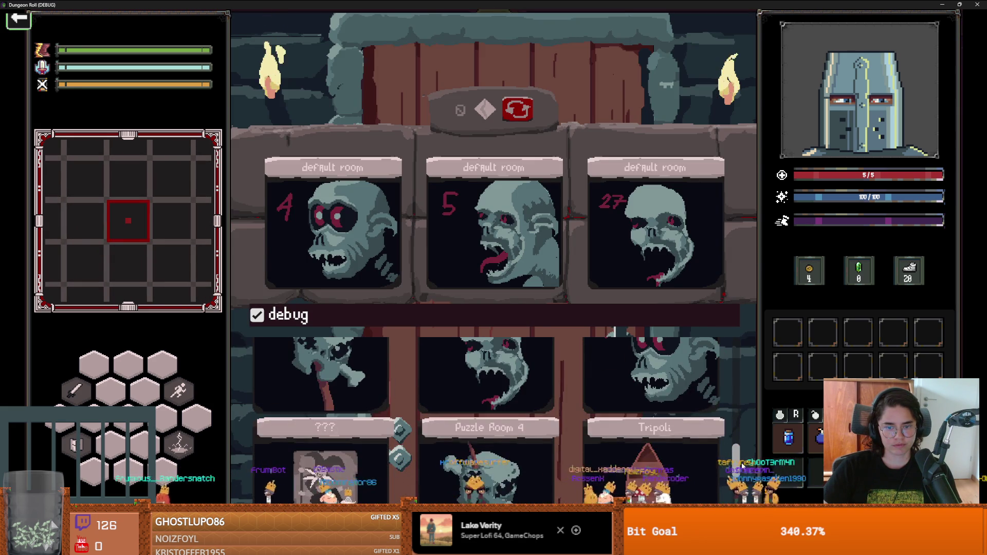
pyautogui.click(513, 445)
pyautogui.press('a')
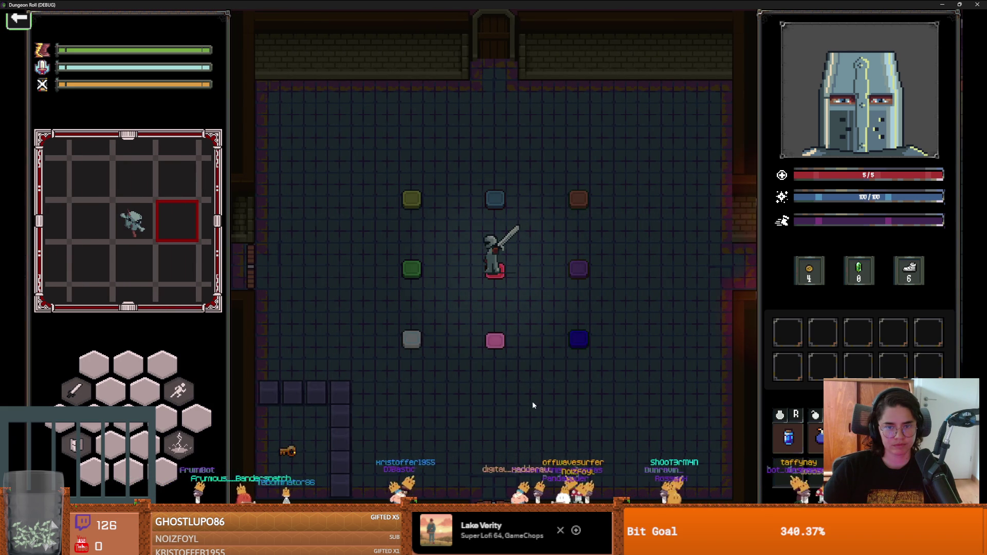
pyautogui.press('a')
pyautogui.press('s')
pyautogui.press('d')
pyautogui.press('d')
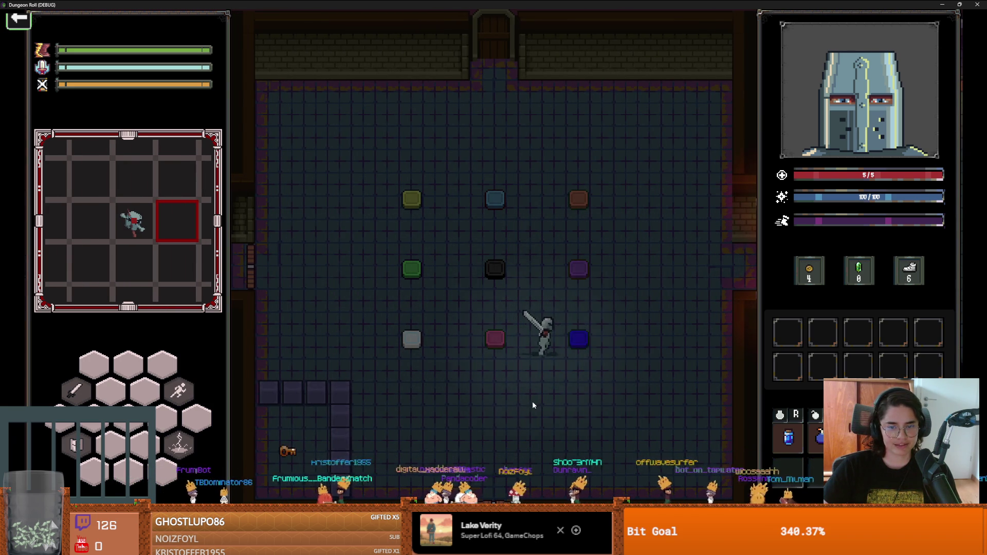
pyautogui.press('Escape')
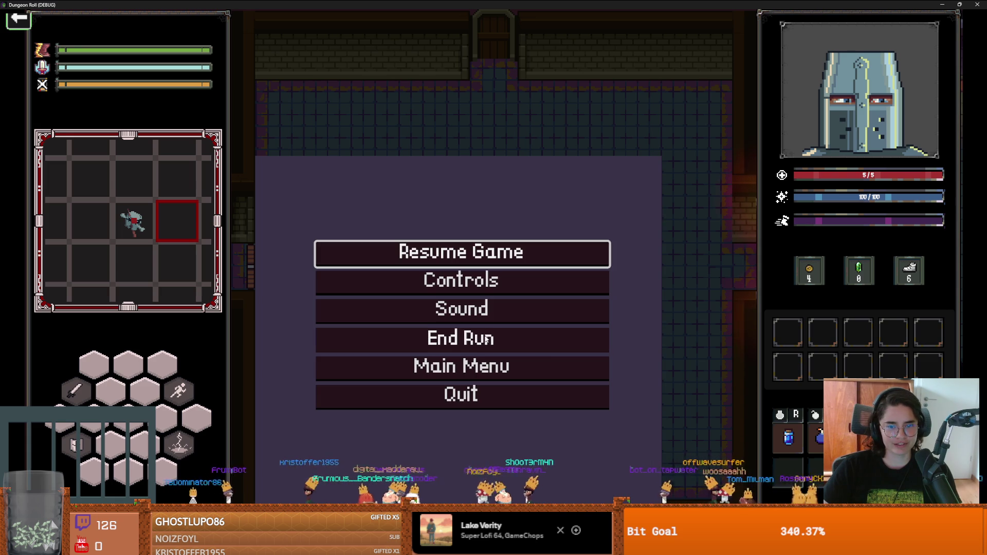
pyautogui.click(471, 342)
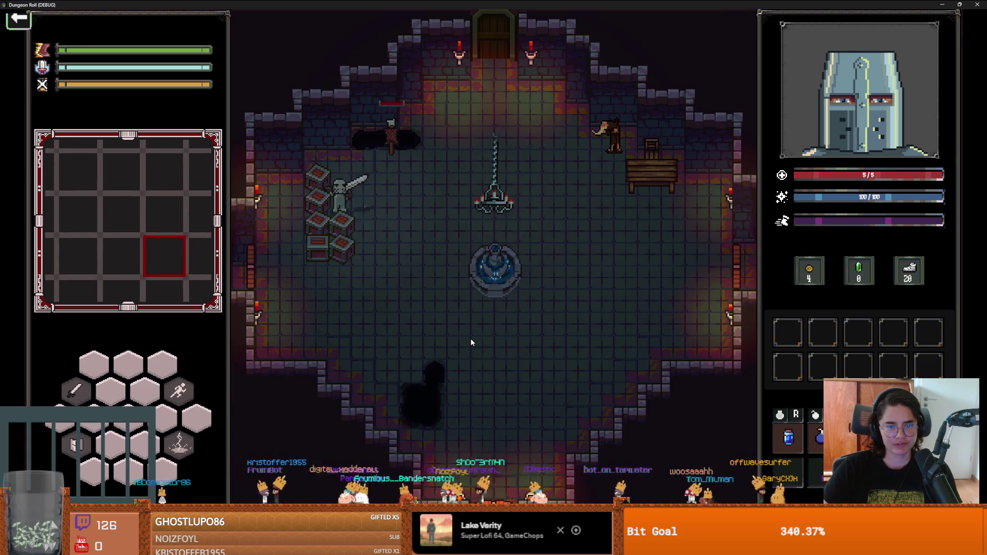
# Enter Puzzle Room 4, walk via the purple and pink tiles to the green tile, and end the run
pyautogui.press('a')
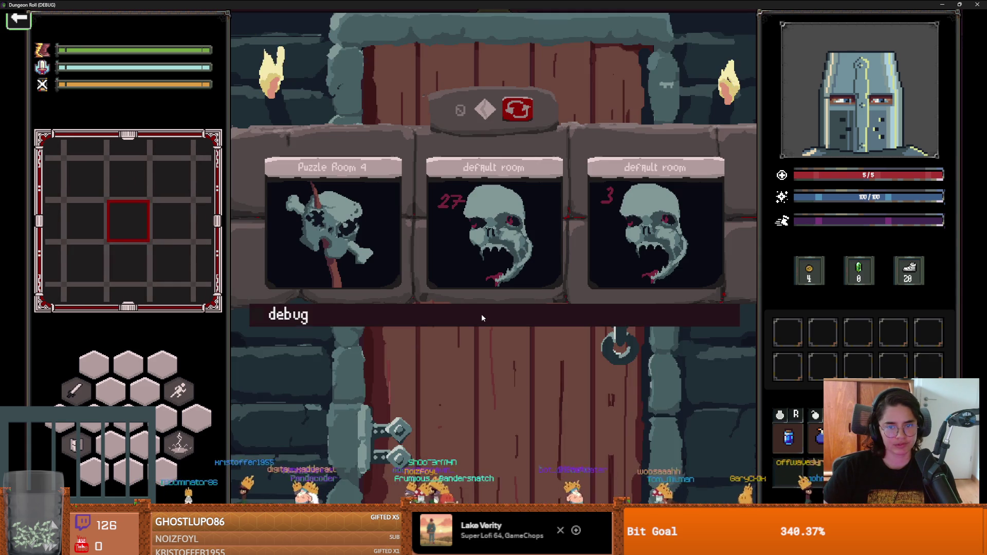
pyautogui.click(449, 286)
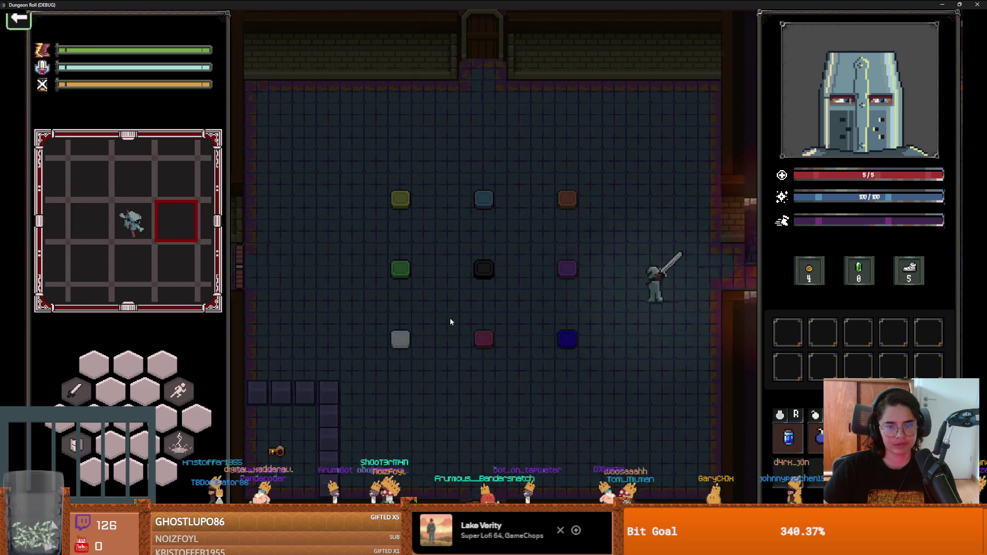
pyautogui.press('a')
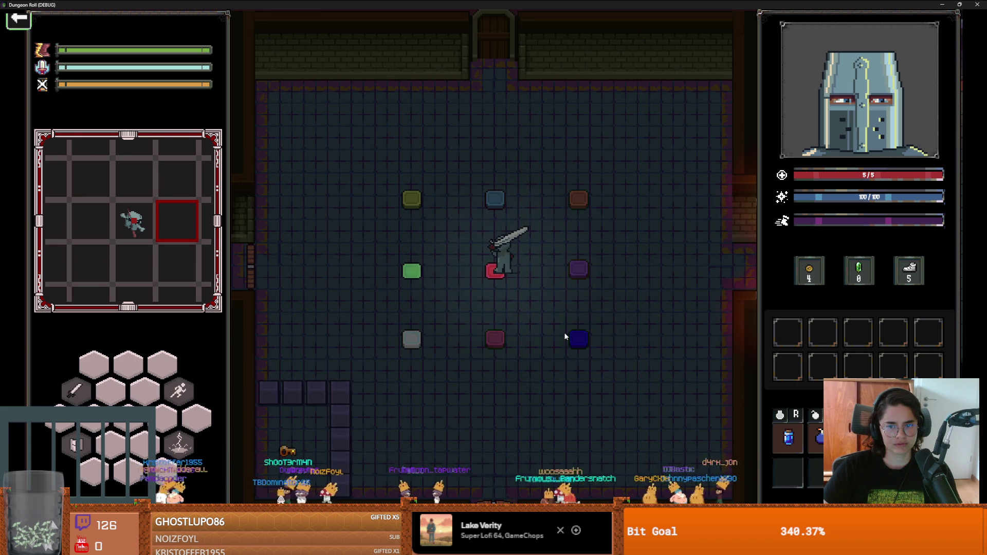
pyautogui.press('d')
pyautogui.press('d')
pyautogui.press('s')
pyautogui.press('a')
pyautogui.press('w')
pyautogui.press('d')
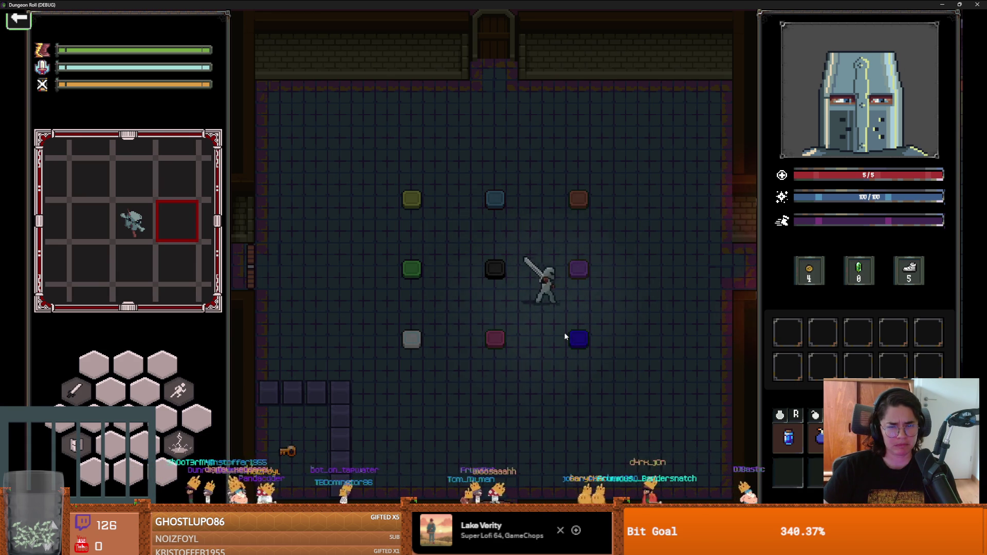
pyautogui.press('a')
pyautogui.press('a')
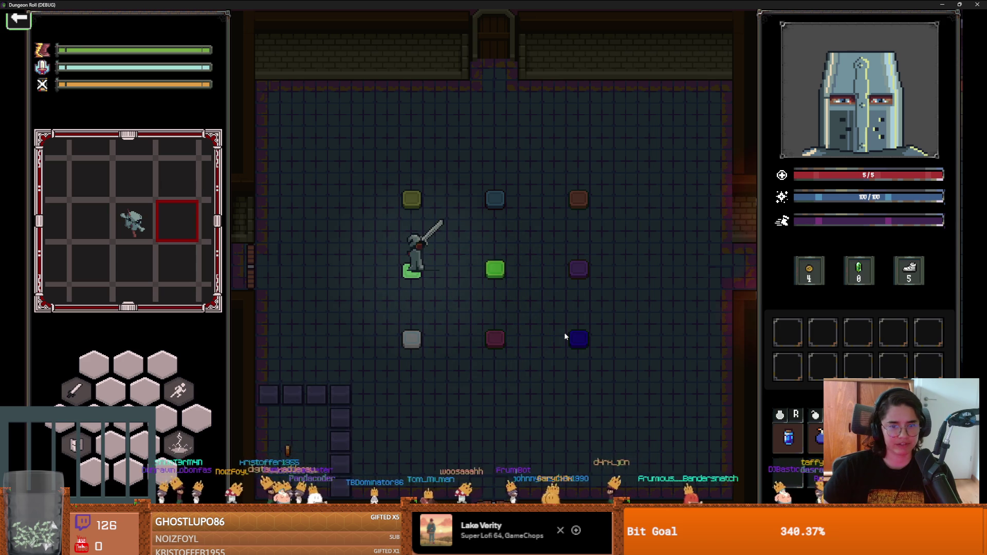
pyautogui.press('Escape')
pyautogui.click(476, 338)
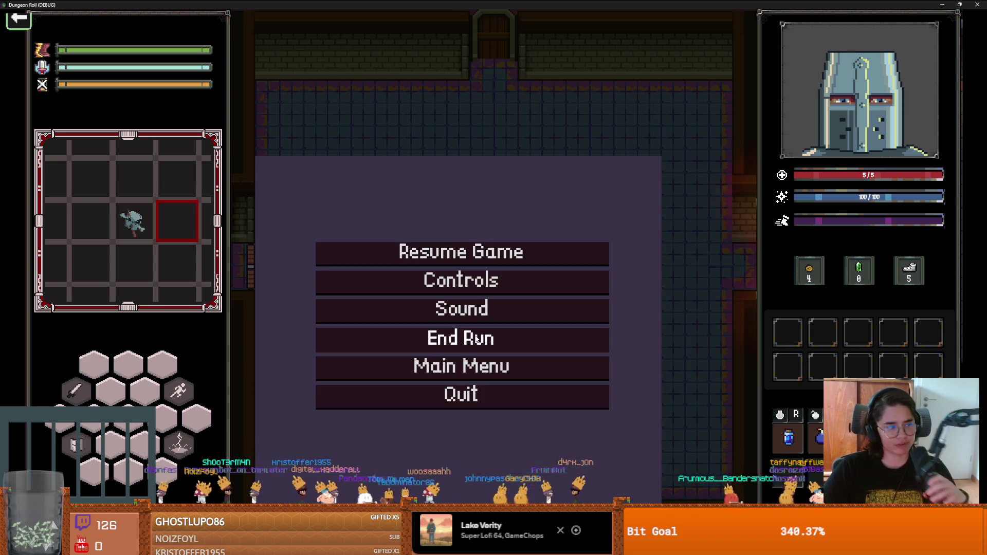
# Re-enter Puzzle Room 4, walk via the upper-right tile to the green tile, end the run, and close the game
pyautogui.press('s')
pyautogui.press('a')
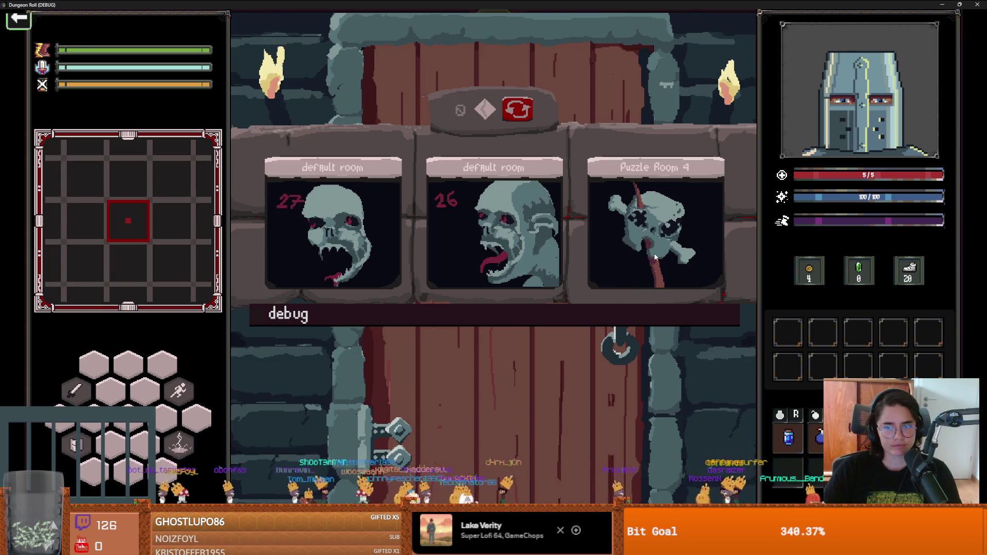
pyautogui.click(599, 286)
pyautogui.press('a')
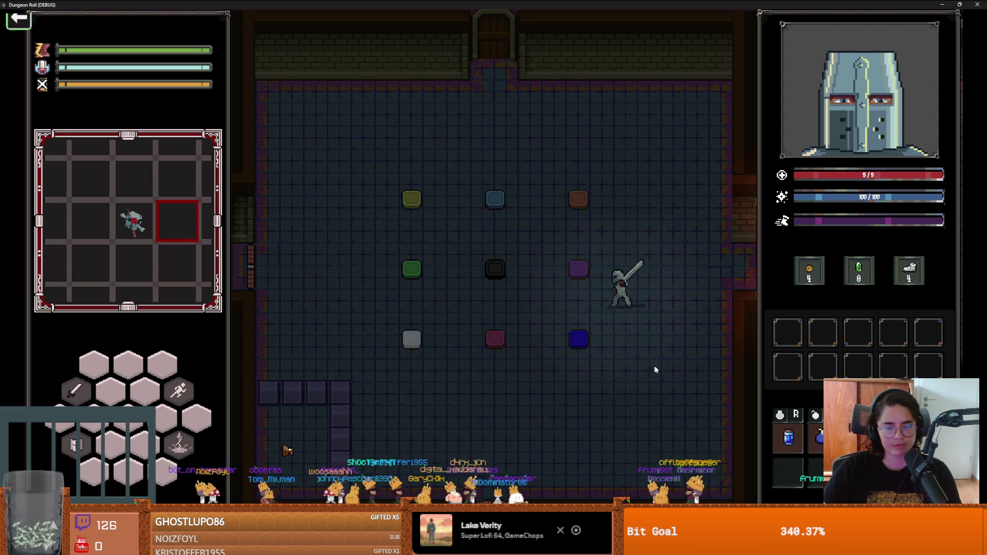
pyautogui.press('w')
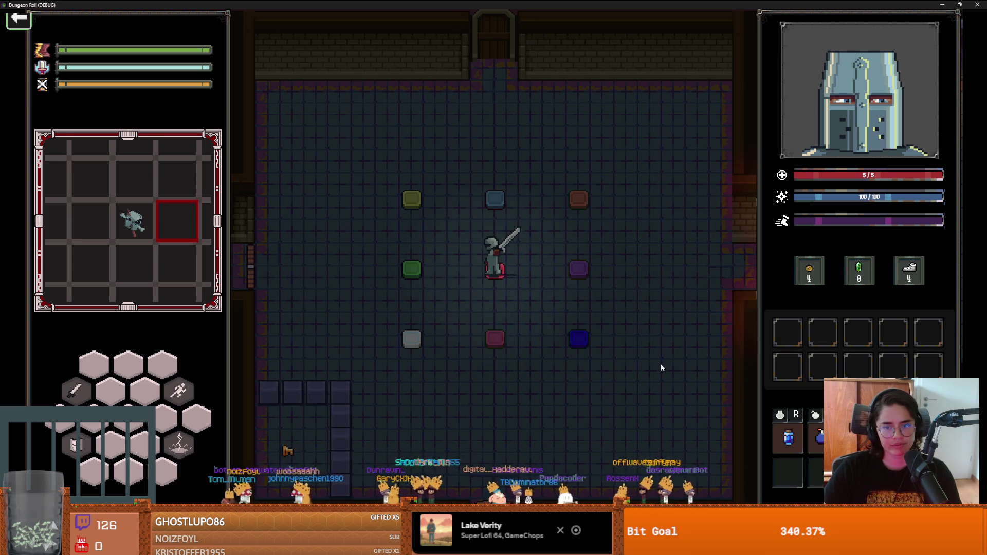
pyautogui.press('d')
pyautogui.press('w')
pyautogui.press('a')
pyautogui.press('s')
pyautogui.press('a')
pyautogui.press('a')
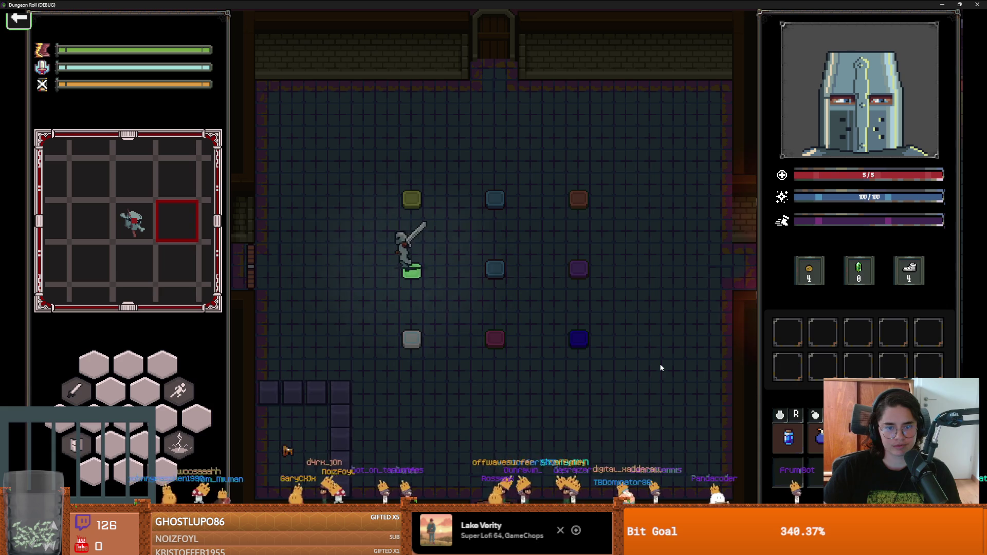
pyautogui.press('Escape')
pyautogui.click(488, 338)
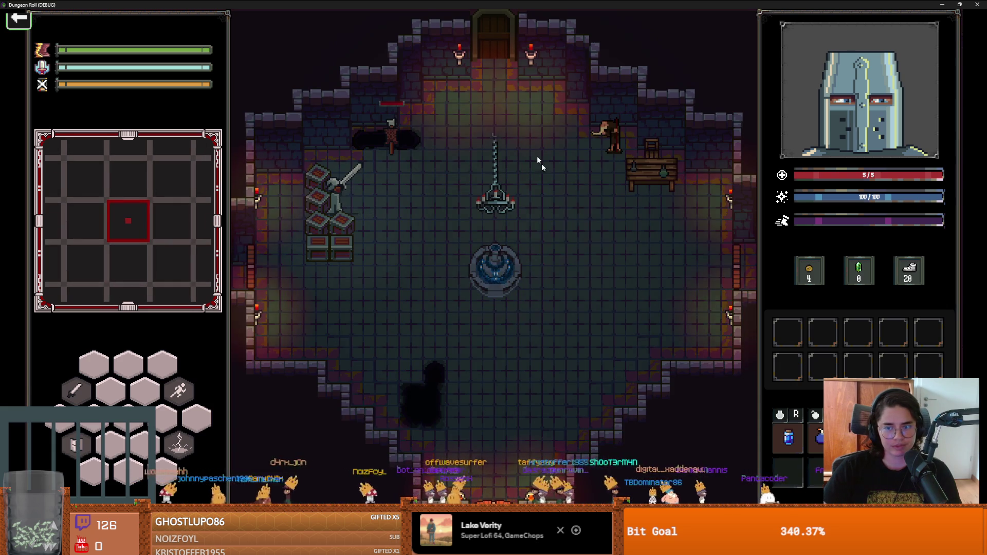
pyautogui.hotkey('alt', 'F4')
pyautogui.scroll(-1, 437, 227)
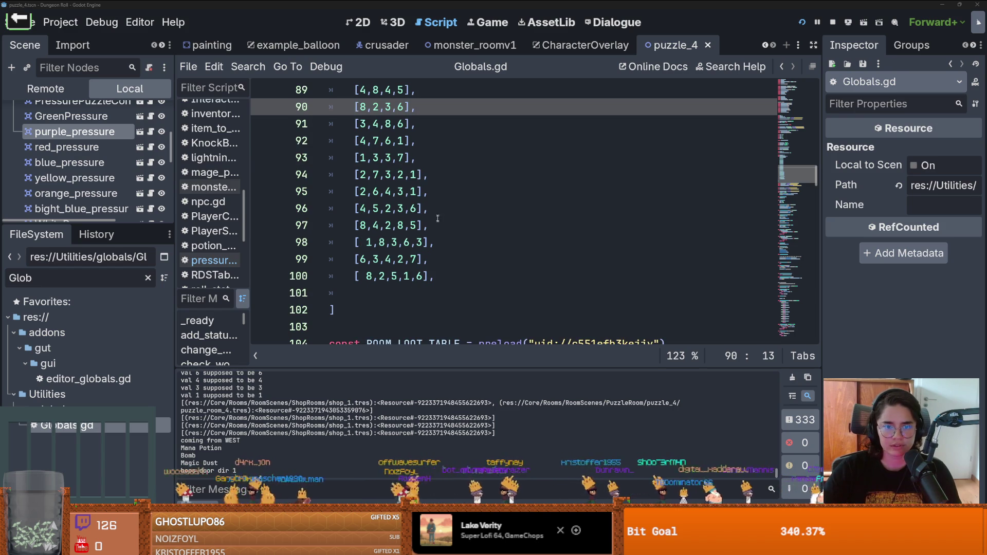
# Copy the [8,2,5,1,6] entry onto new lines and edit line 101 into [7,1,8,3,2]
pyautogui.moveTo(410, 276); pyautogui.dragTo(355, 276)
pyautogui.moveTo(434, 276); pyautogui.dragTo(366, 276)
pyautogui.click(441, 276)
pyautogui.press('Return')
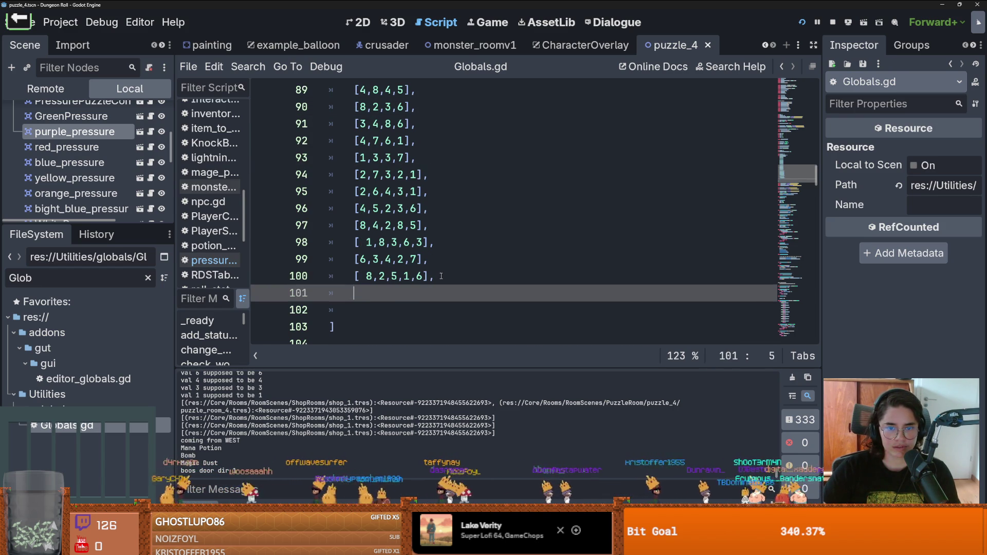
pyautogui.press('Return')
pyautogui.press('Return')
pyautogui.write('[ 8,2,5,1,6],')
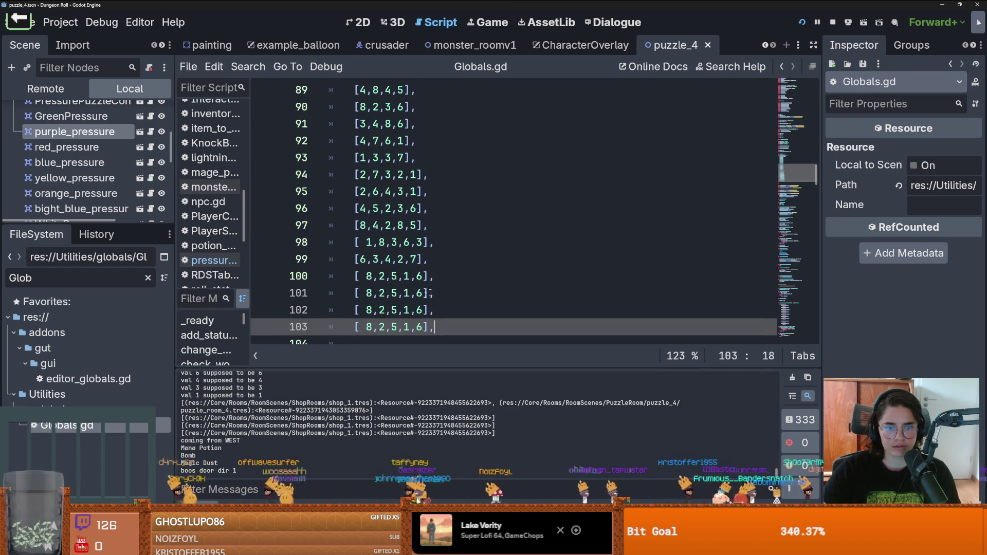
pyautogui.click(375, 293)
pyautogui.press('BackSpace')
pyautogui.write('7')
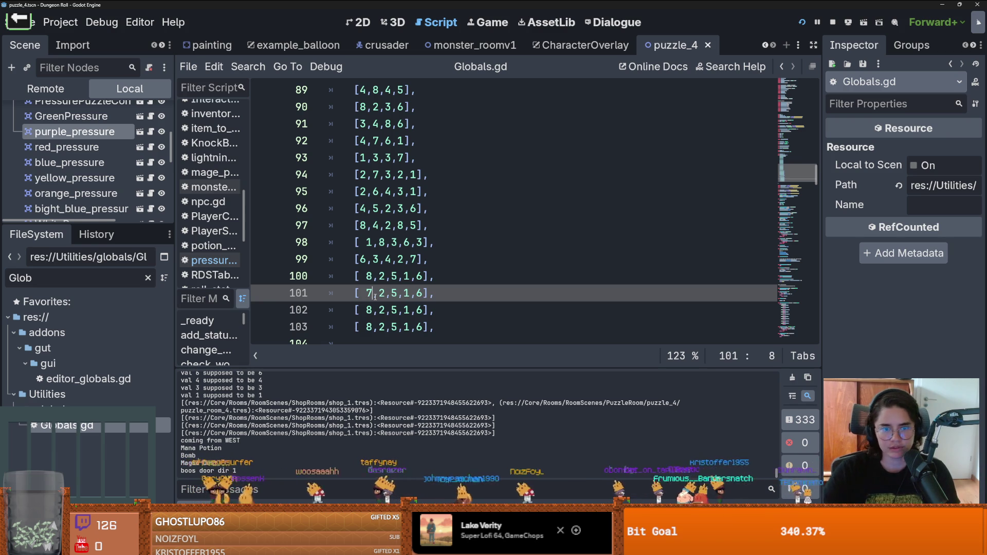
pyautogui.click(394, 294)
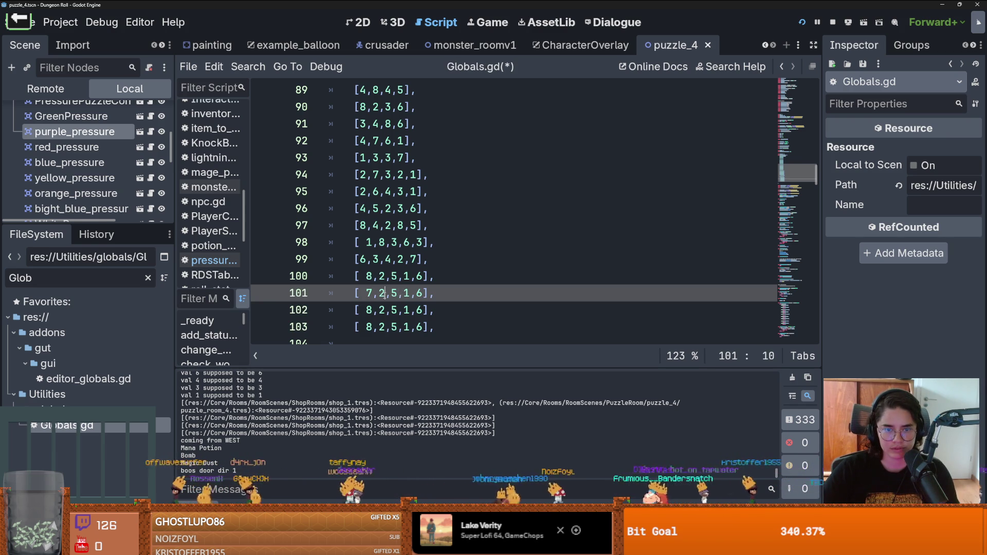
pyautogui.write('7,')
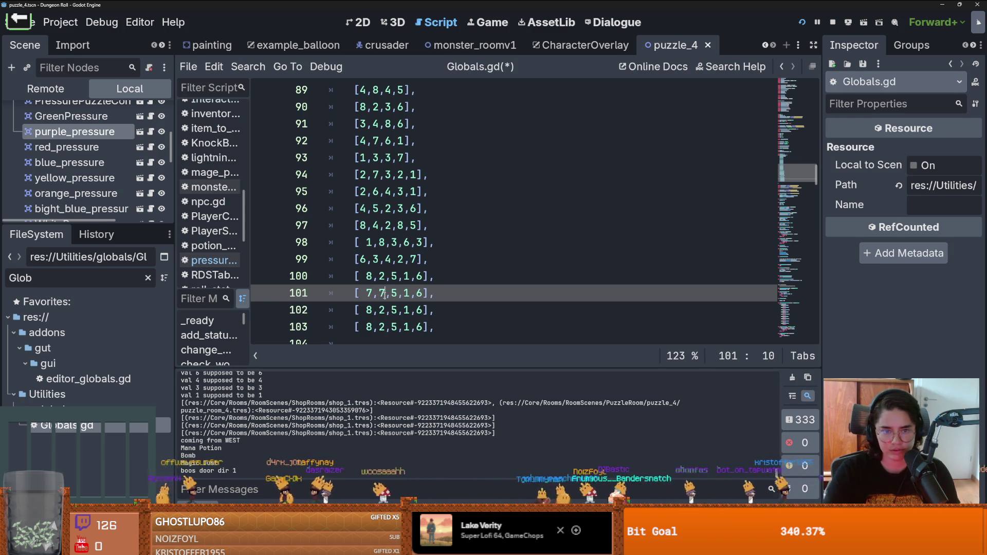
pyautogui.write('1')
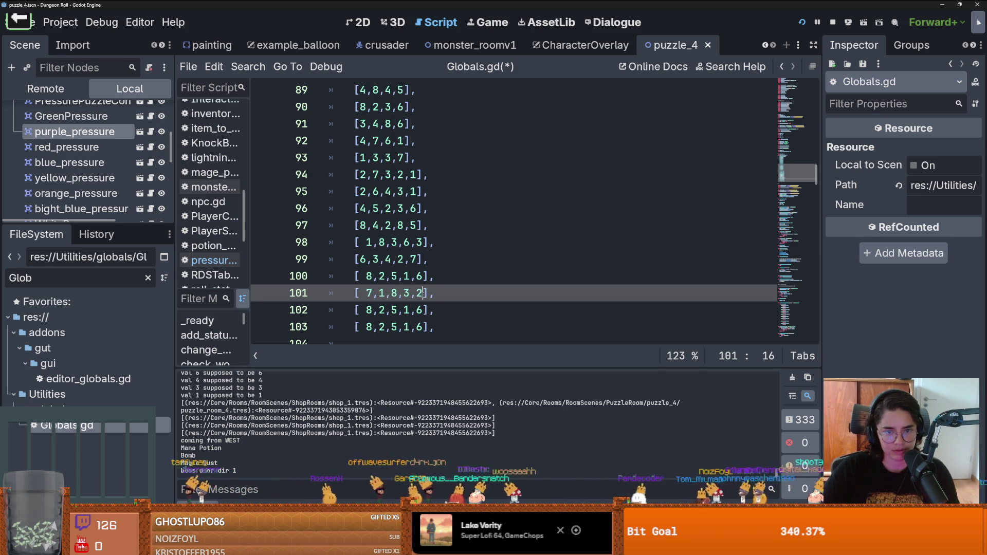
# Change line 102 to the sequence [2,7,3,1,8] and save Globals.gd
pyautogui.click(425, 309)
pyautogui.write('8')
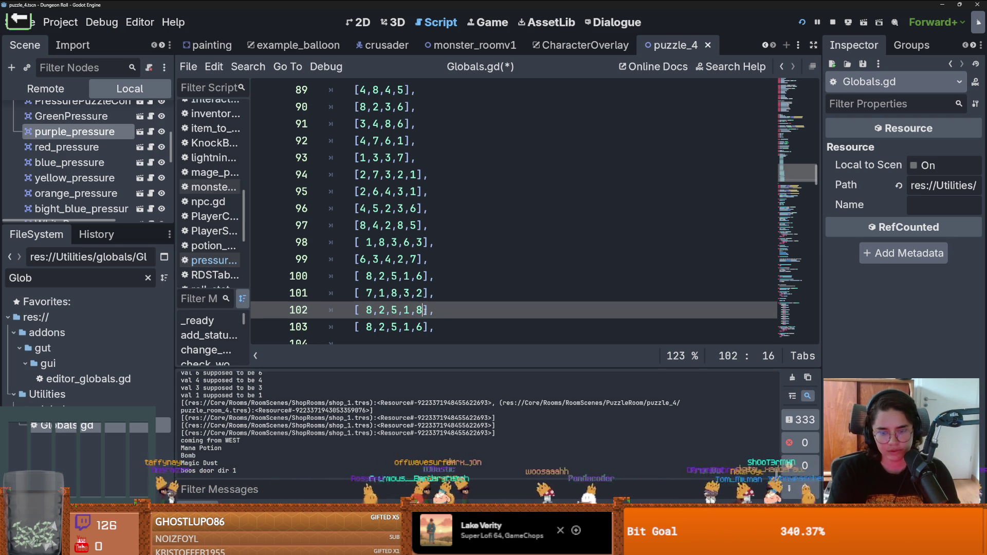
pyautogui.press('Down')
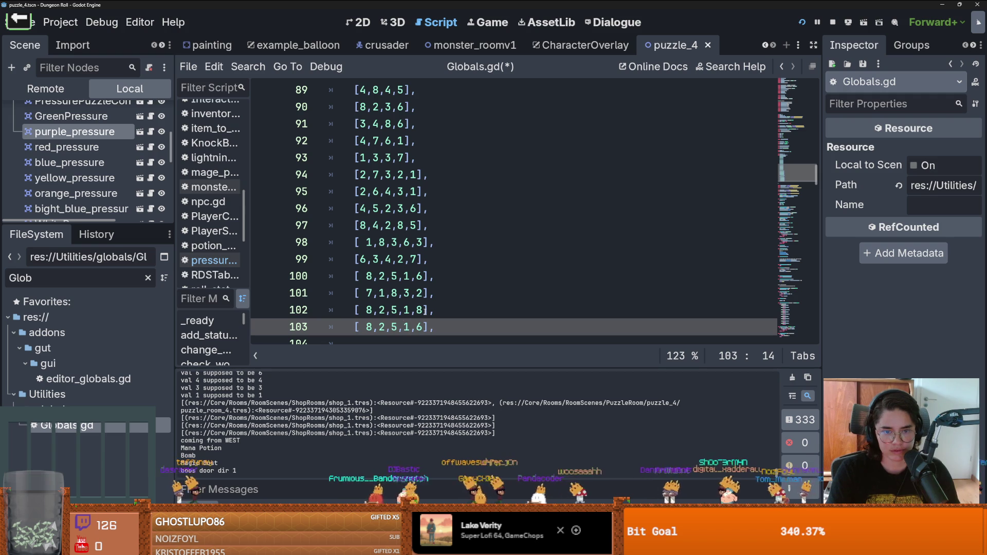
pyautogui.press('Up')
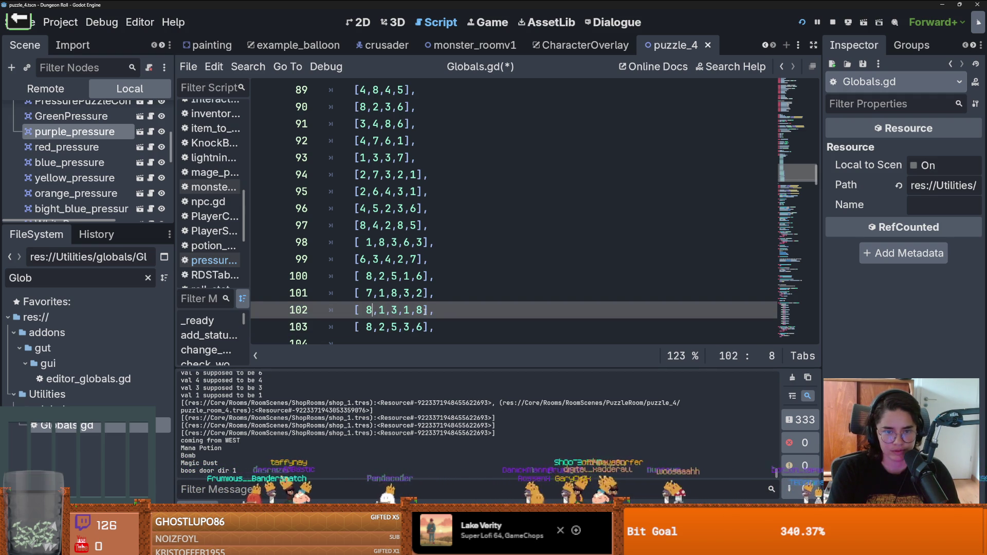
pyautogui.write('2')
pyautogui.press('Right')
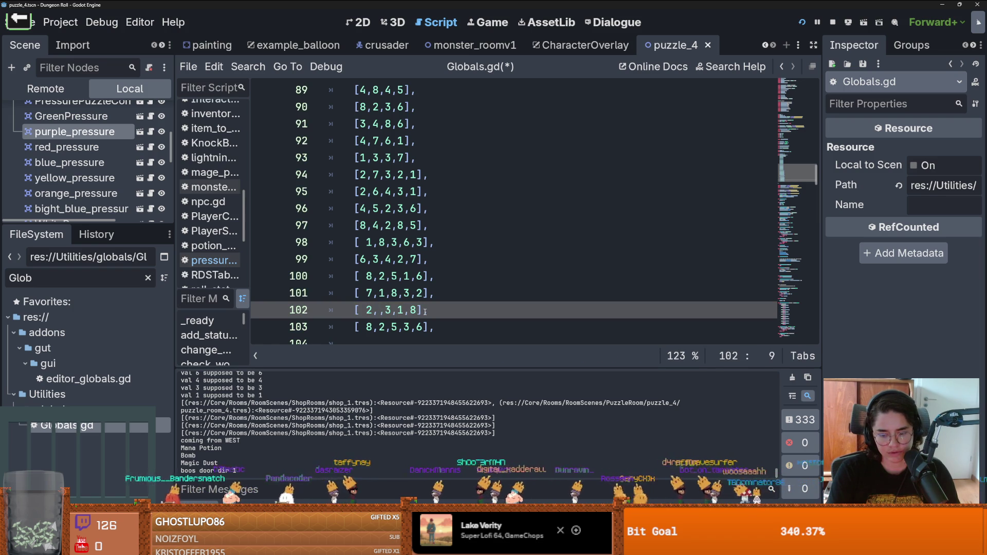
pyautogui.write('7')
pyautogui.hotkey('ctrl', 's')
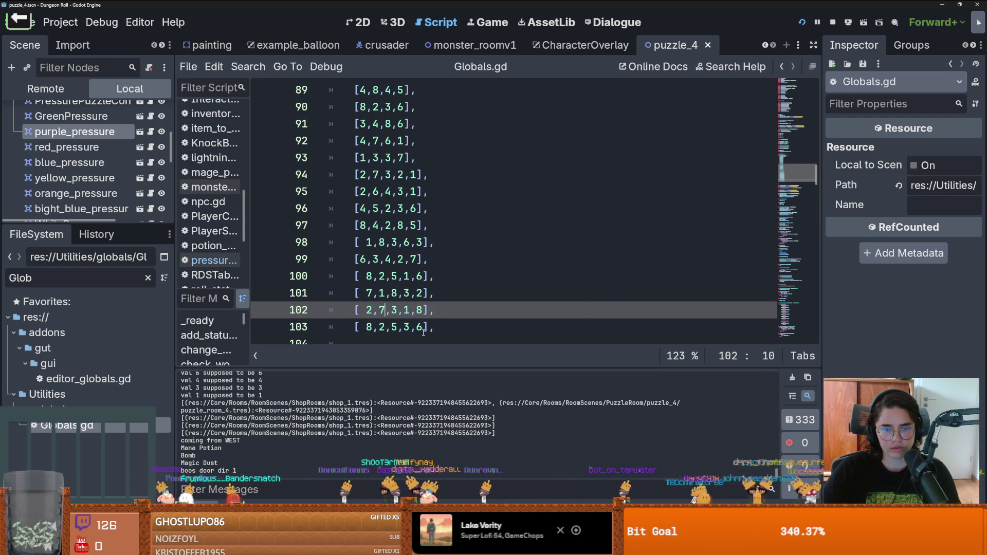
# Change line 103 to [3,1,8,5,6] and launch the game with F5
pyautogui.click(420, 327)
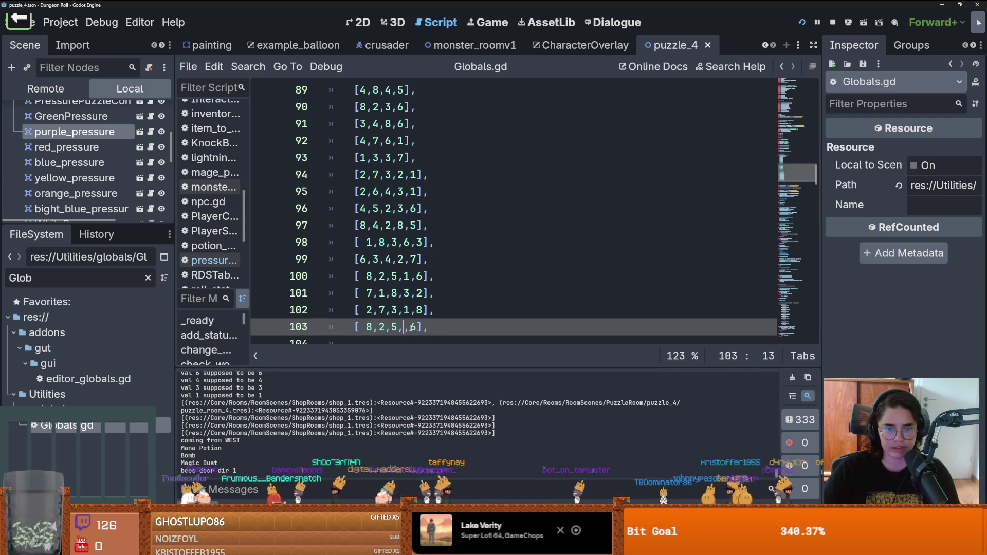
pyautogui.write('5')
pyautogui.press('Left')
pyautogui.press('Left')
pyautogui.press('Left')
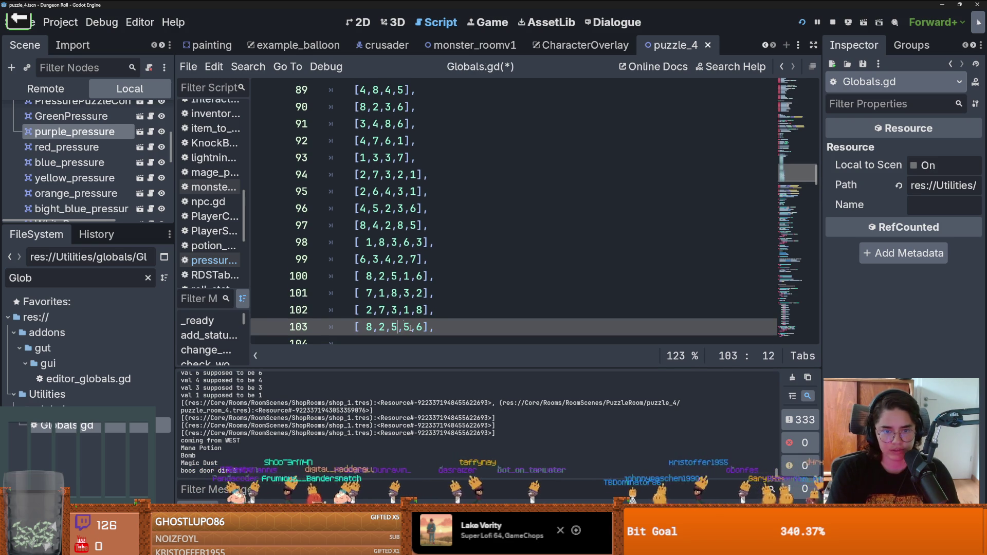
pyautogui.press('BackSpace')
pyautogui.write('3')
pyautogui.press('Right')
pyautogui.press('Right')
pyautogui.press('BackSpace')
pyautogui.write('1')
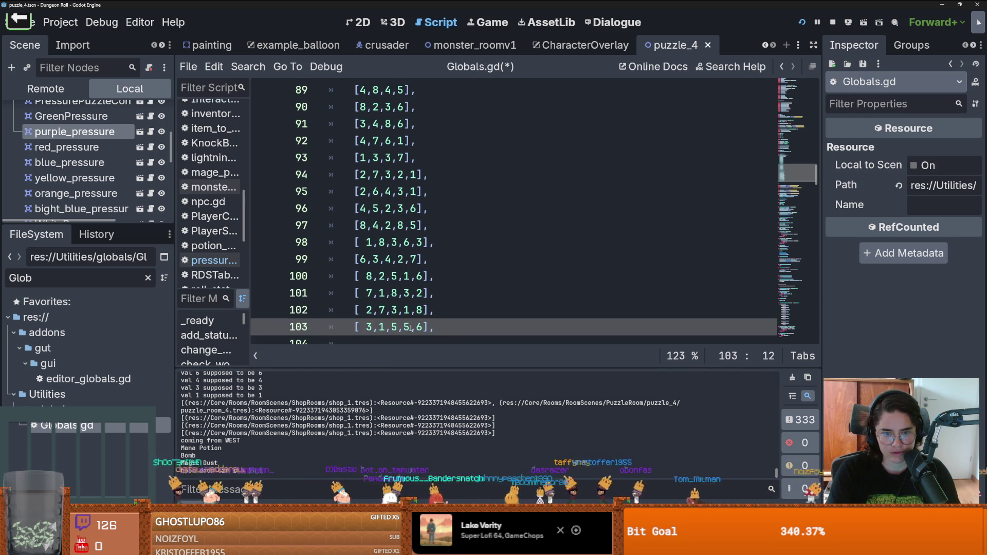
pyautogui.press('F5')
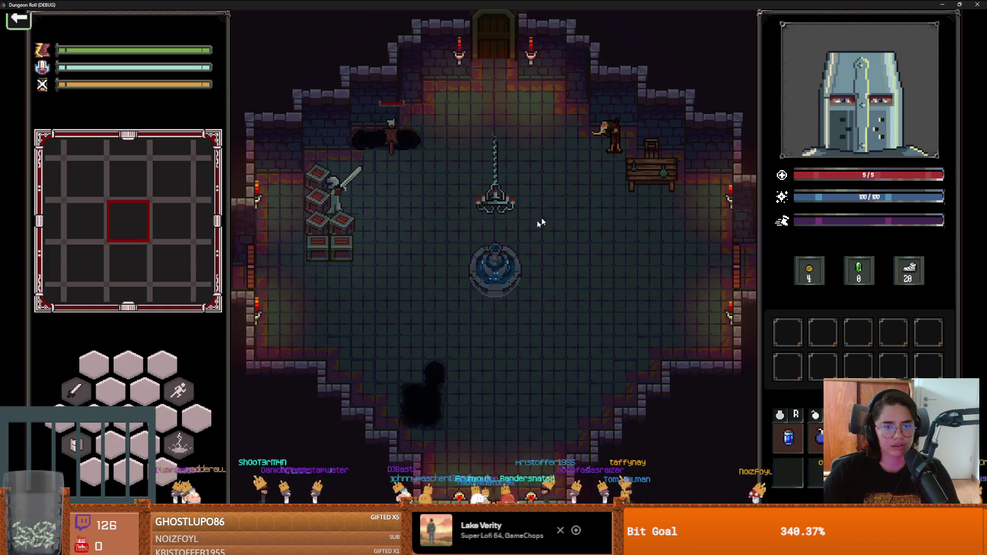
# Break the crates and enter the puzzle room from the debug room list
pyautogui.click(541, 217)
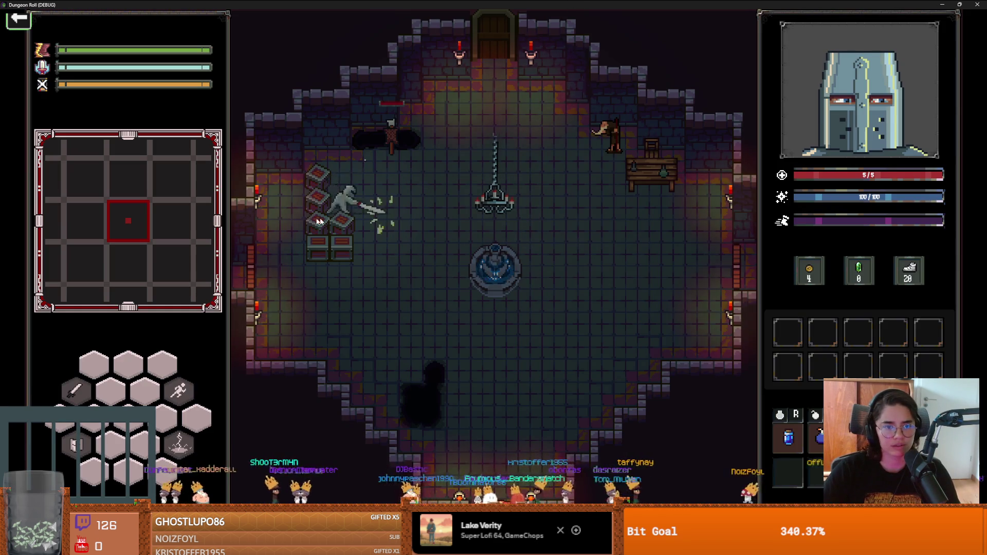
pyautogui.click(326, 263)
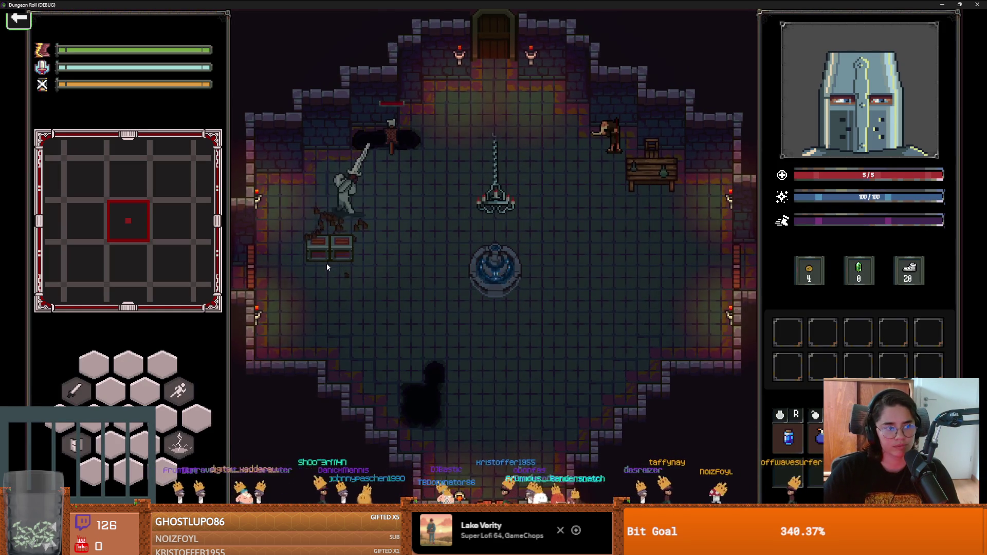
pyautogui.press('a')
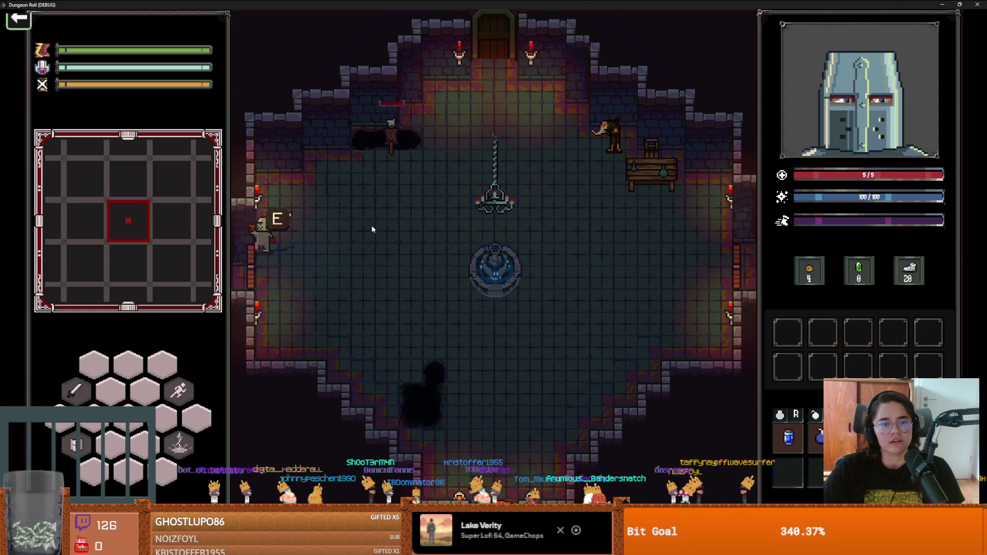
pyautogui.click(545, 313)
pyautogui.moveTo(736, 355); pyautogui.dragTo(747, 446)
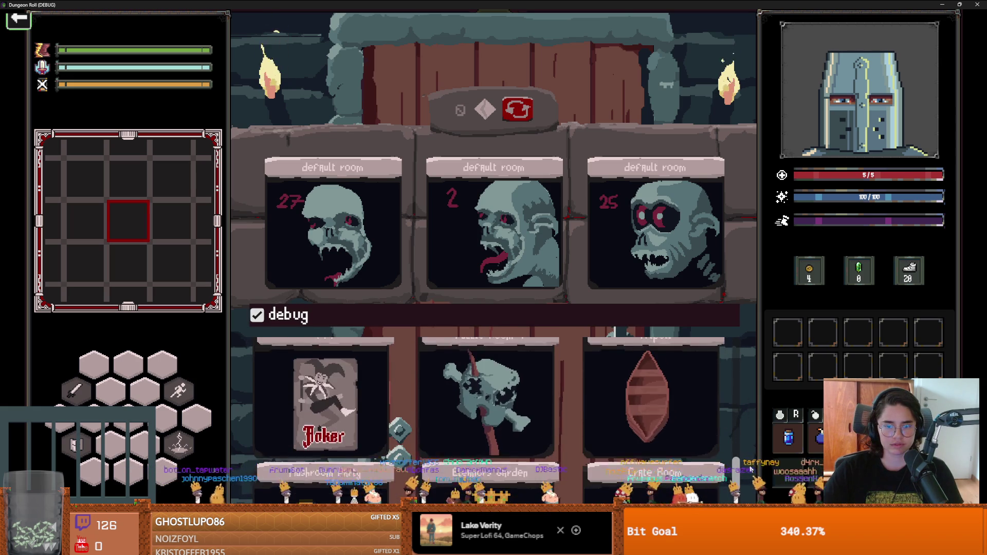
pyautogui.click(548, 386)
# Walk the knight over the yellow, purple and orange tiles, then pause the game
pyautogui.press('a')
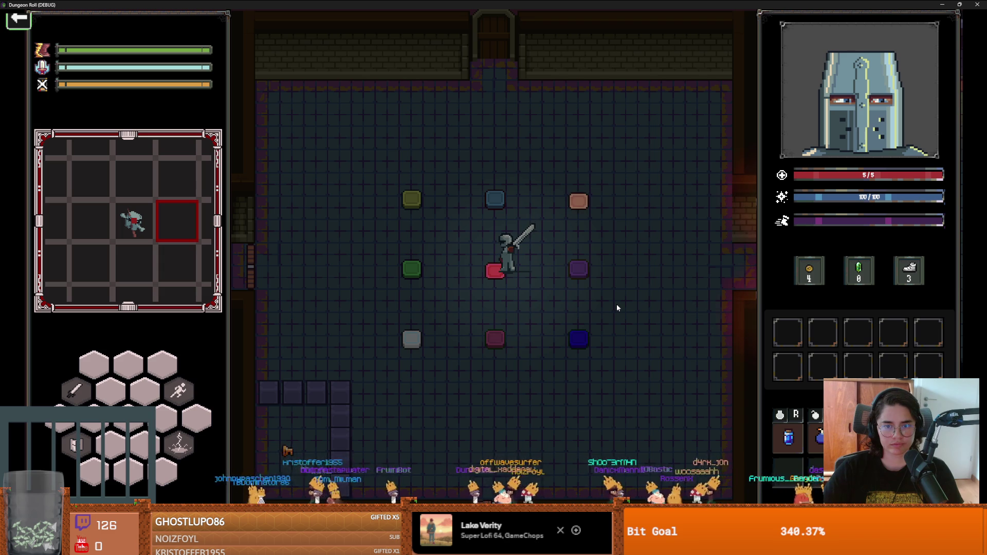
pyautogui.press('w')
pyautogui.press('a')
pyautogui.press('d')
pyautogui.press('s')
# End the run, walk to the left exit and choose Puzzle Room 4
pyautogui.press('s')
pyautogui.press('a')
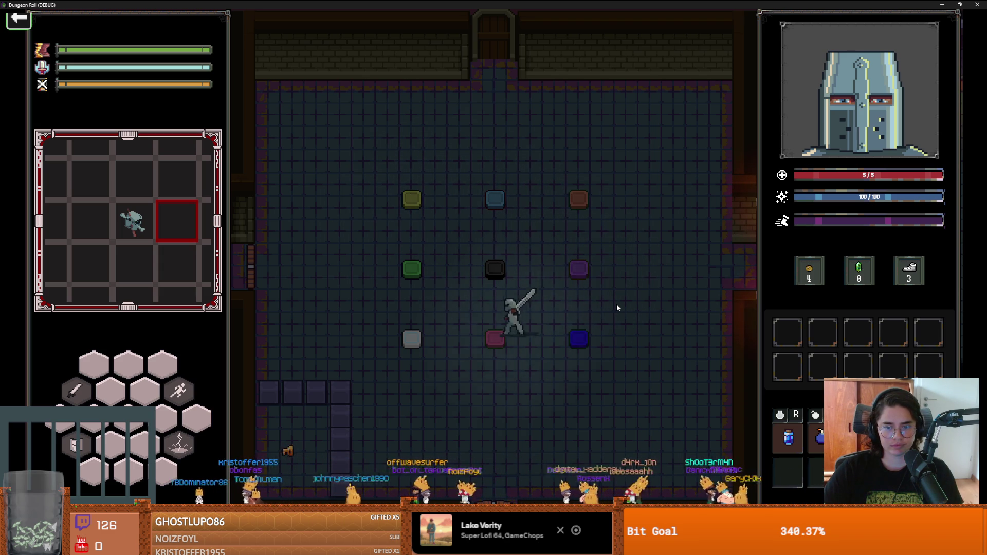
pyautogui.press('w')
pyautogui.press('d')
pyautogui.press('w')
pyautogui.press('a')
pyautogui.press('Escape')
pyautogui.click(523, 338)
pyautogui.press('d')
pyautogui.press('s')
pyautogui.press('a')
pyautogui.press('e')
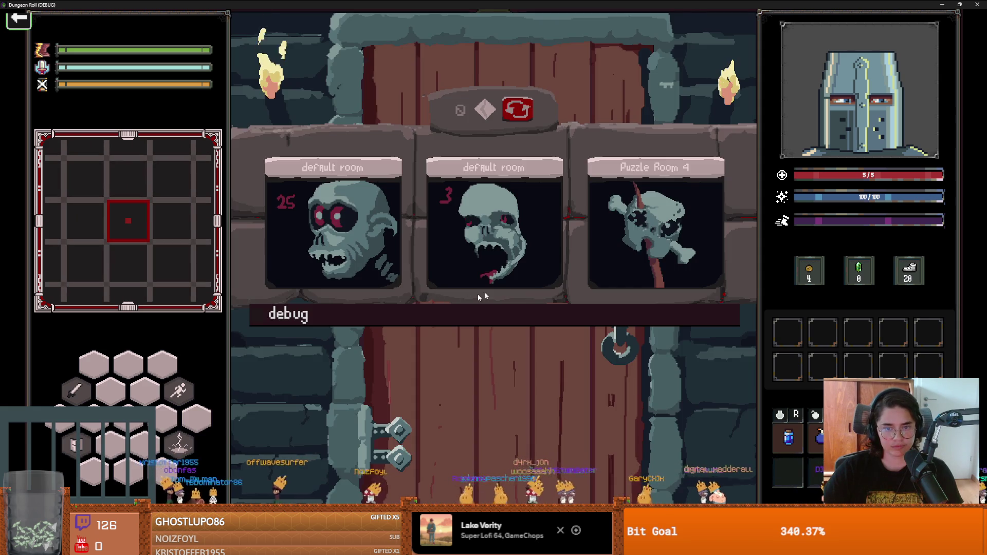
pyautogui.click(477, 293)
# Enter Puzzle Room 4 and walk the knight onto the pink and purple tiles
pyautogui.press('a')
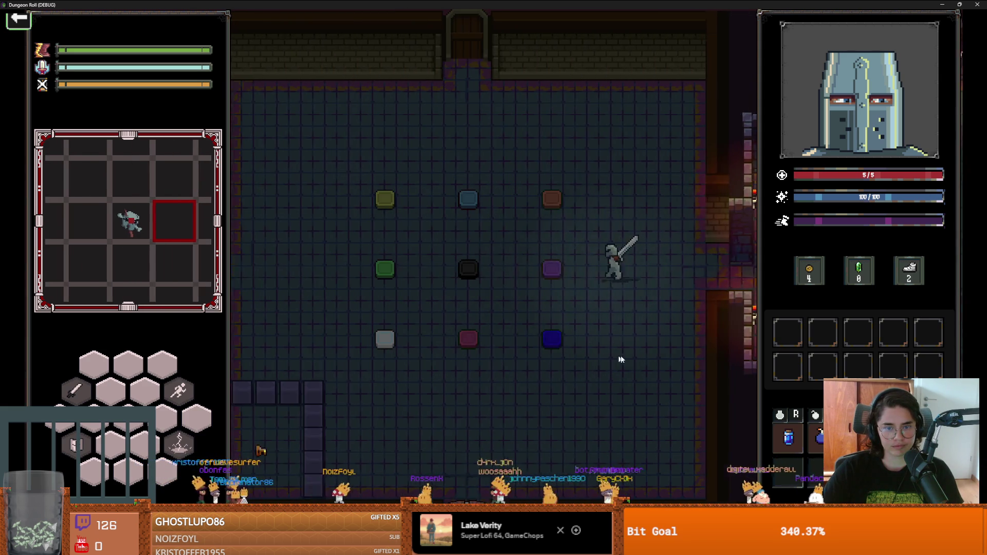
pyautogui.press('a')
pyautogui.press('s')
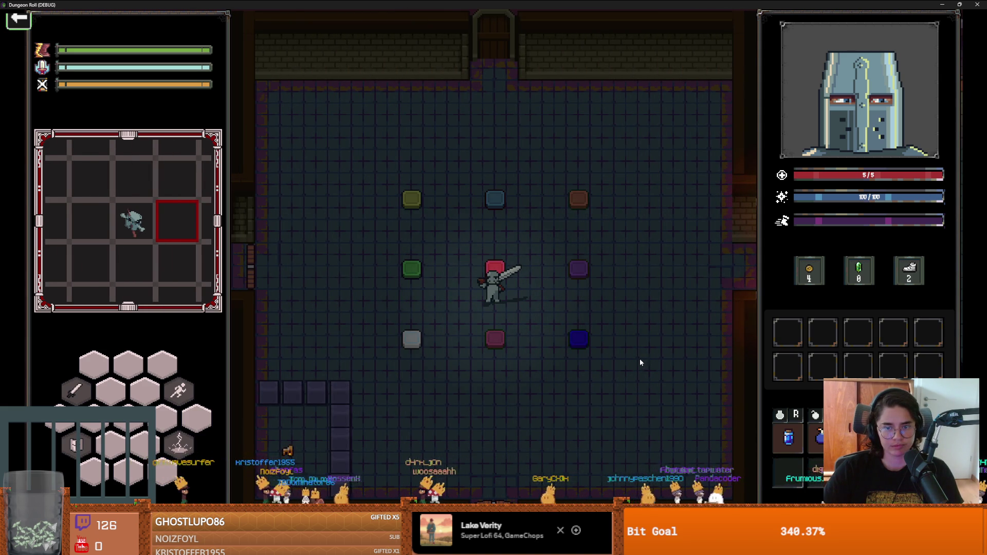
pyautogui.press('s')
pyautogui.press('a')
pyautogui.press('d')
pyautogui.press('w')
pyautogui.press('d')
pyautogui.press('s')
# Walk past the dark green tile onto the olive tile, then leave fullscreen
pyautogui.press('a')
pyautogui.press('s')
pyautogui.press('w')
pyautogui.press('w')
pyautogui.press('d')
pyautogui.press('F11')
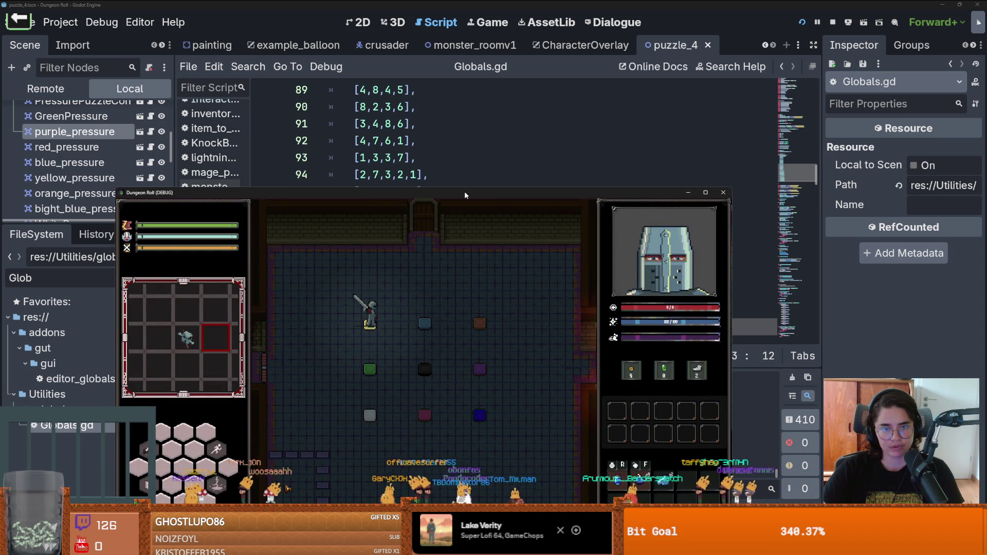
# Stop the game and inspect the WhitePressure tile in the puzzle_4 2D view
pyautogui.press('F8')
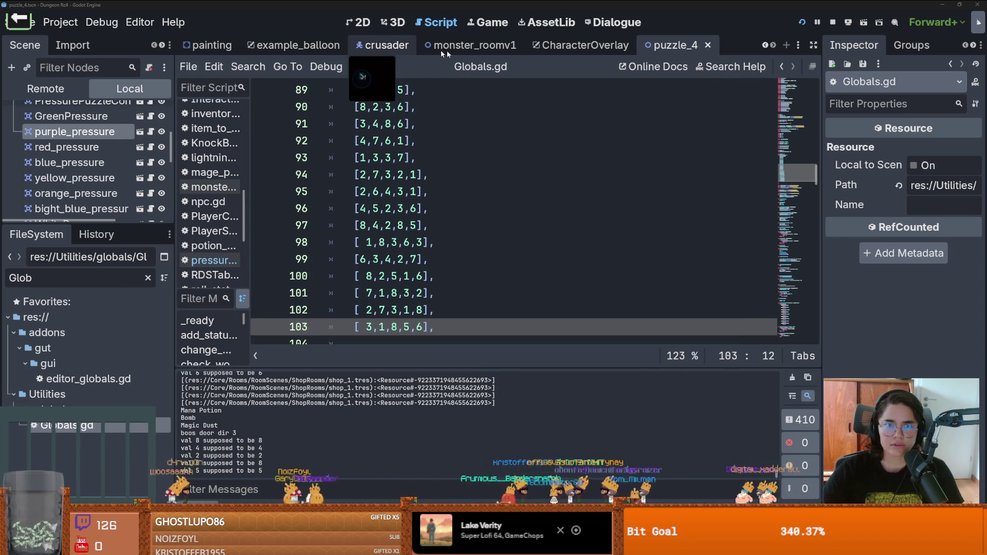
pyautogui.click(360, 22)
pyautogui.click(431, 294)
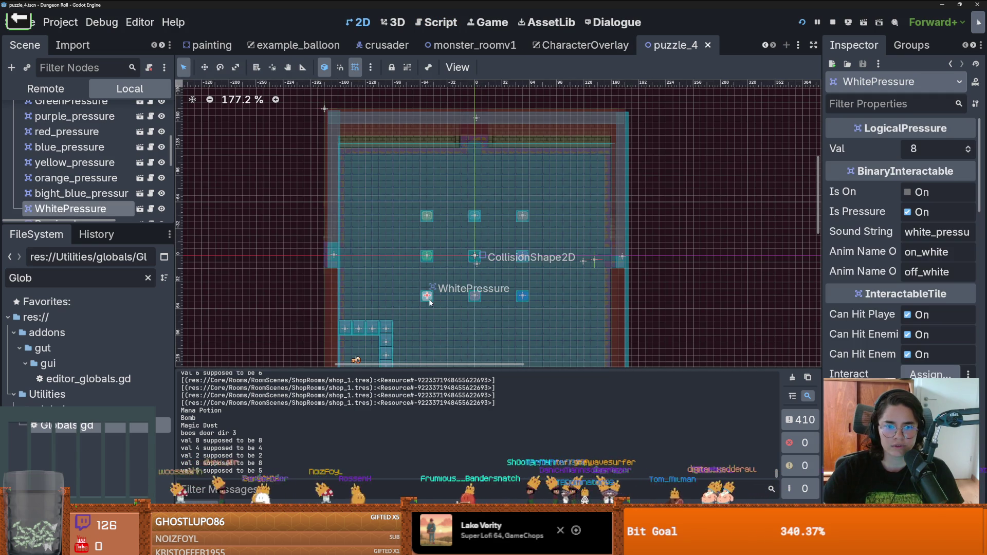
pyautogui.click(445, 23)
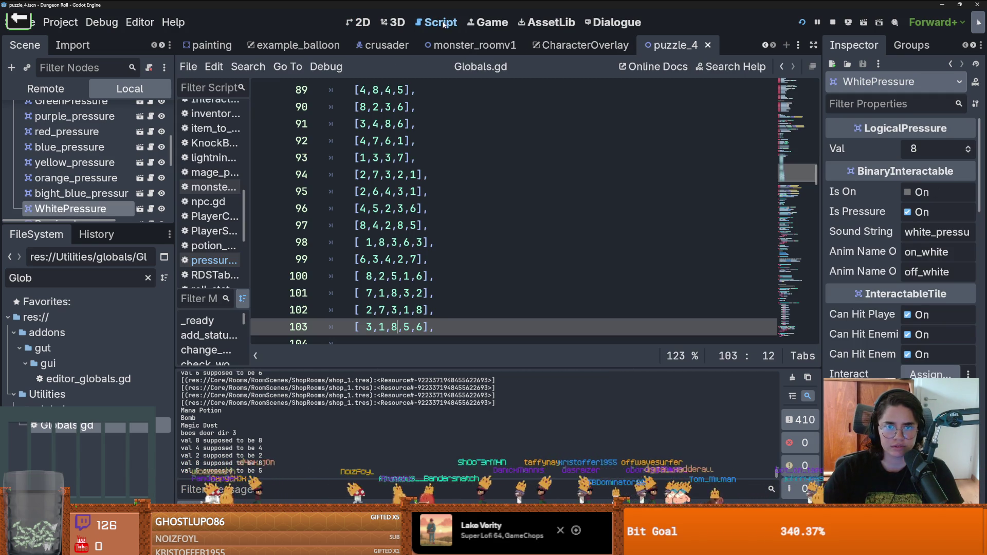
# Insert a blank line after line 97 and append a sixth value to rows 99–104, e.g. [8,2,5,1,6,3]
pyautogui.click(359, 226)
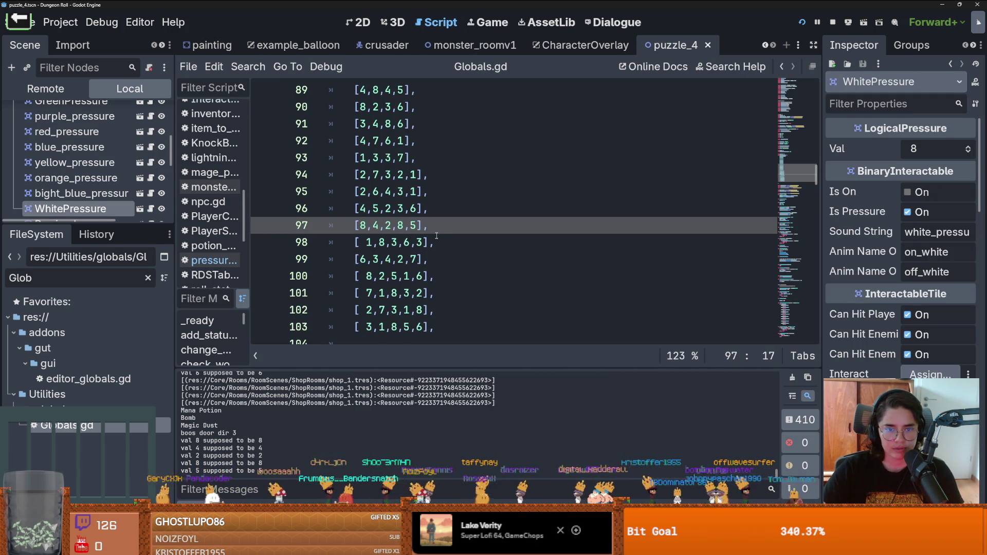
pyautogui.press('Return')
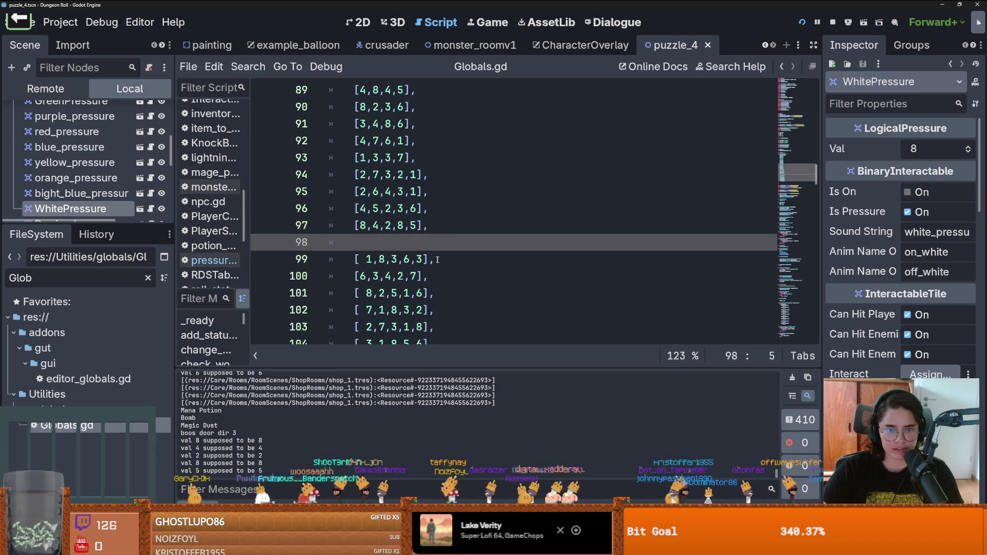
pyautogui.click(422, 259)
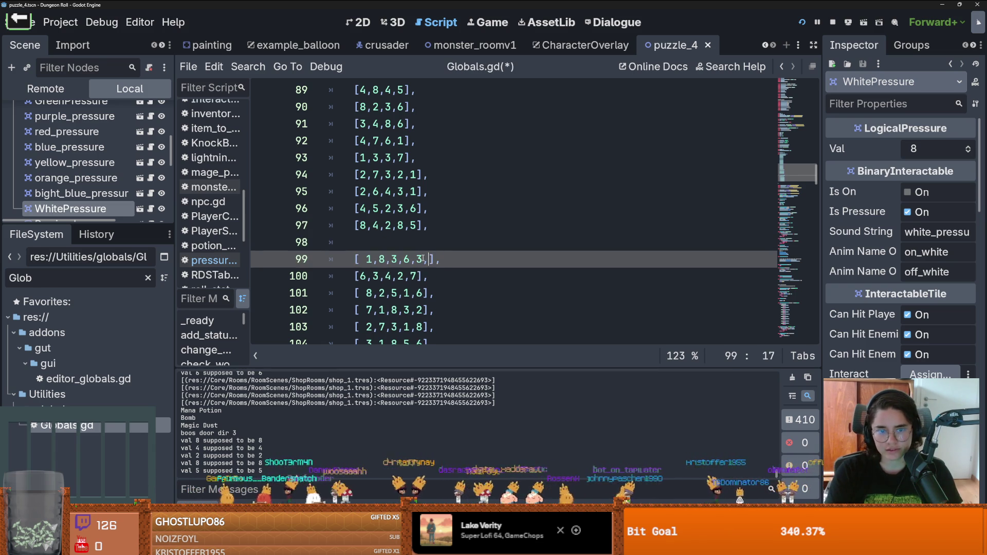
pyautogui.click(418, 276)
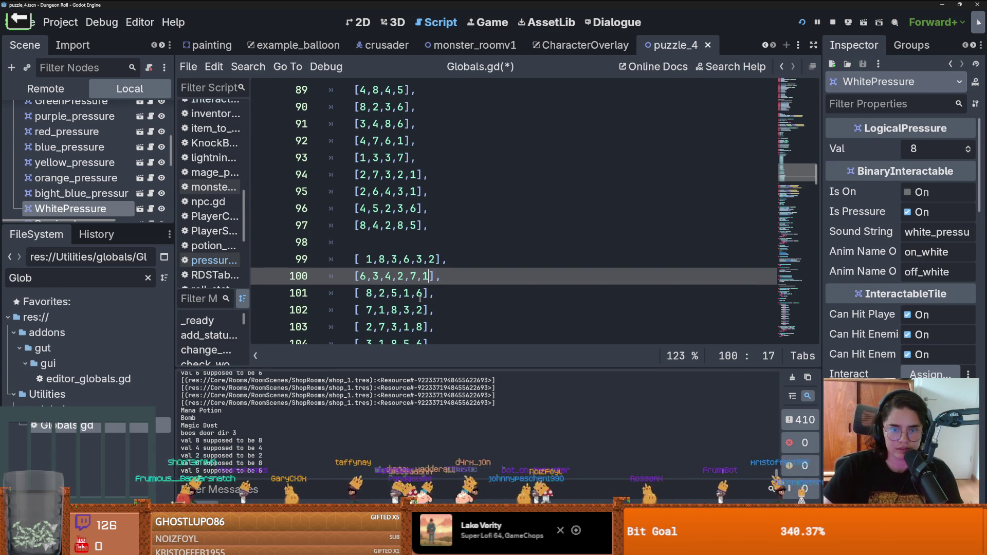
pyautogui.click(422, 296)
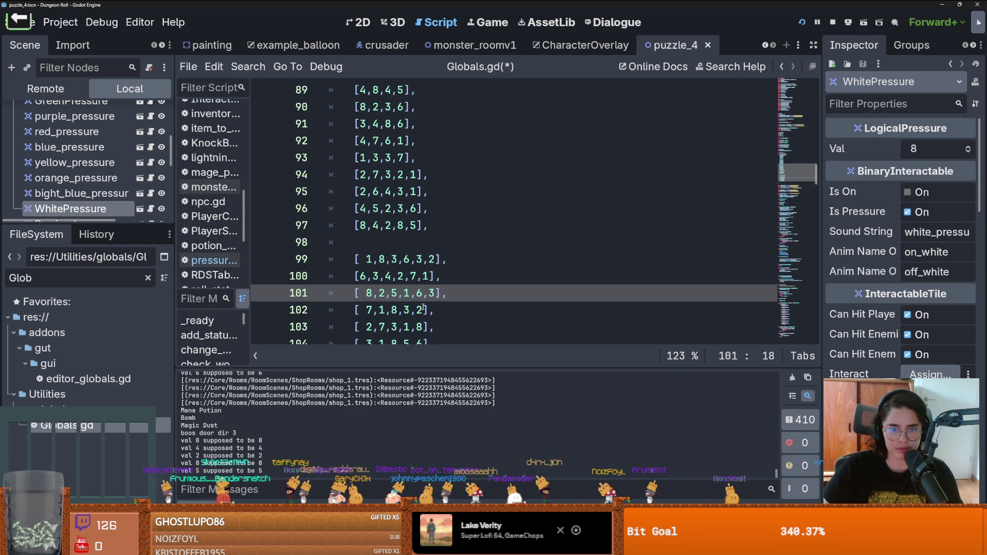
pyautogui.click(423, 309)
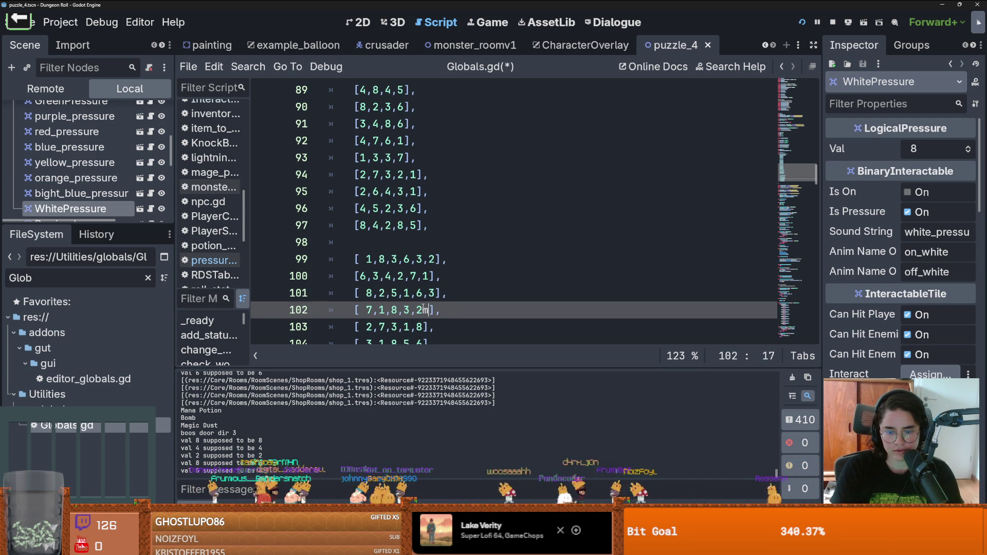
pyautogui.write(',8')
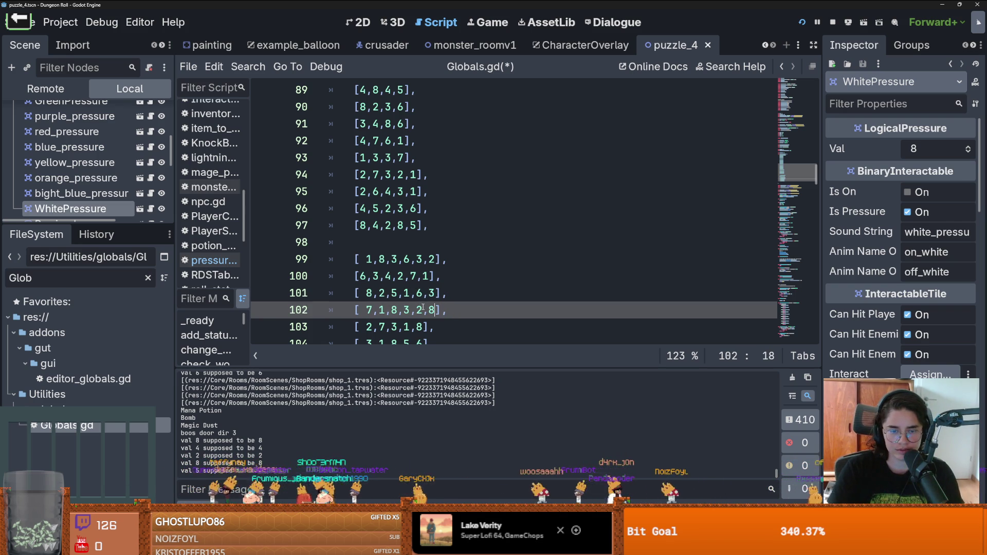
pyautogui.click(423, 327)
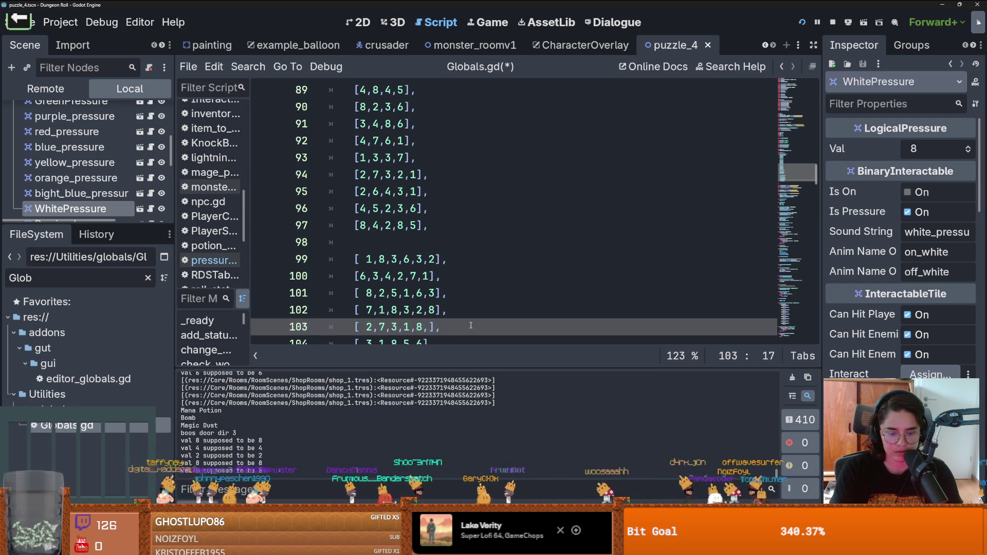
pyautogui.write('4')
pyautogui.scroll(-1, 425, 311)
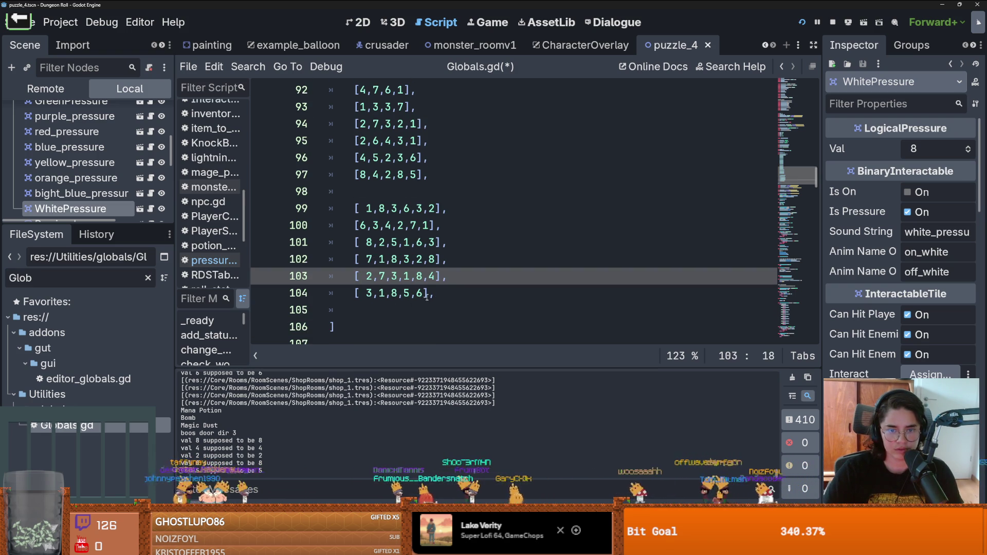
pyautogui.click(425, 295)
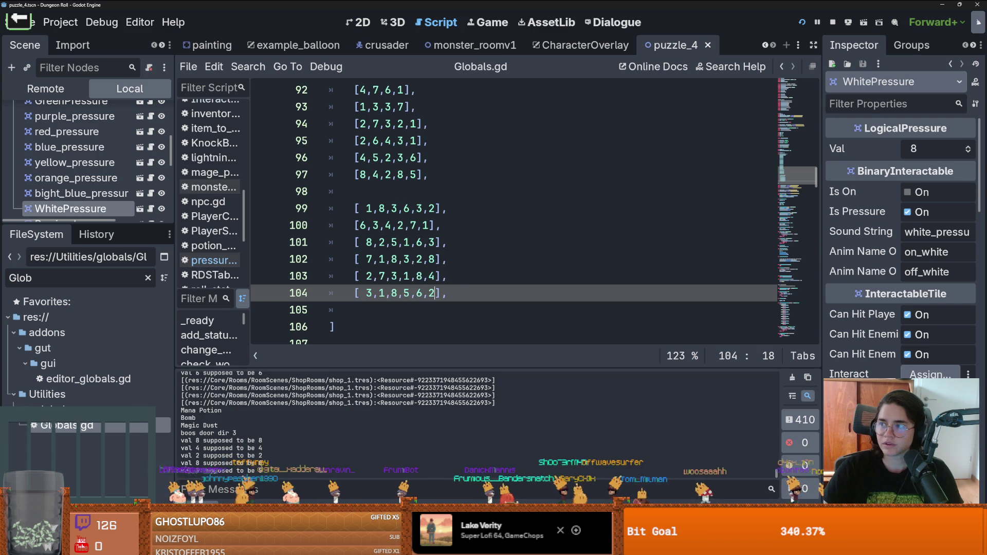
# Close the pause menu, cross the hub and enter the coloured-tile puzzle room
pyautogui.press('Escape')
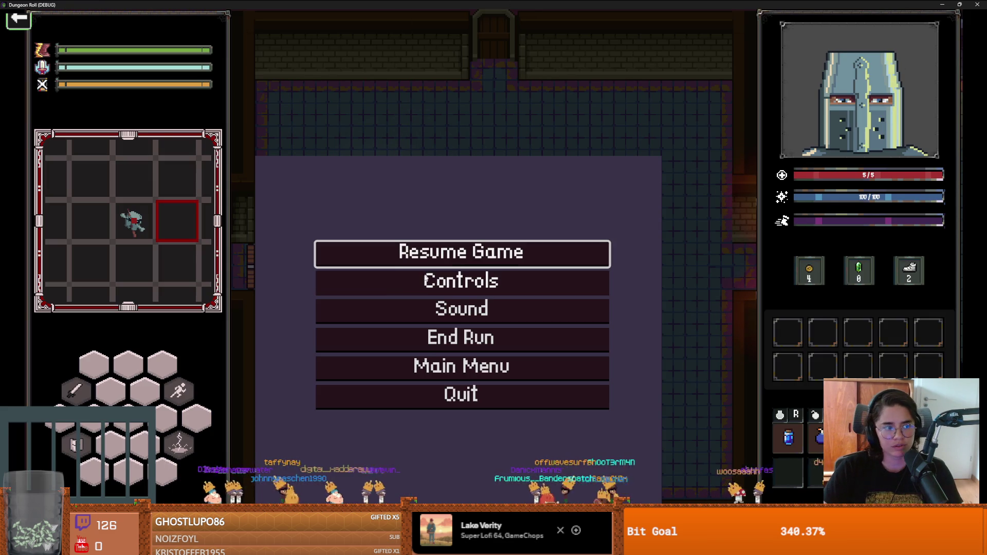
pyautogui.press('Escape')
pyautogui.press('s')
pyautogui.press('a')
pyautogui.click(527, 390)
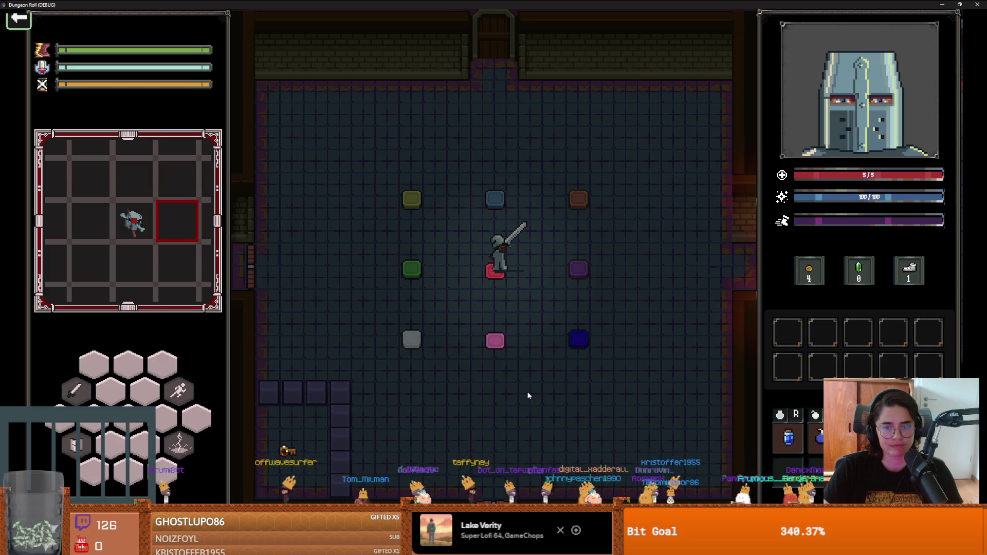
# Walk the knight toward the white, orange and pink tiles, then End Run
pyautogui.press('a')
pyautogui.press('s')
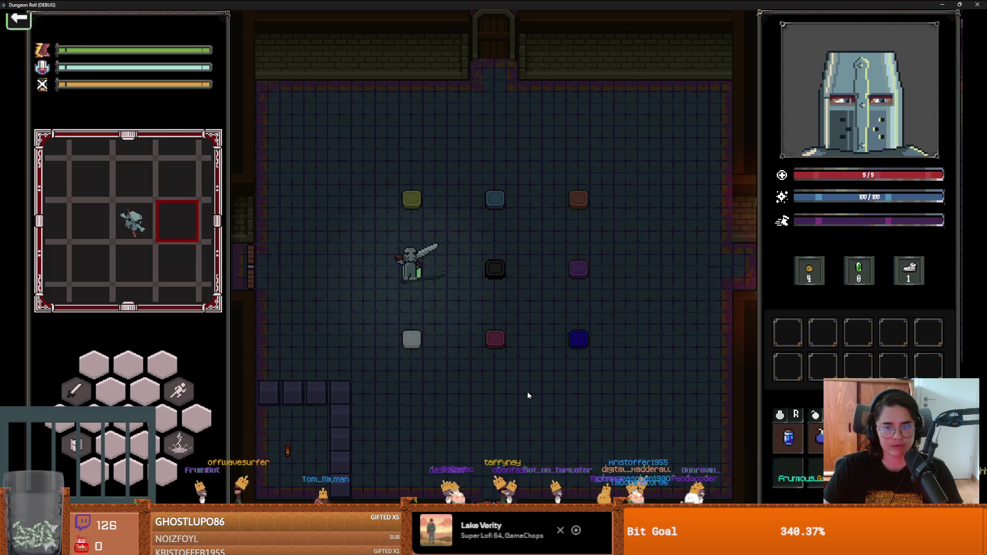
pyautogui.press('d')
pyautogui.press('w')
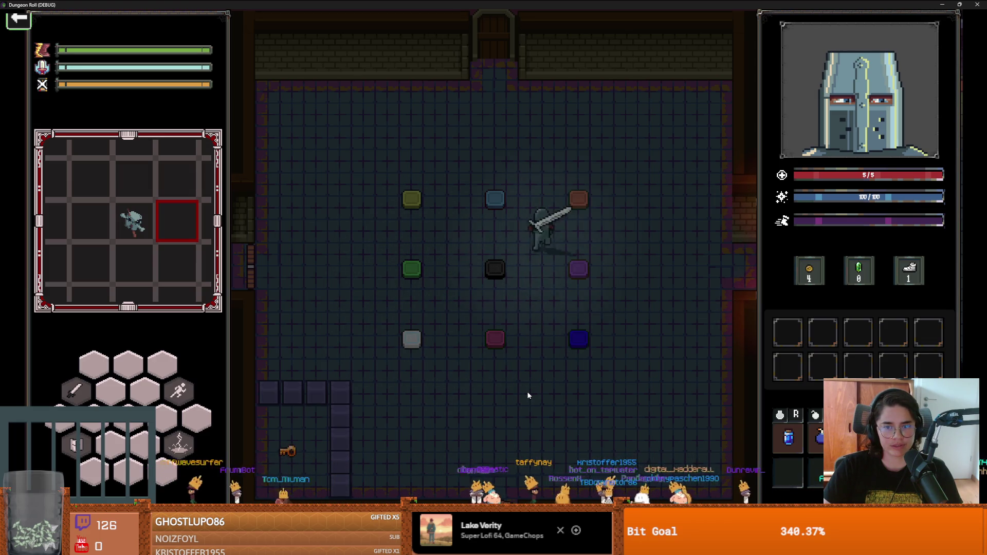
pyautogui.press('s')
pyautogui.press('a')
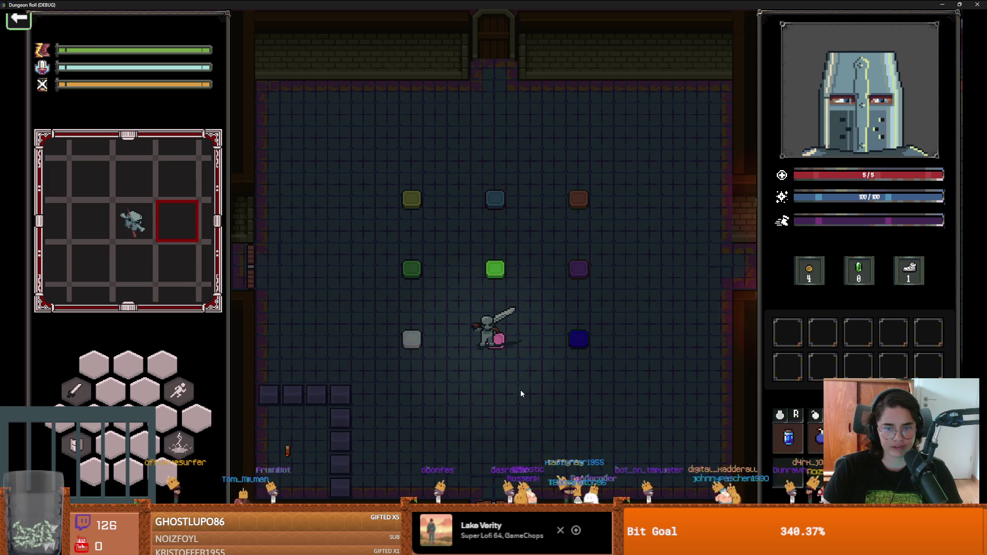
pyautogui.press('Escape')
pyautogui.click(468, 337)
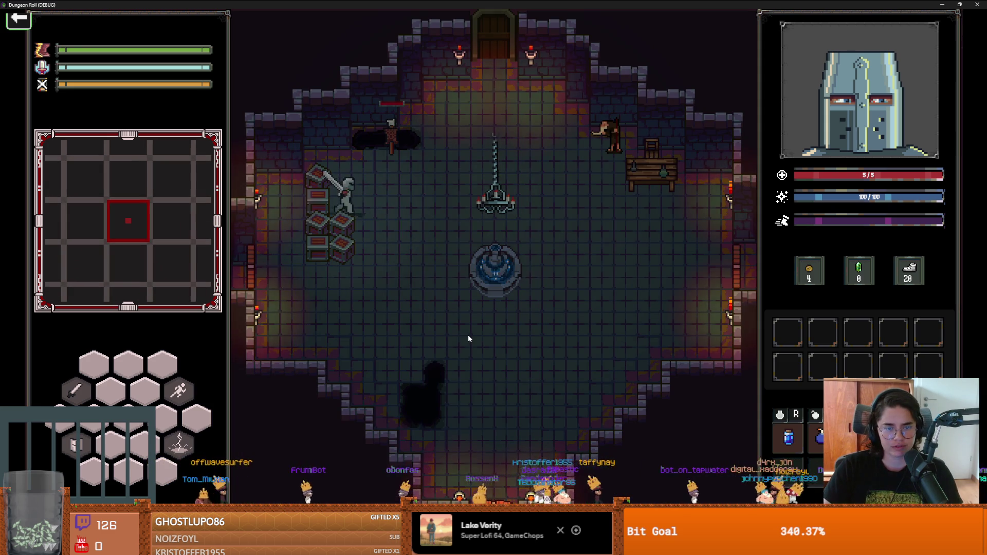
# Walk out the west door, stop the game and relaunch it
pyautogui.press('a')
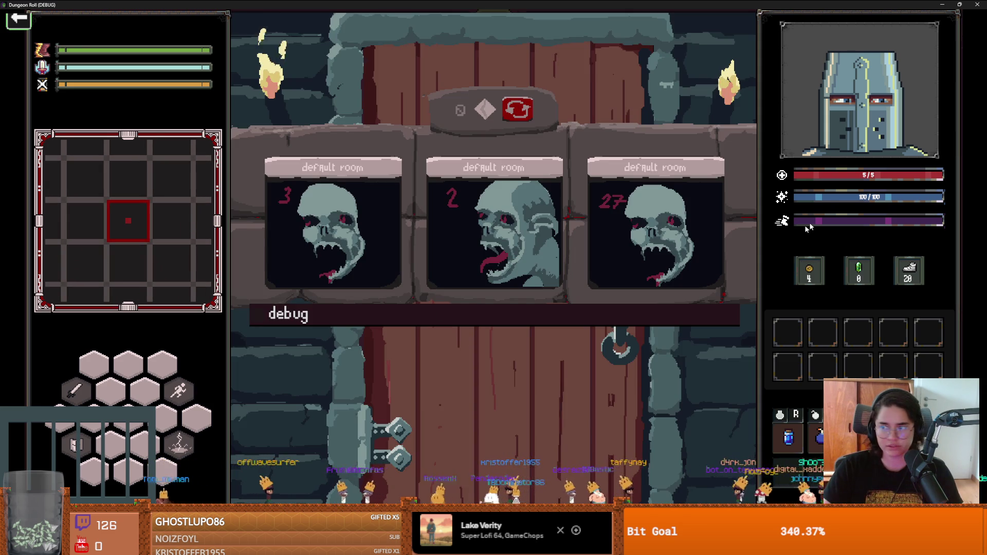
pyautogui.press('F8')
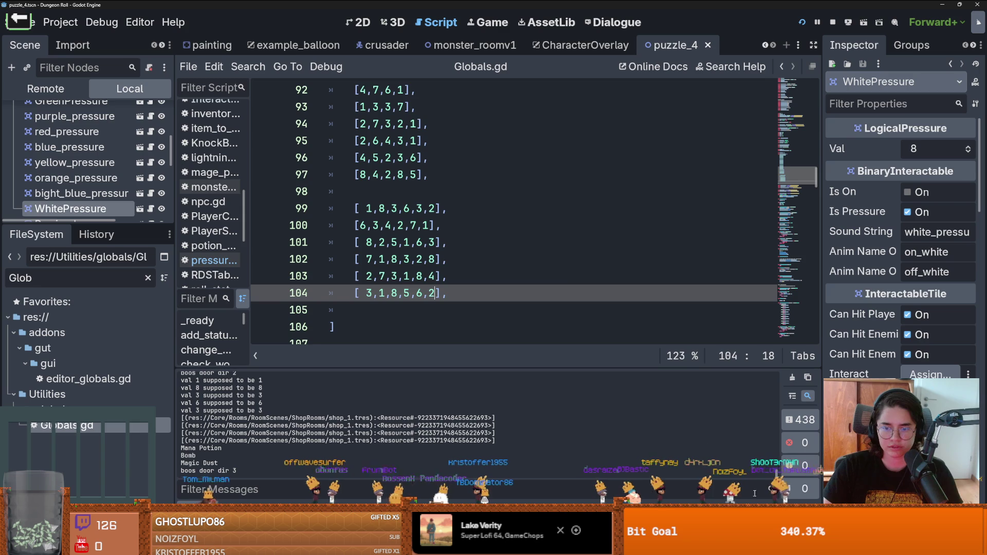
pyautogui.click(496, 273)
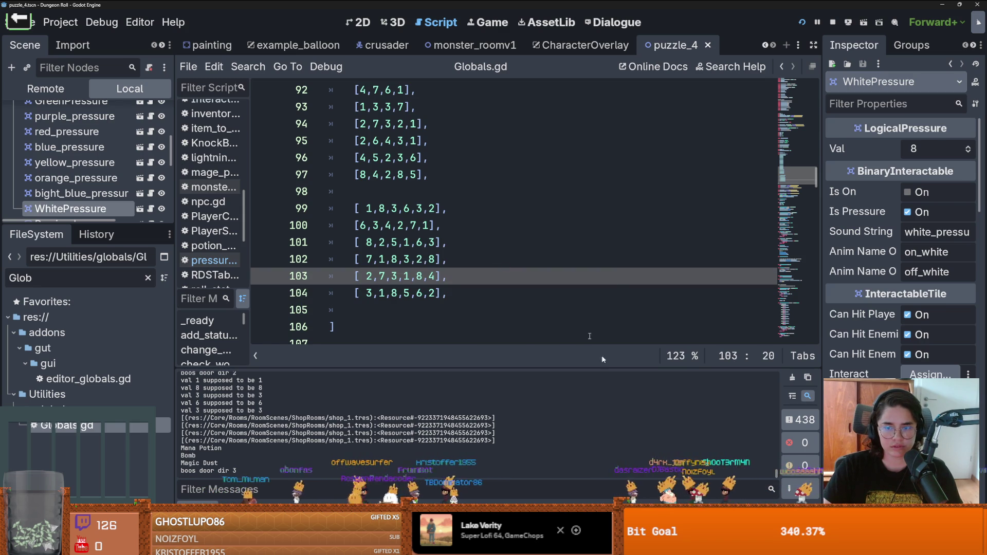
pyautogui.press('F5')
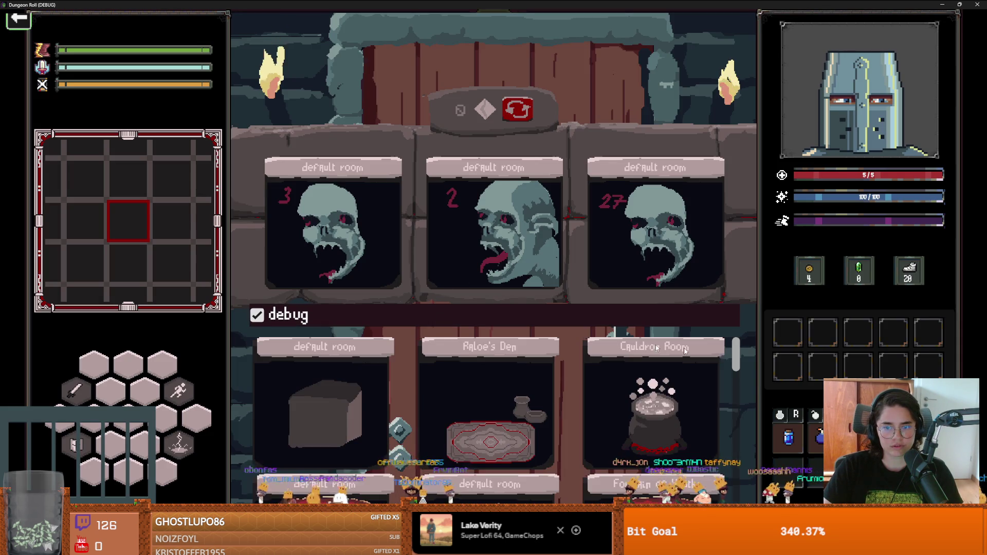
# Enter the coloured-tile puzzle room and walk the knight over the blue and orange tiles
pyautogui.moveTo(736, 354)
pyautogui.mouseDown()
pyautogui.moveTo(746, 493)
pyautogui.moveTo(750, 466)
pyautogui.mouseUp()
pyautogui.click(493, 424)
pyautogui.press('d')
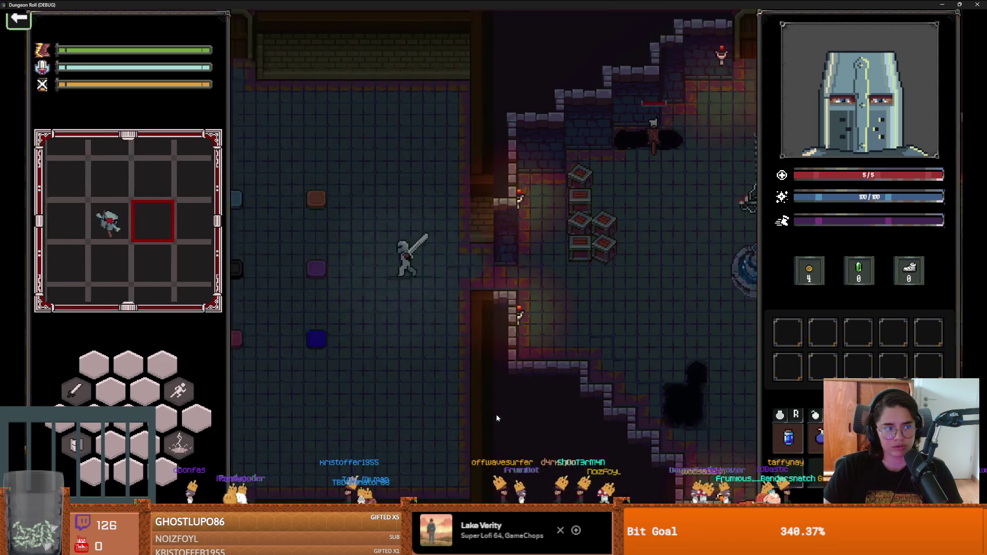
pyautogui.press('a')
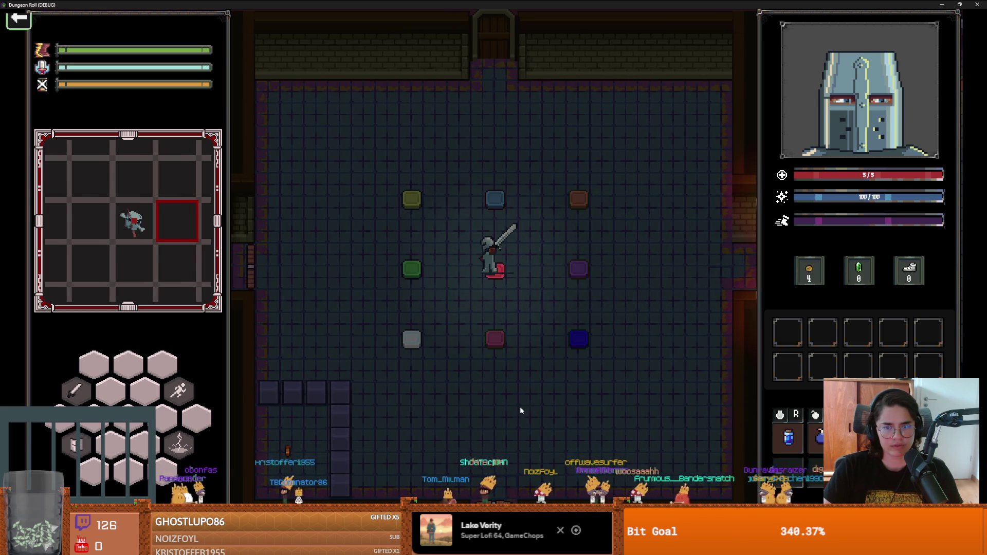
pyautogui.hotkey('w', 'd')
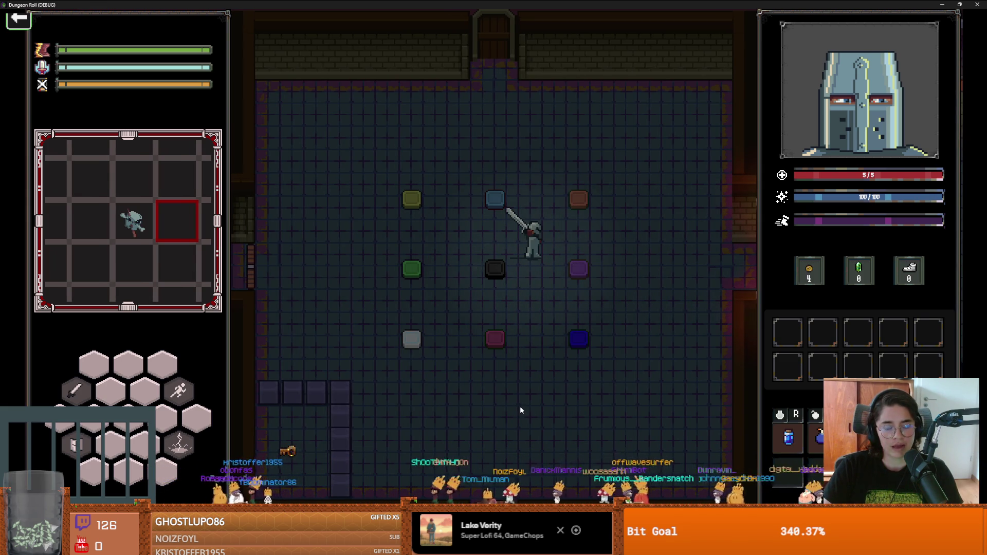
pyautogui.hotkey('w', 'd')
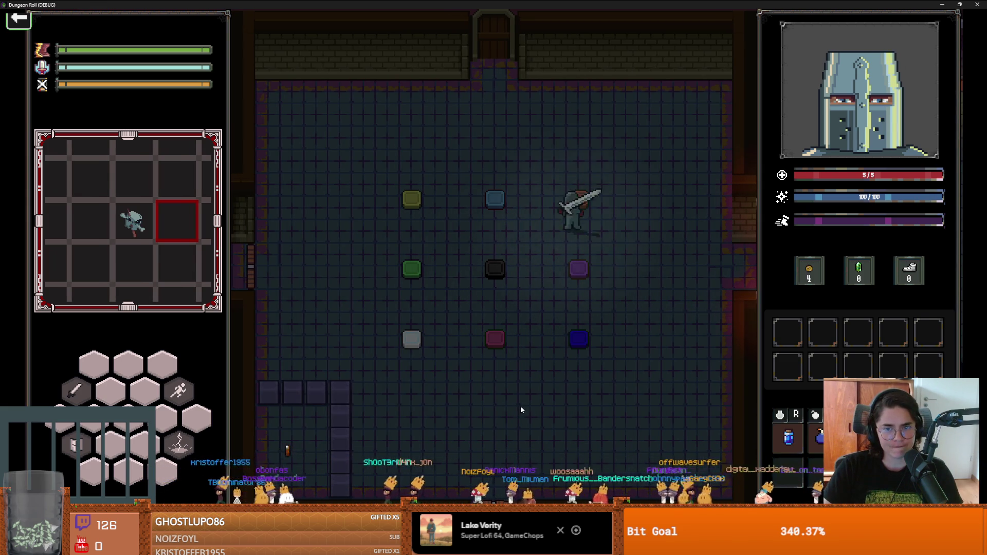
pyautogui.hotkey('s', 'a')
pyautogui.hotkey('s', 'a')
pyautogui.press('s')
# Step the knight past the blue tile onto purple and orange, then end the run
pyautogui.press('a')
pyautogui.hotkey('w', 'a')
pyautogui.press('w')
pyautogui.press('d')
pyautogui.hotkey('s', 'd')
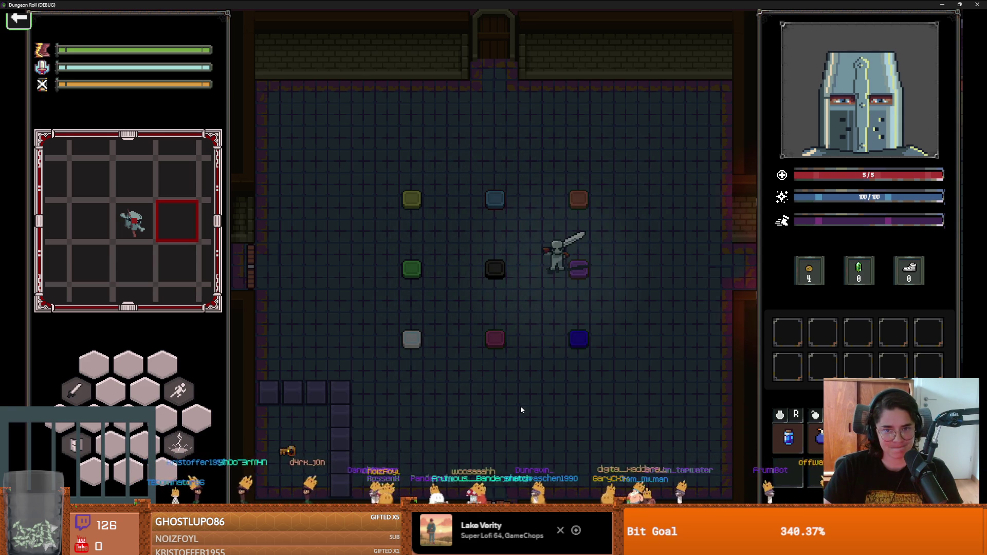
pyautogui.press('w')
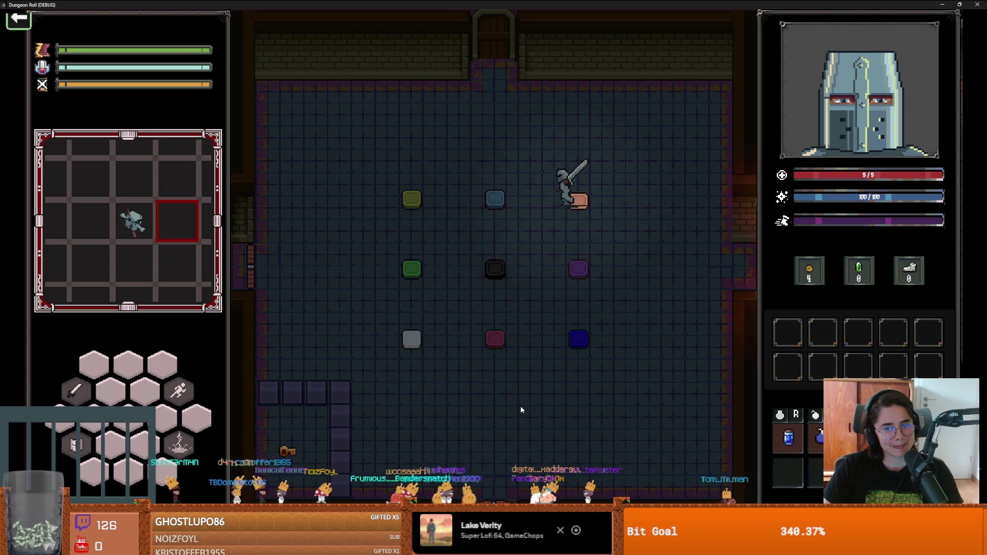
pyautogui.press('Escape')
pyautogui.click(463, 344)
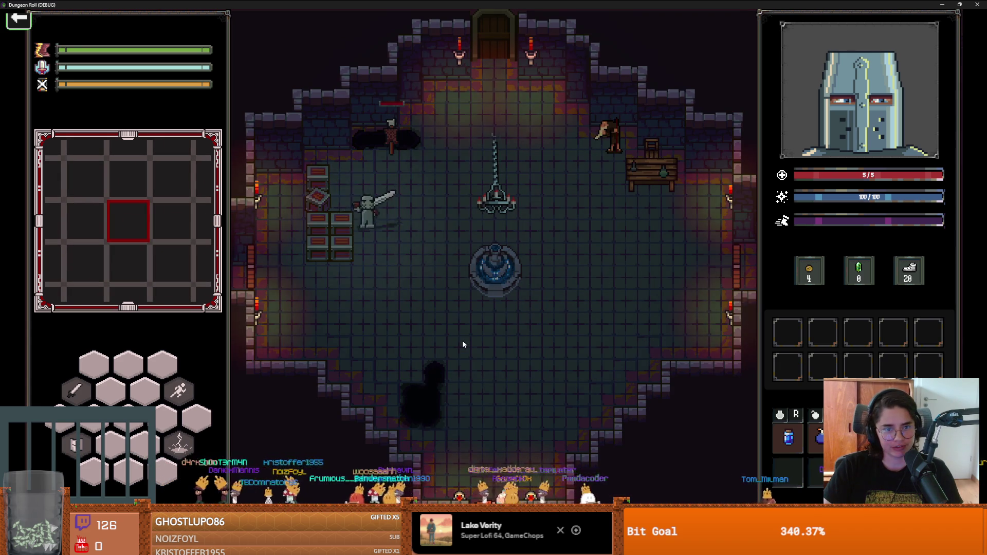
# Leave through the side door, pick the next room and walk to the grey tile
pyautogui.press('a')
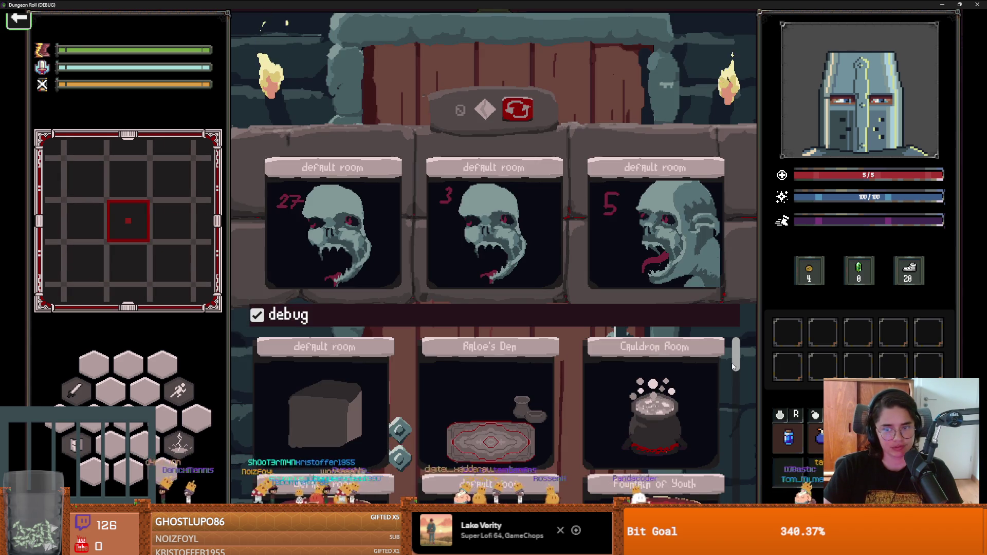
pyautogui.scroll(-3, 742, 453)
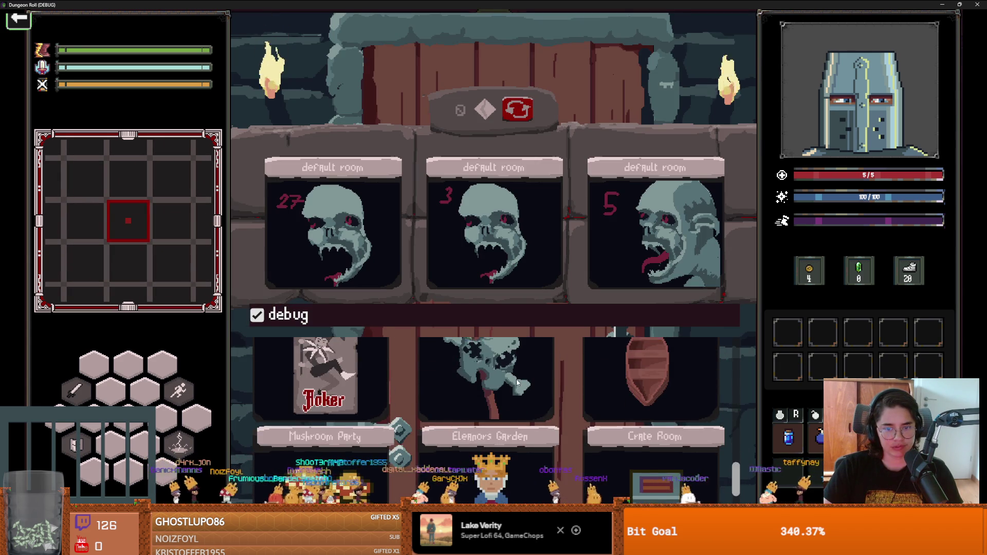
pyautogui.click(512, 374)
pyautogui.press('a')
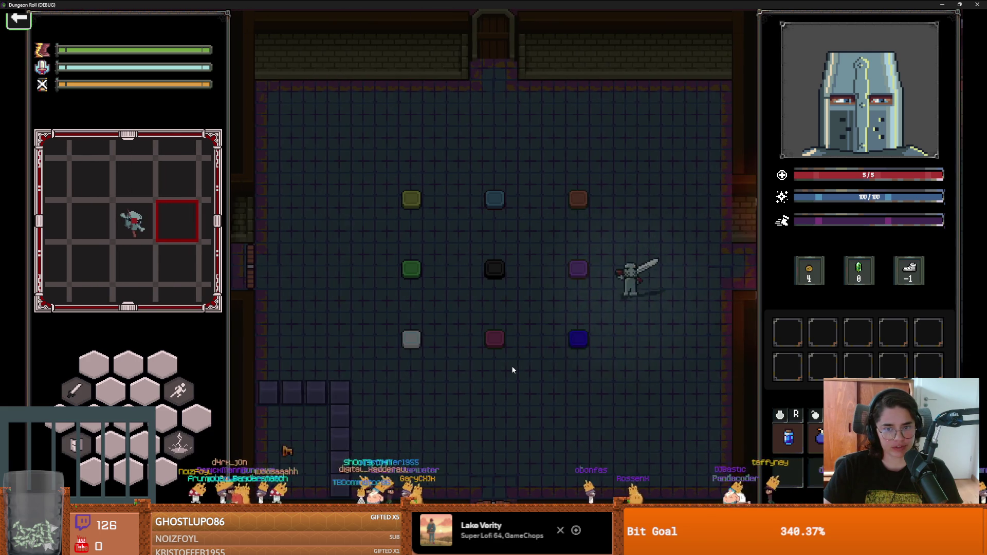
pyautogui.press('a')
pyautogui.press('w')
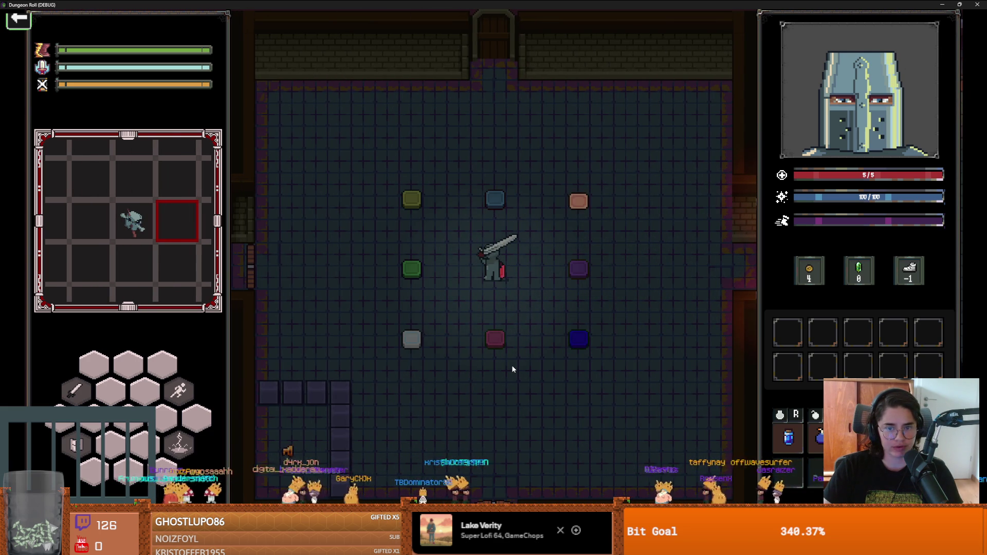
pyautogui.press('a')
pyautogui.press('s')
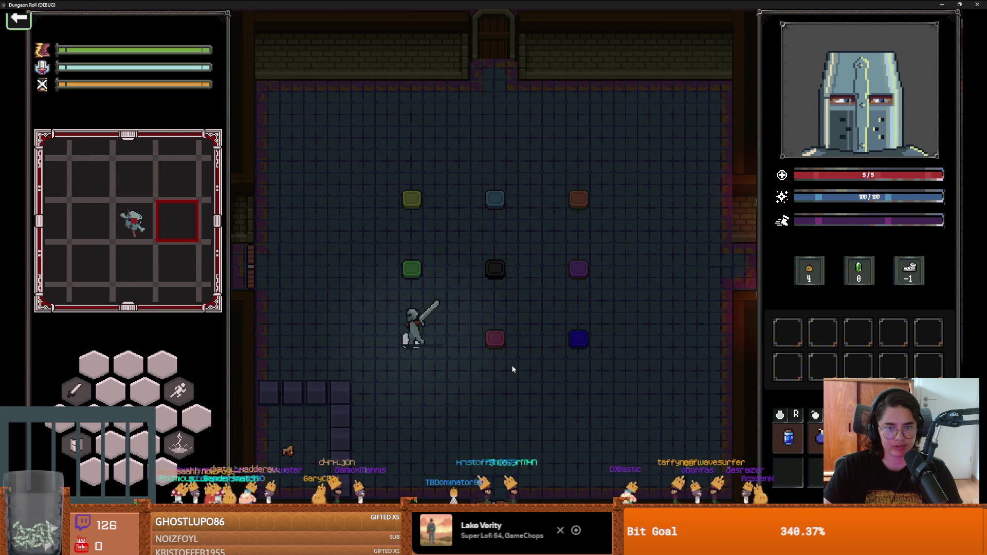
# Walk over the blue, yellow, green and orange tiles, then quit the run to the hub
pyautogui.press('d')
pyautogui.press('w')
pyautogui.press('a')
pyautogui.press('a')
pyautogui.press('s')
pyautogui.press('d')
pyautogui.press('w')
pyautogui.press('d')
pyautogui.press('w')
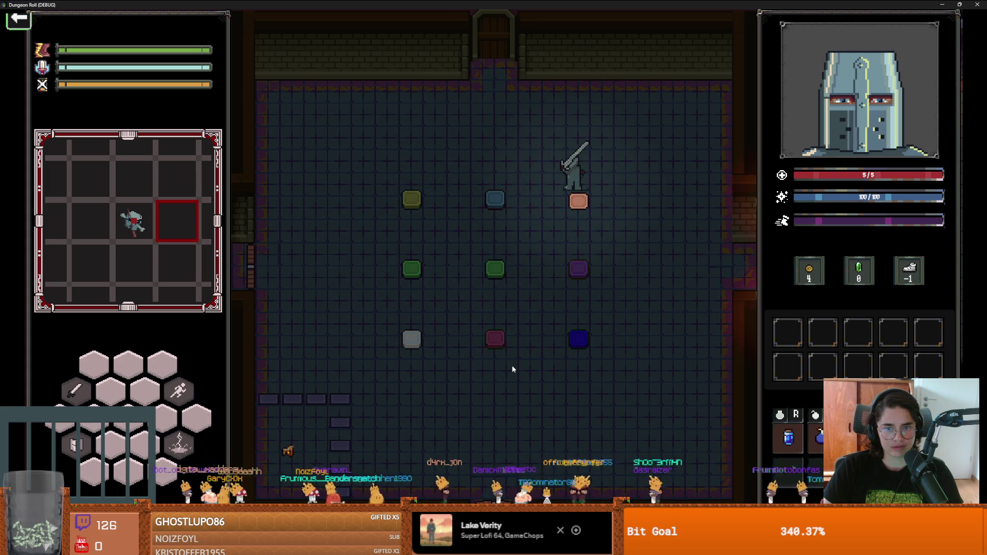
pyautogui.press('Escape')
pyautogui.click(475, 346)
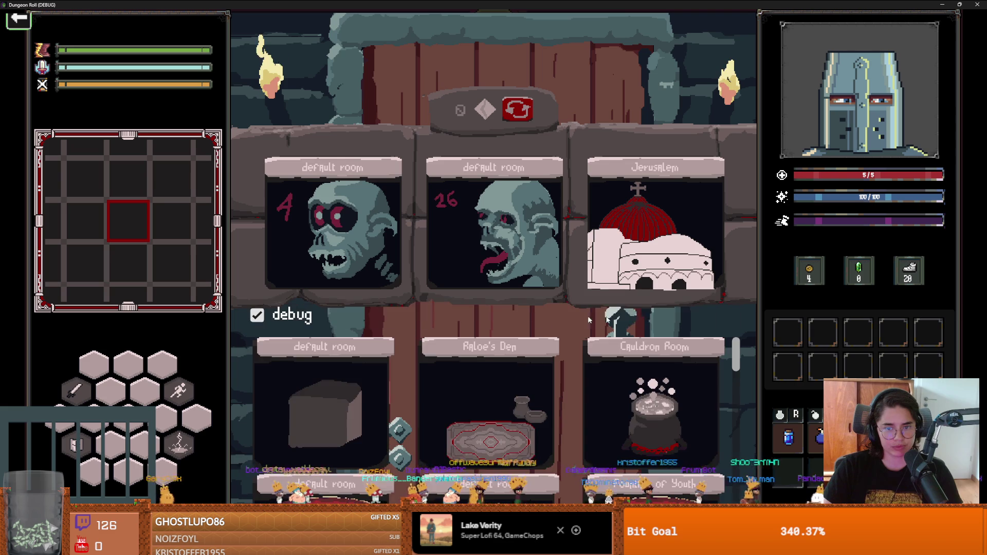
# Enter Puzzle Room 4 and, at the index 20 error, delete the stray 'aaa' on line 44
pyautogui.moveTo(735, 352); pyautogui.dragTo(739, 477)
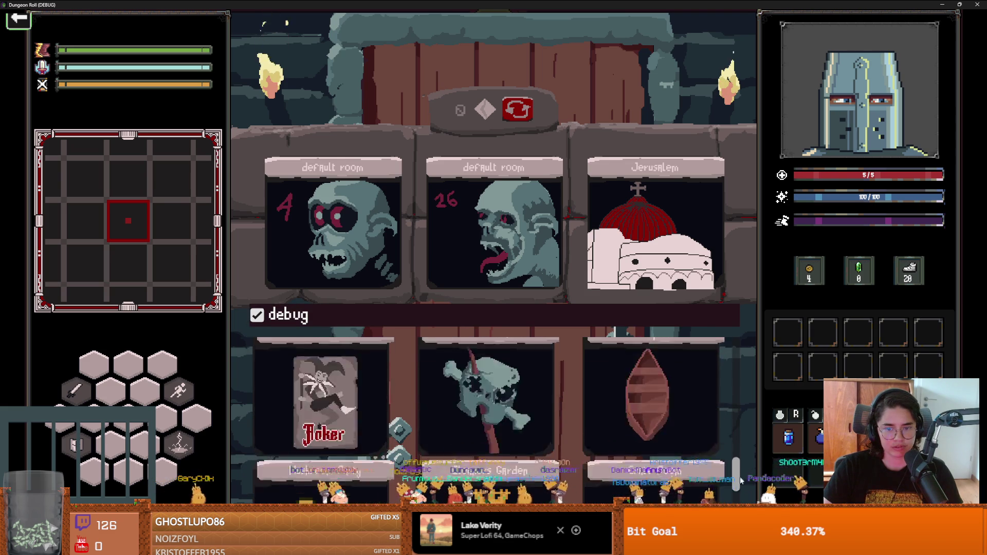
pyautogui.click(449, 397)
pyautogui.press('BackSpace')
pyautogui.press('BackSpace')
pyautogui.press('BackSpace')
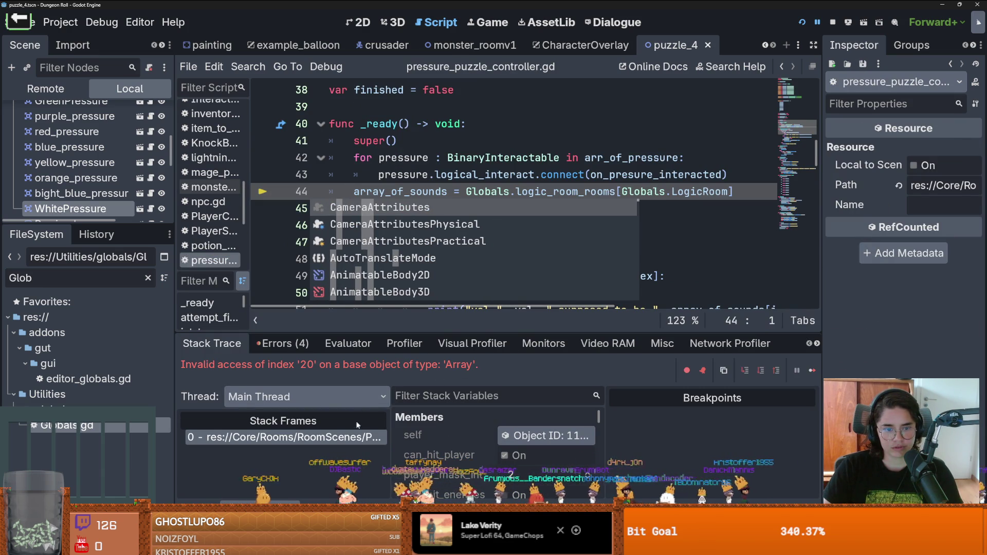
# Check the uses of array_of_sounds, save the pressure puzzle scene and resize the bottom panel
pyautogui.click(459, 191)
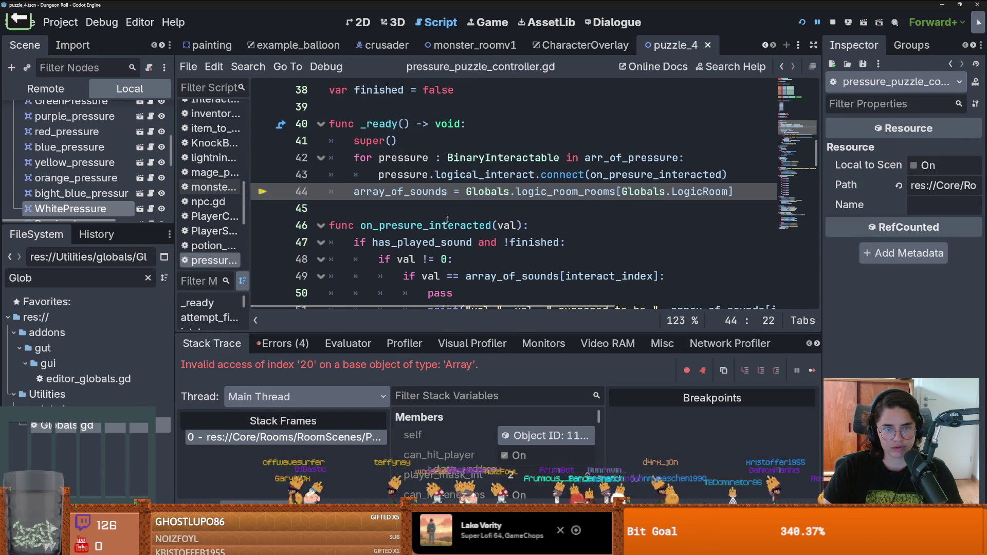
pyautogui.doubleClick(418, 192)
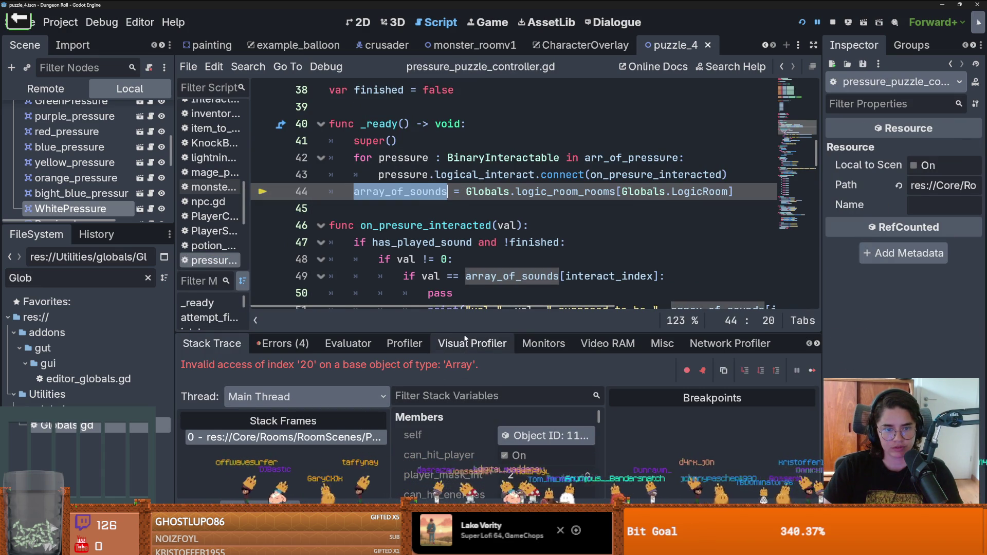
pyautogui.click(429, 226)
pyautogui.hotkey('ctrl', 's')
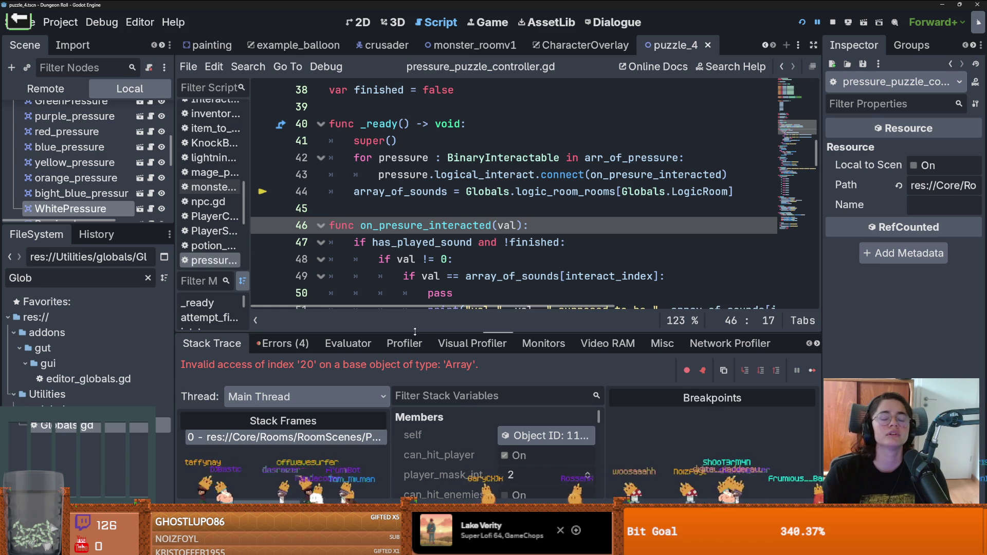
pyautogui.moveTo(415, 331)
pyautogui.mouseDown()
pyautogui.moveTo(411, 310)
pyautogui.moveTo(408, 329)
pyautogui.mouseUp()
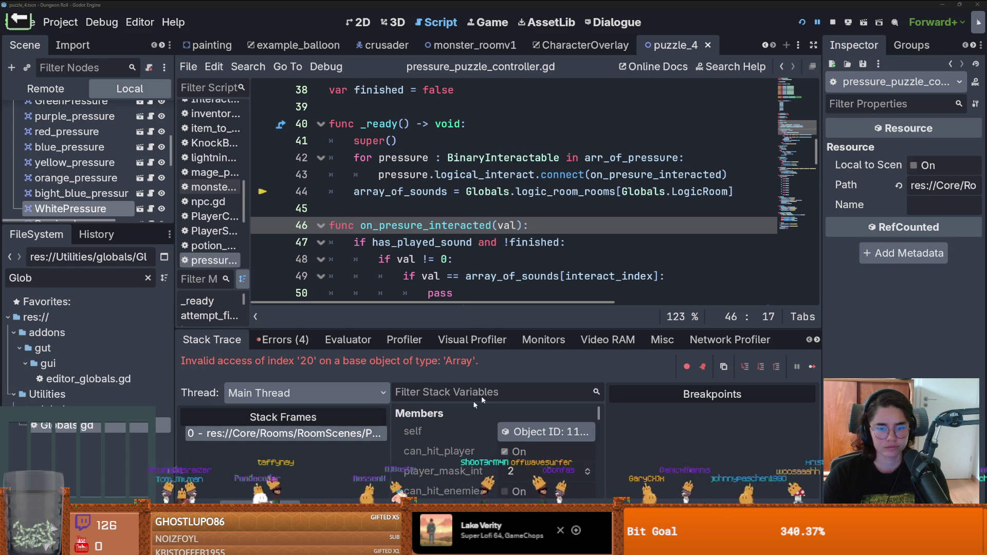
pyautogui.hotkey('alt', 'Tab')
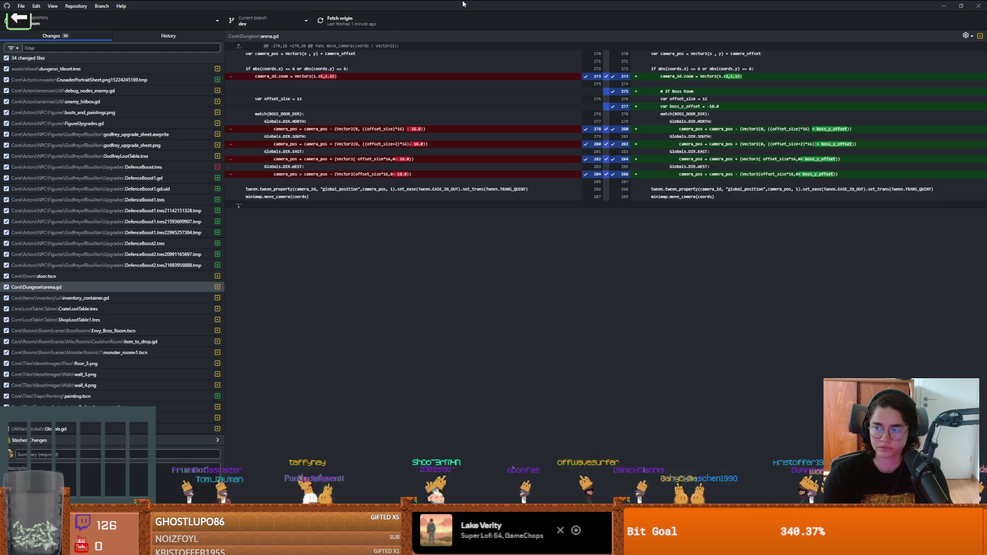
# Commit all 34 changed files to dev with the summary 'godfrey upgrade, envy room additions'
pyautogui.write('godfrey upgrade, envy room additions')
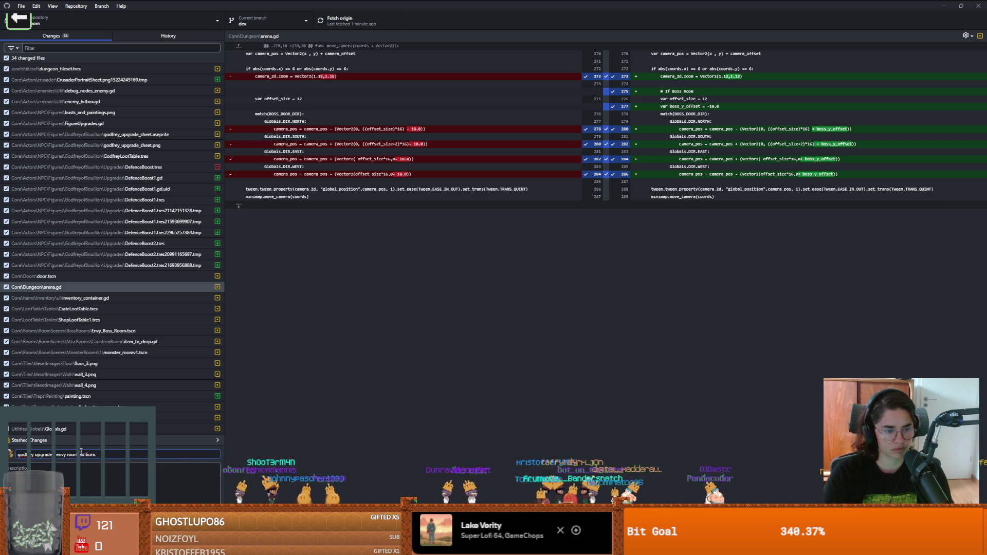
pyautogui.hotkey('ctrl', 'Return')
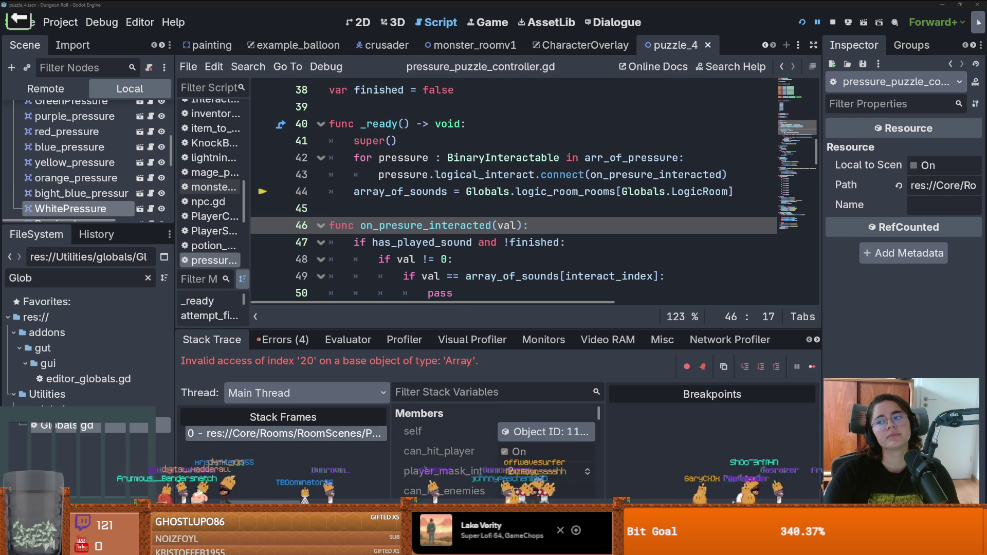
# Open Globals.gd and delete the empty line 98
pyautogui.click(446, 201)
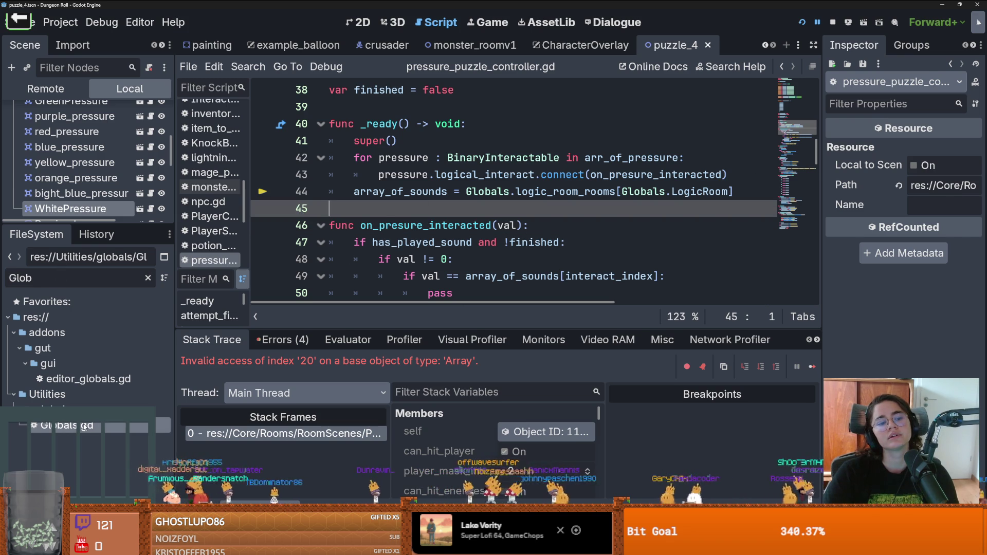
pyautogui.doubleClick(84, 427)
pyautogui.scroll(-3, 391, 188)
pyautogui.scroll(3, 391, 188)
pyautogui.click(391, 188)
pyautogui.press('BackSpace')
pyautogui.press('BackSpace')
# Add a new line after check_world_events(day) in on_dungeon_death
pyautogui.scroll(-10, 436, 231)
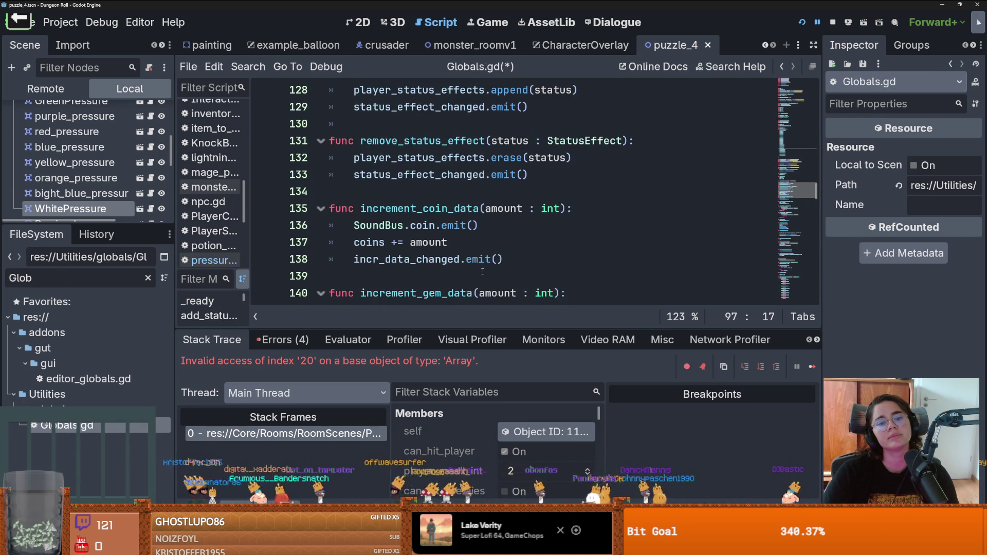
pyautogui.scroll(-4, 482, 272)
pyautogui.scroll(-7, 482, 272)
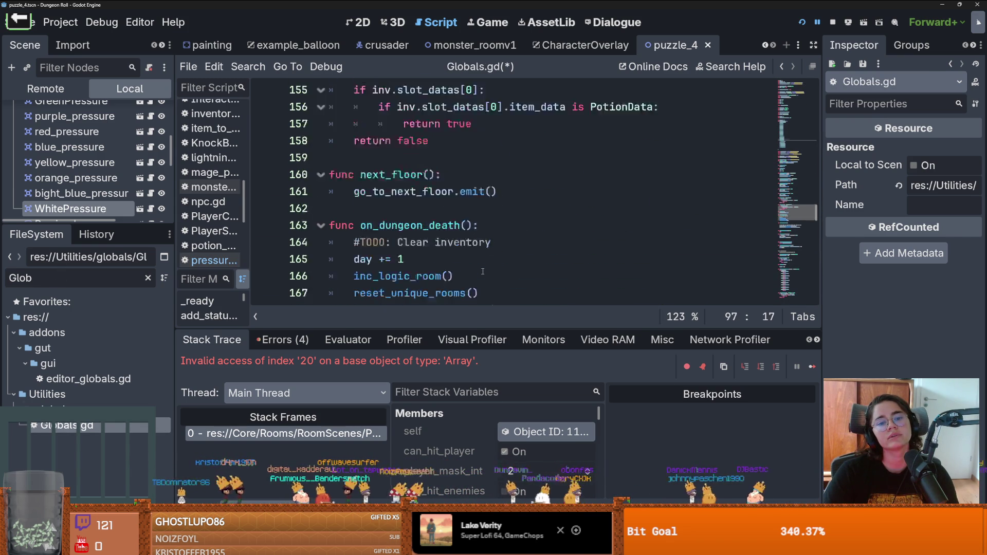
pyautogui.click(501, 209)
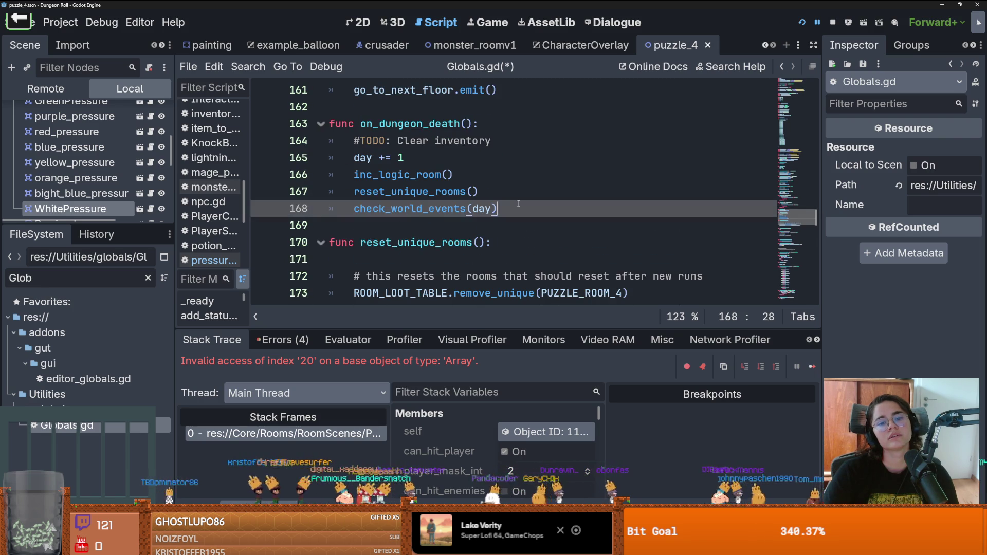
pyautogui.press('Return')
# Filter the FileSystem dock to 'inven' files
pyautogui.click(74, 280)
pyautogui.press('BackSpace')
pyautogui.press('BackSpace')
pyautogui.press('BackSpace')
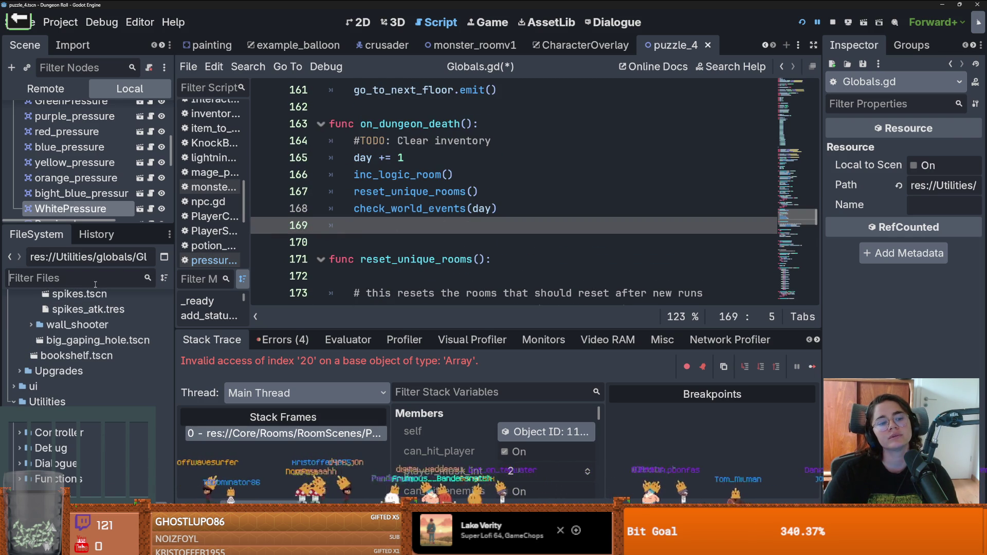
pyautogui.write('inven')
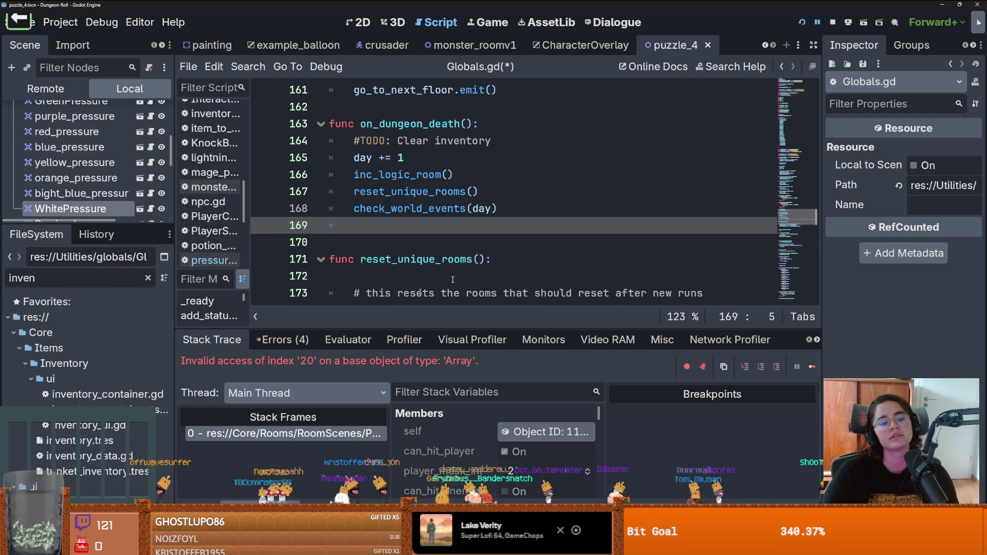
pyautogui.scroll(20, 412, 207)
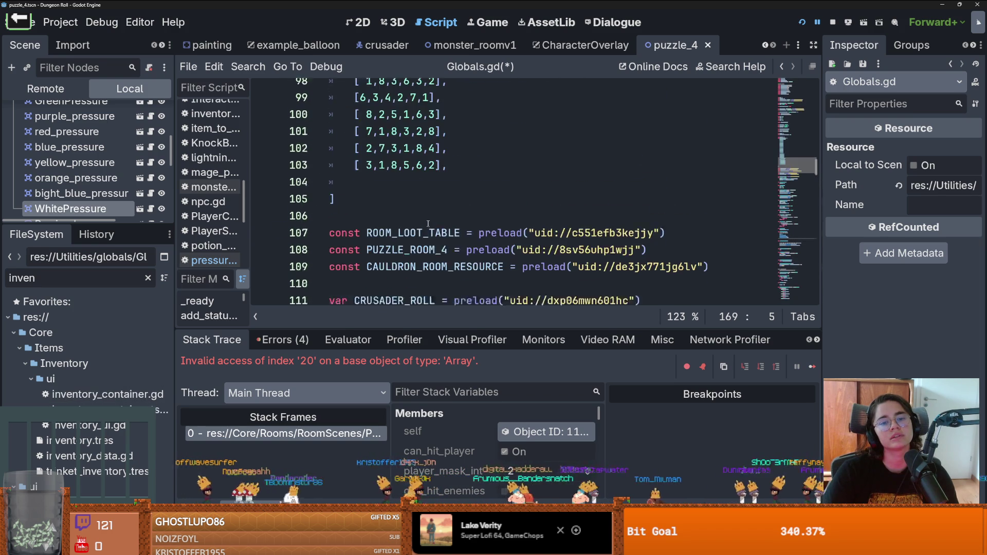
pyautogui.scroll(11, 428, 223)
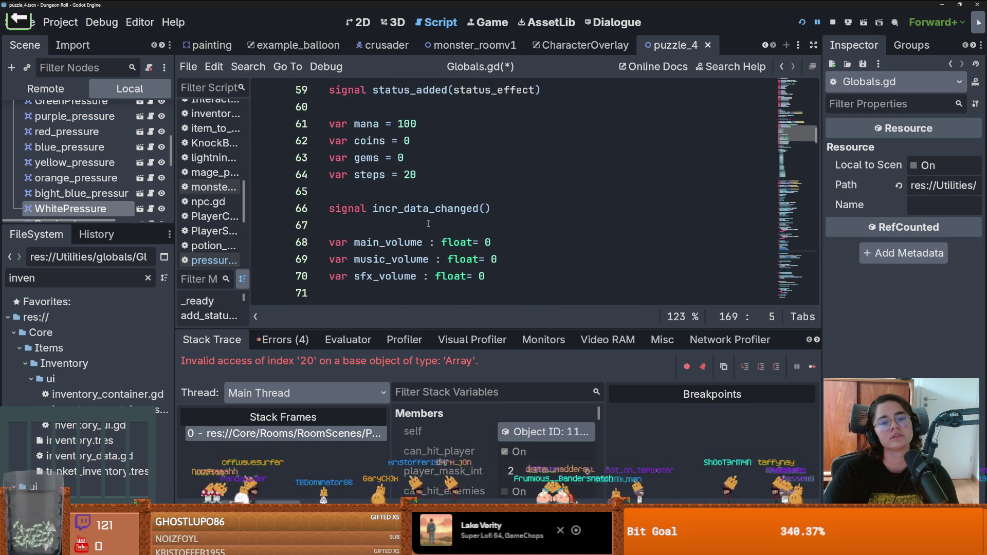
pyautogui.scroll(2, 428, 223)
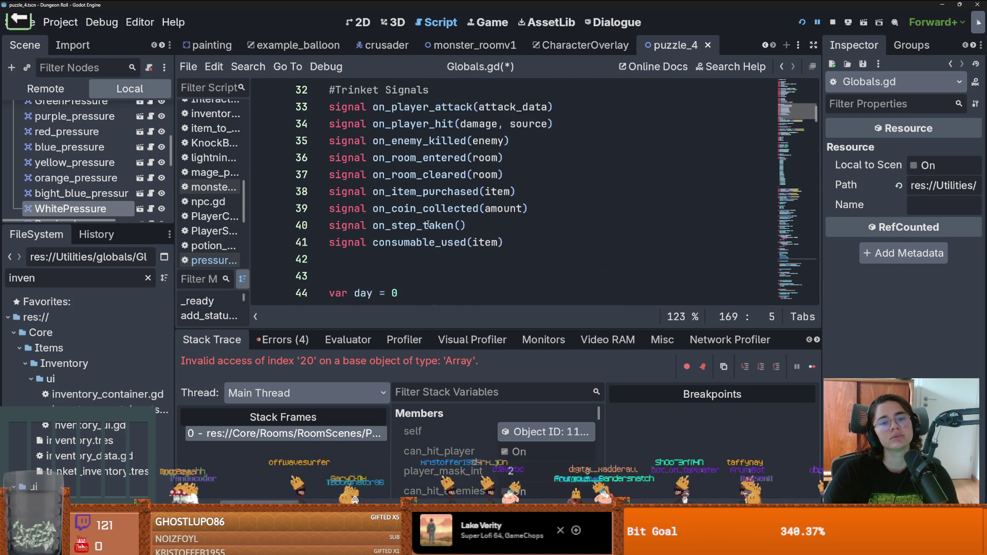
pyautogui.scroll(10, 427, 224)
pyautogui.scroll(-17, 428, 223)
pyautogui.scroll(2, 419, 225)
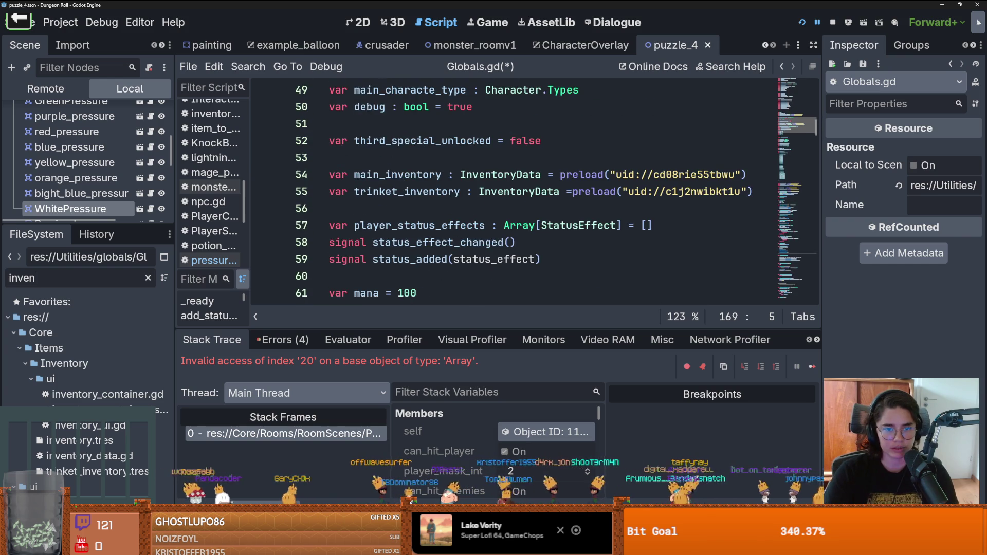
# Select main_inventory, then return to the check_world_events(day) line
pyautogui.doubleClick(419, 176)
pyautogui.moveTo(813, 140)
pyautogui.mouseDown()
pyautogui.moveTo(810, 266)
pyautogui.moveTo(812, 203)
pyautogui.moveTo(812, 221)
pyautogui.mouseUp()
pyautogui.click(551, 181)
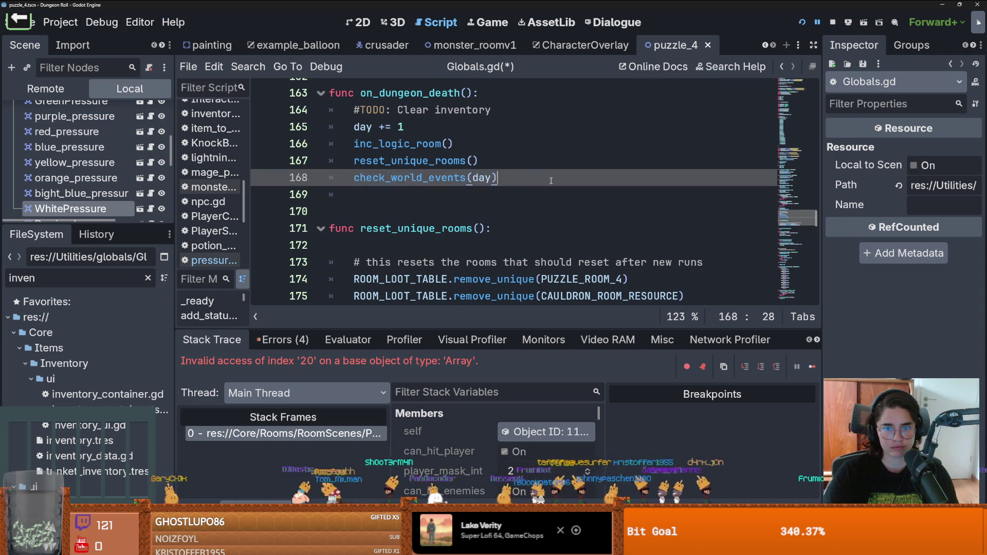
# Type main_inventory on a new line after line 168 and jump to its declaration
pyautogui.press('Return')
pyautogui.write('main_inventory.')
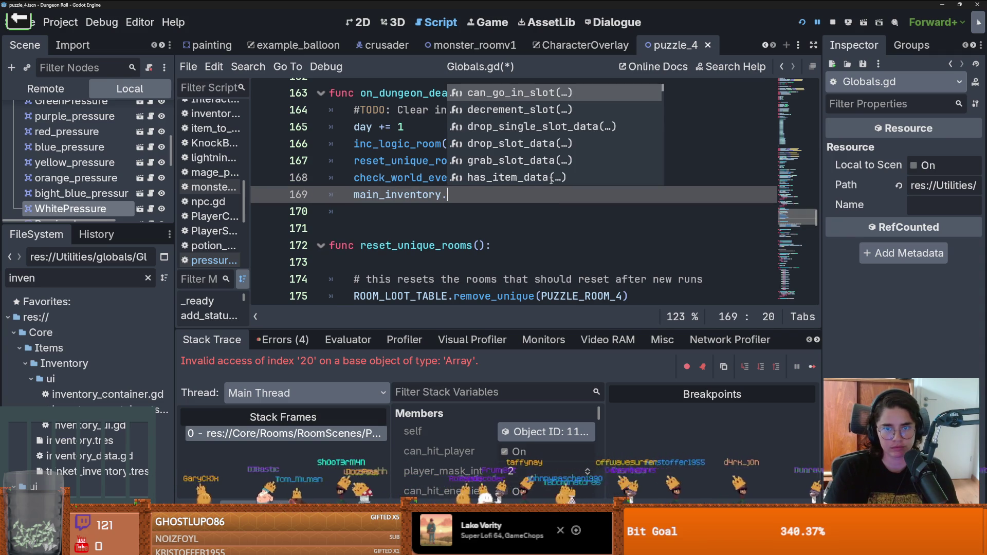
pyautogui.keyDown('ctrl'); pyautogui.click(440, 207); pyautogui.keyUp('ctrl')
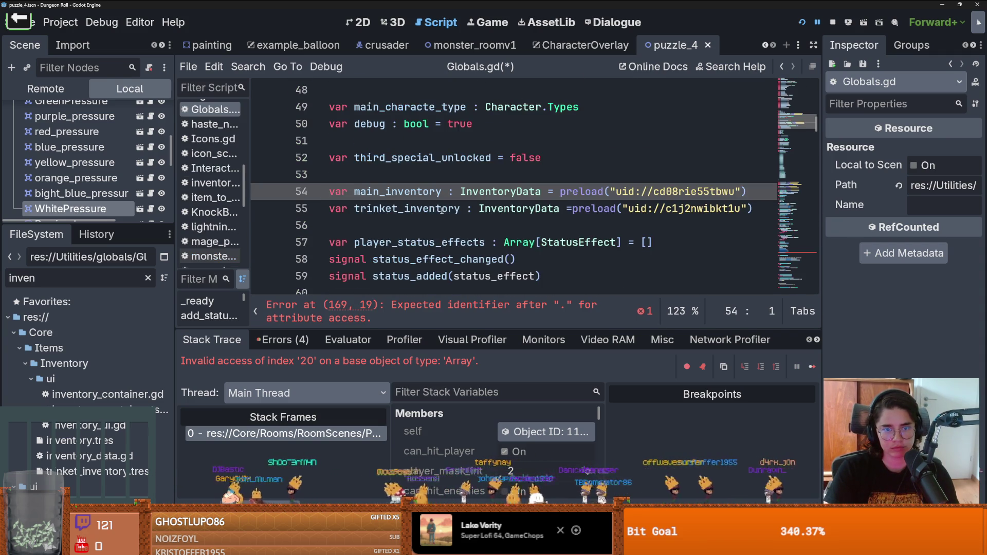
pyautogui.scroll(-18, 441, 210)
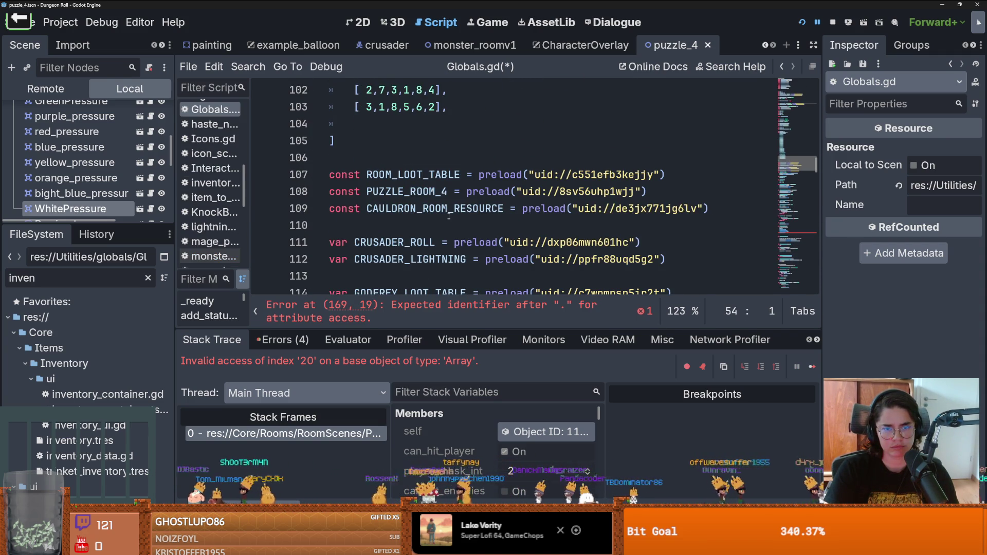
pyautogui.scroll(9, 293, 292)
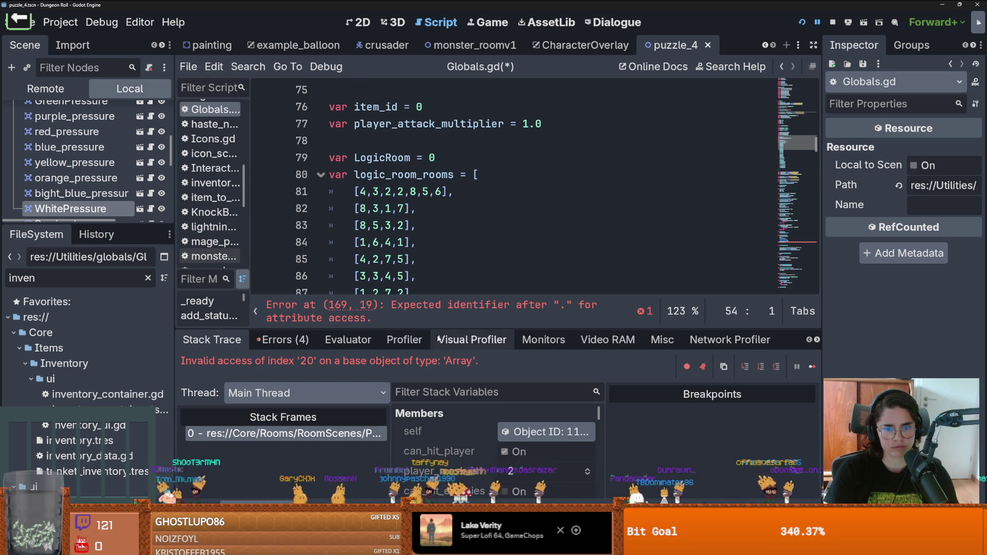
pyautogui.moveTo(446, 329); pyautogui.dragTo(446, 384)
pyautogui.scroll(10, 433, 240)
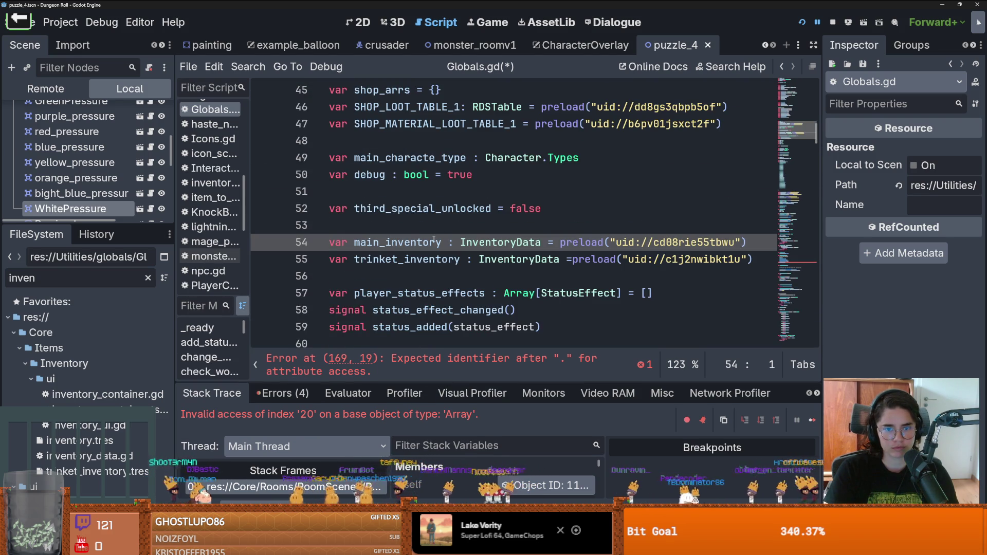
# Open inventory_data.gd from the InventoryData reference and browse it
pyautogui.keyDown('ctrl'); pyautogui.click(507, 242); pyautogui.keyUp('ctrl')
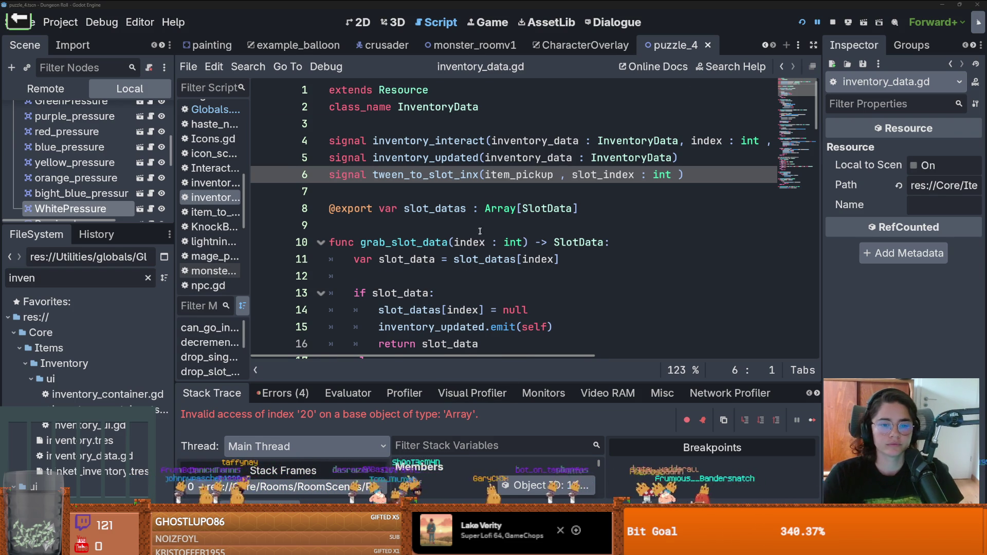
pyautogui.scroll(-9, 479, 219)
pyautogui.scroll(-18, 477, 242)
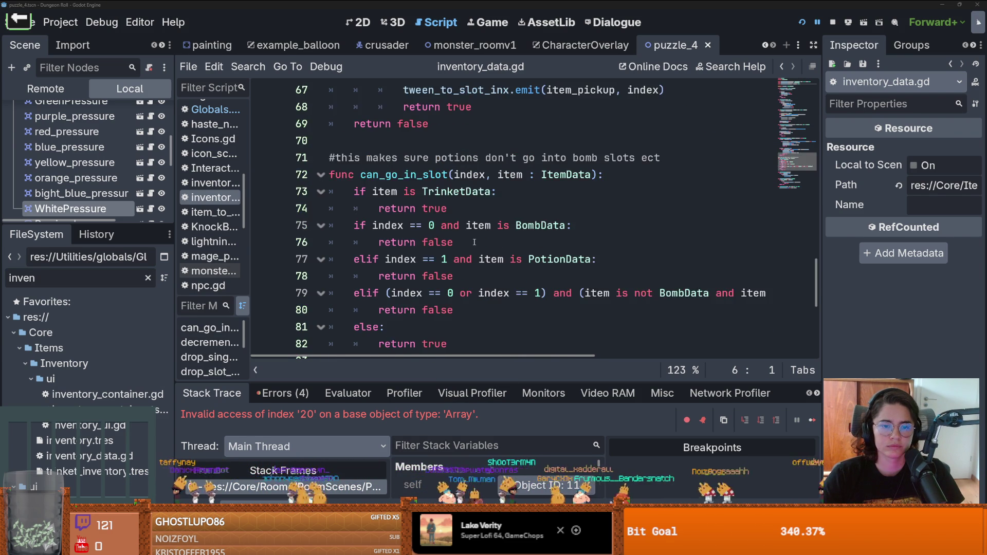
pyautogui.scroll(-1, 473, 242)
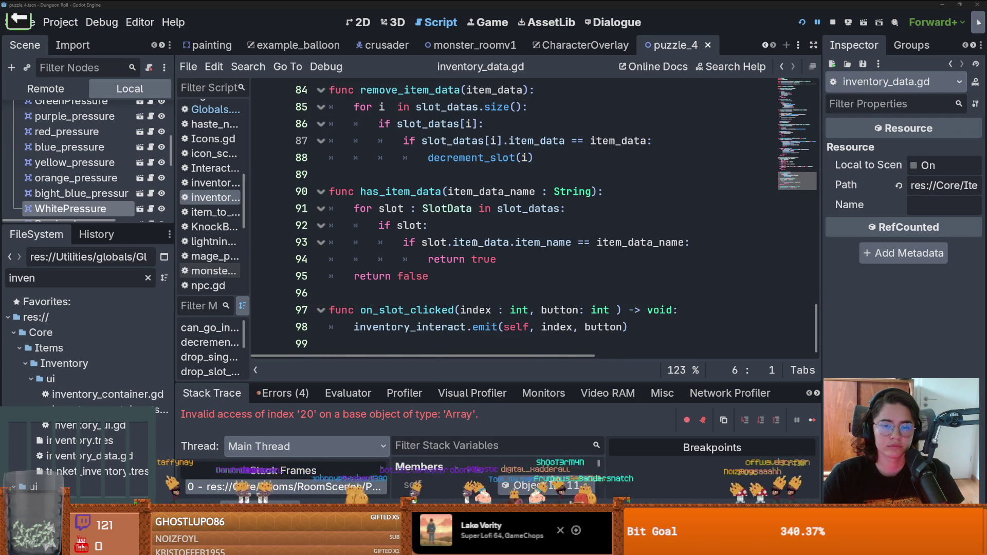
pyautogui.scroll(20, 535, 215)
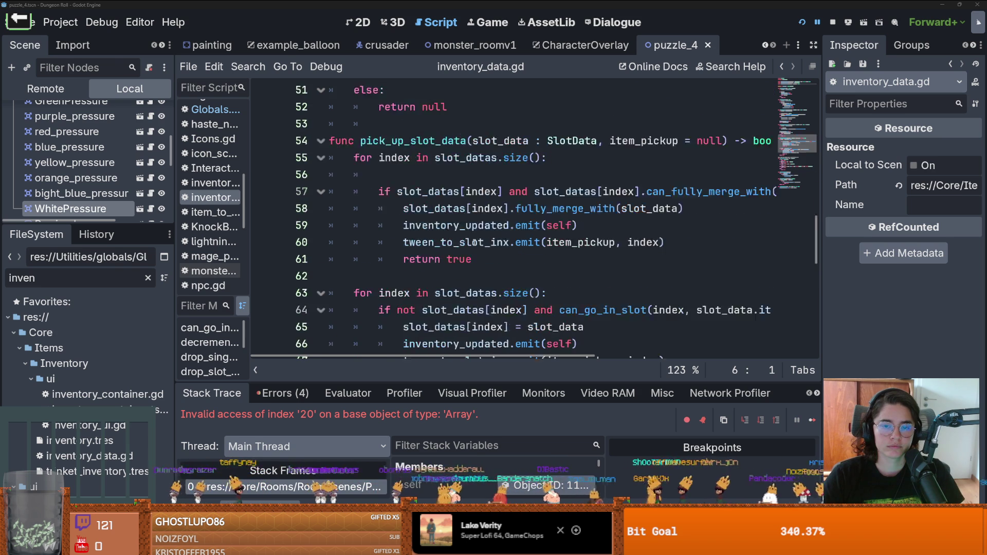
pyautogui.scroll(7, 534, 216)
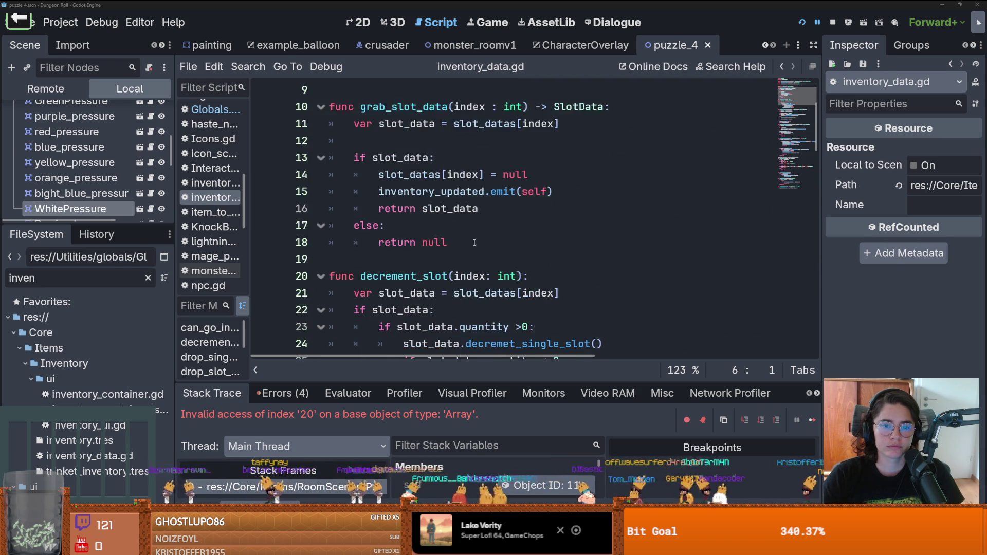
# Enlarge the scene tree panel and add a blank line after drop_slot_data's return
pyautogui.moveTo(126, 224)
pyautogui.mouseDown()
pyautogui.moveTo(142, 299)
pyautogui.moveTo(153, 241)
pyautogui.mouseUp()
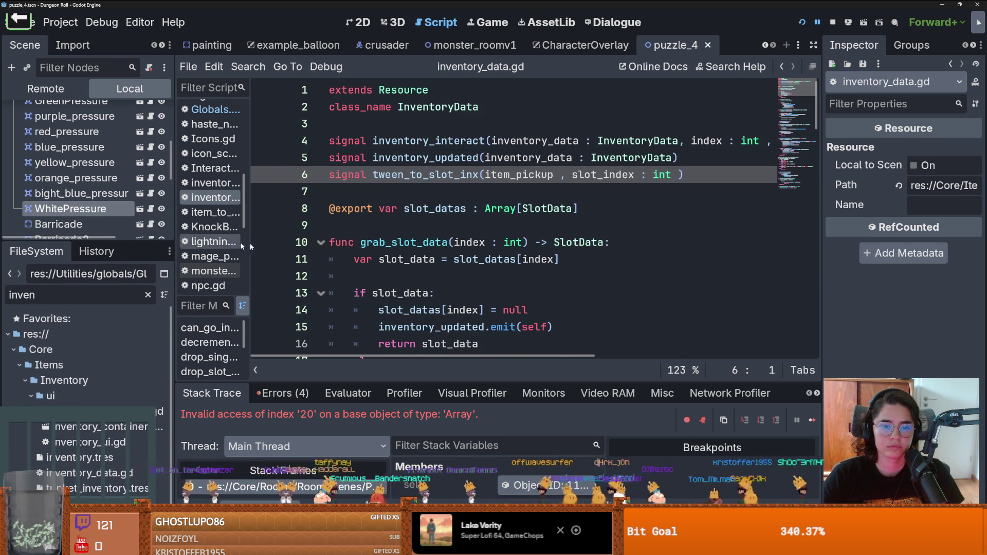
pyautogui.scroll(-9, 394, 255)
pyautogui.scroll(-5, 394, 255)
pyautogui.scroll(3, 394, 255)
pyautogui.click(367, 217)
pyautogui.press('Return')
pyautogui.press('Return')
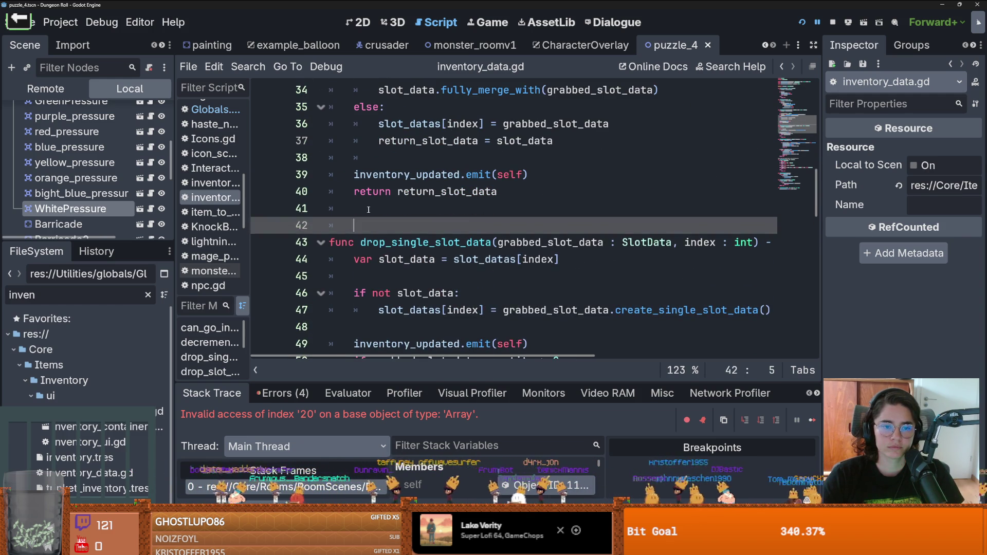
# Start a new func empty() with a pass placeholder body and save
pyautogui.press('Up')
pyautogui.press('Up')
pyautogui.press('Return')
pyautogui.write('empty():')
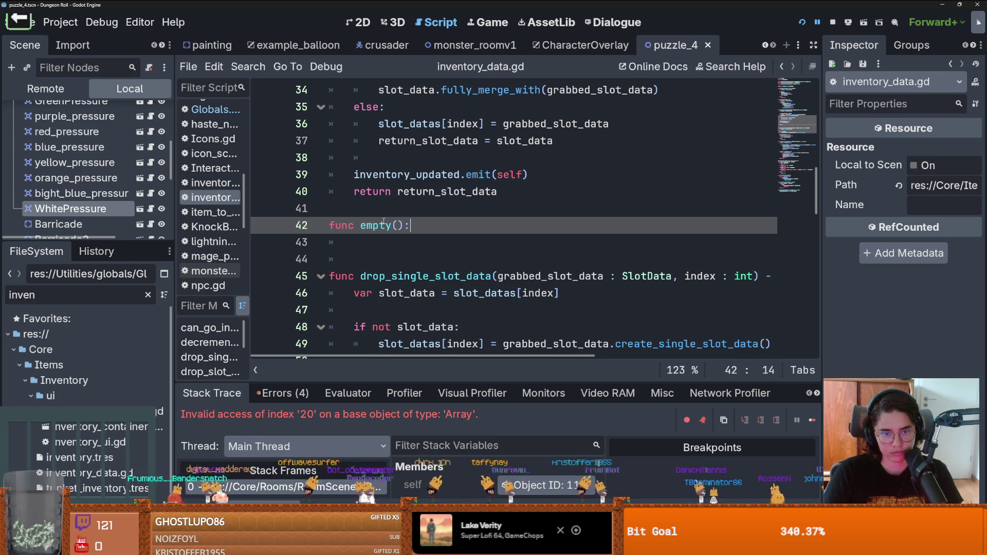
pyautogui.press('Return')
pyautogui.write('pas')
pyautogui.hotkey('ctrl', 's')
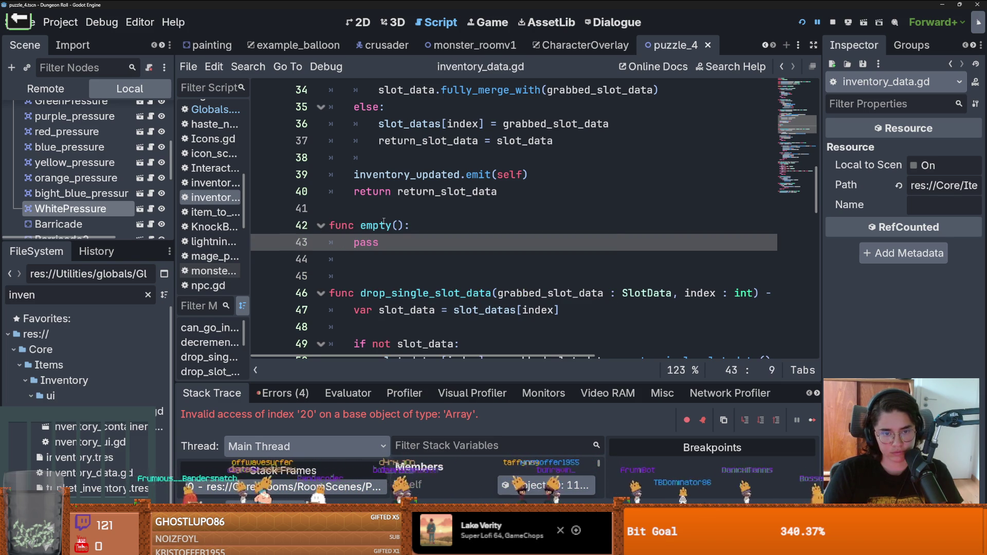
# Loop over slot_datas setting each slot.item_data = null, then save
pyautogui.write('slot in')
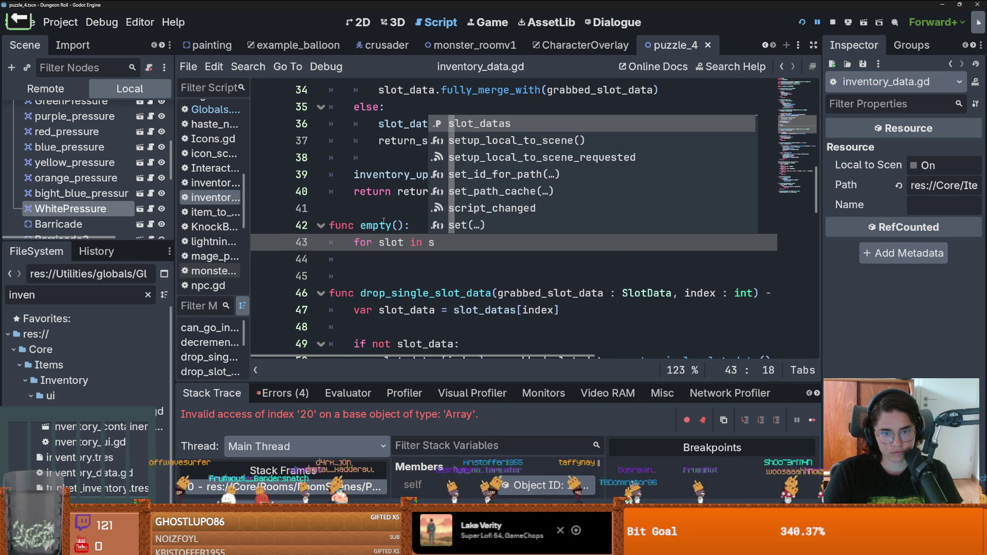
pyautogui.press('Return')
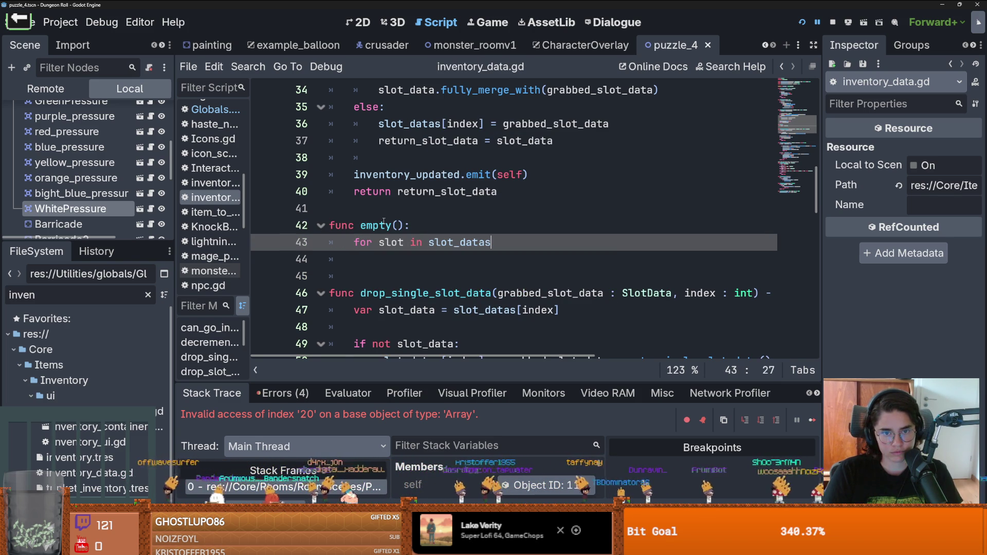
pyautogui.write(':')
pyautogui.press('Return')
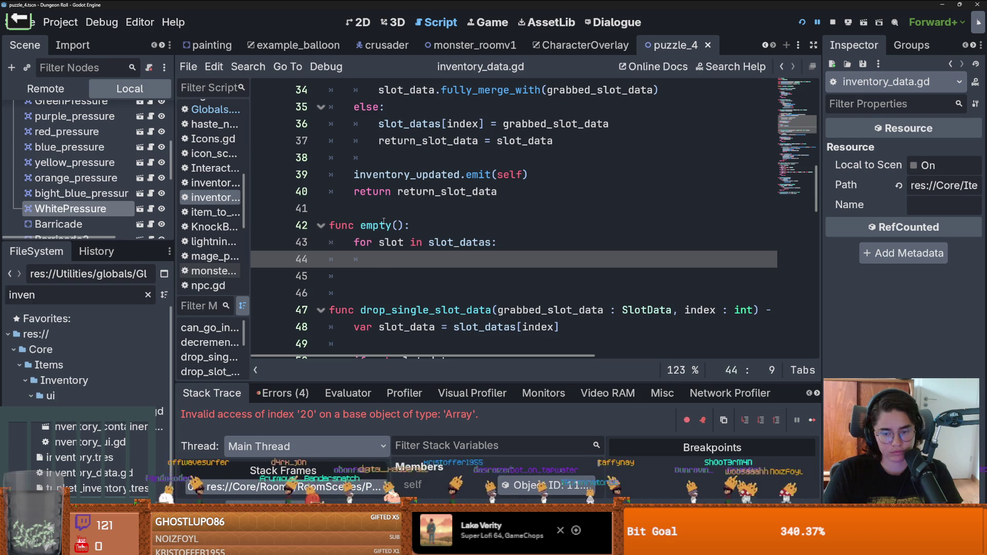
pyautogui.write('slot')
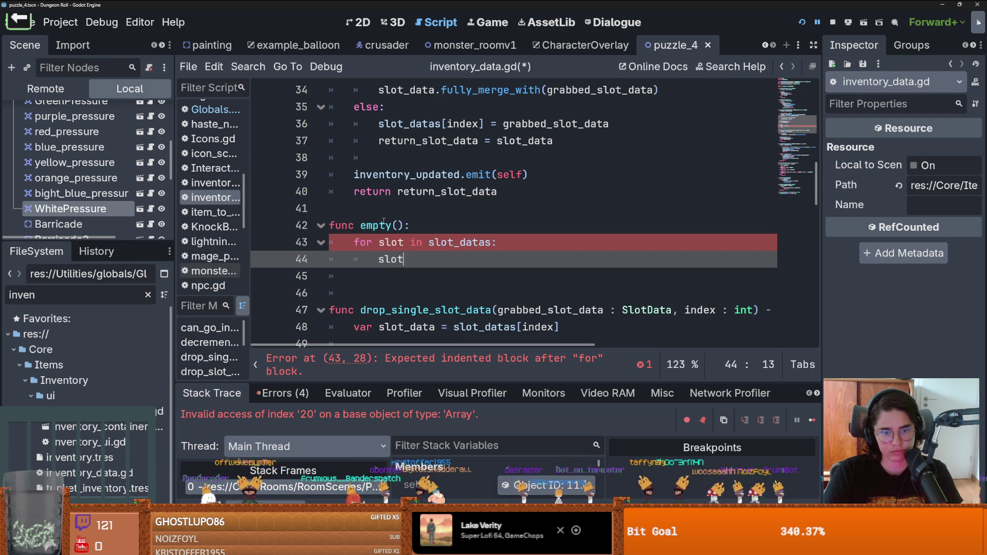
pyautogui.write('.')
pyautogui.press('Down')
pyautogui.press('Down')
pyautogui.press('Down')
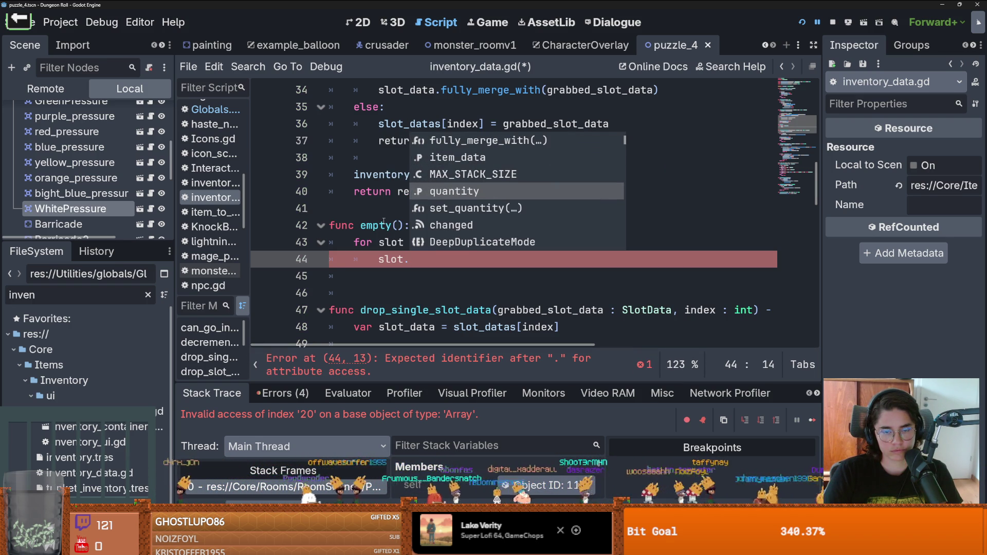
pyautogui.press('Up')
pyautogui.press('Up')
pyautogui.press('Up')
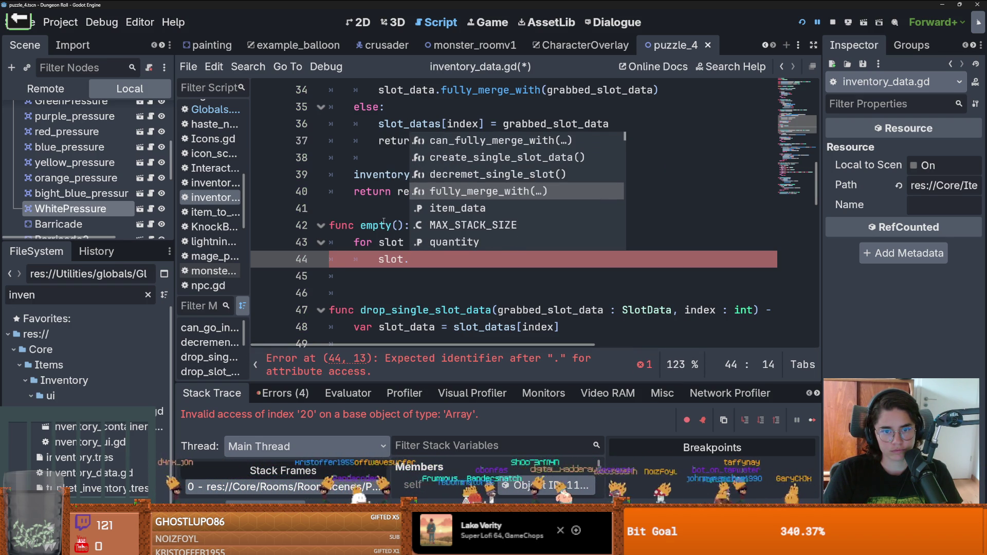
pyautogui.press('Up')
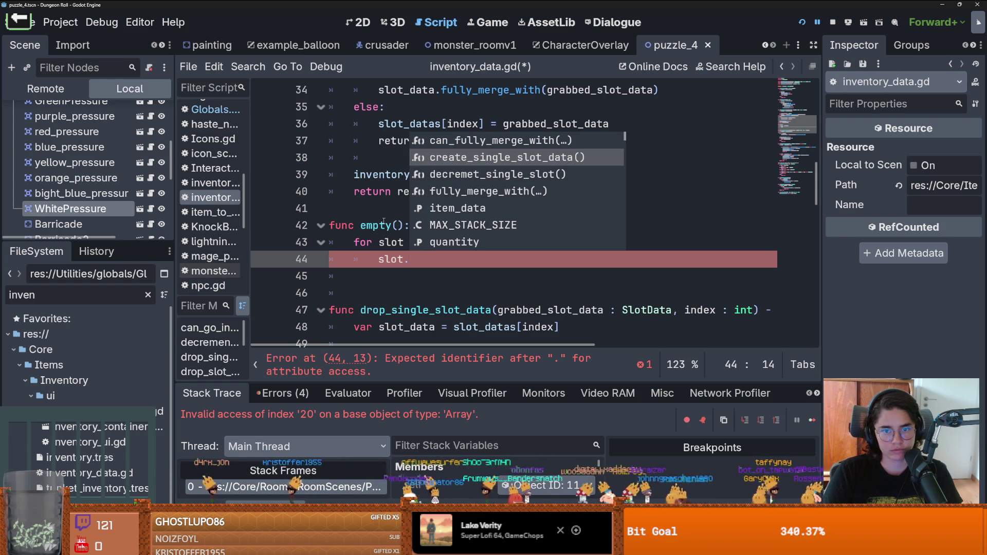
pyautogui.press('Down')
pyautogui.press('Down')
pyautogui.press('Down')
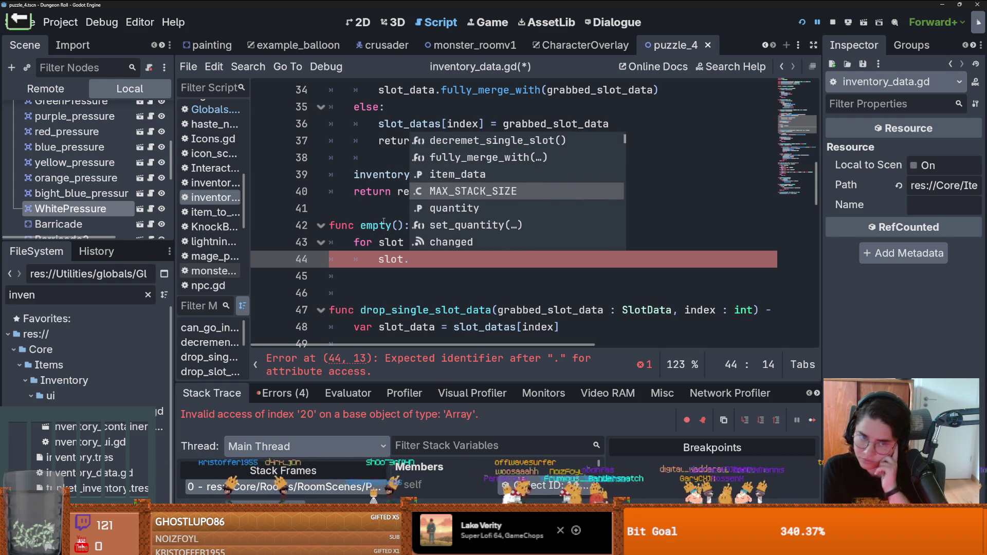
pyautogui.write('i')
pyautogui.press('Return')
pyautogui.write('= null')
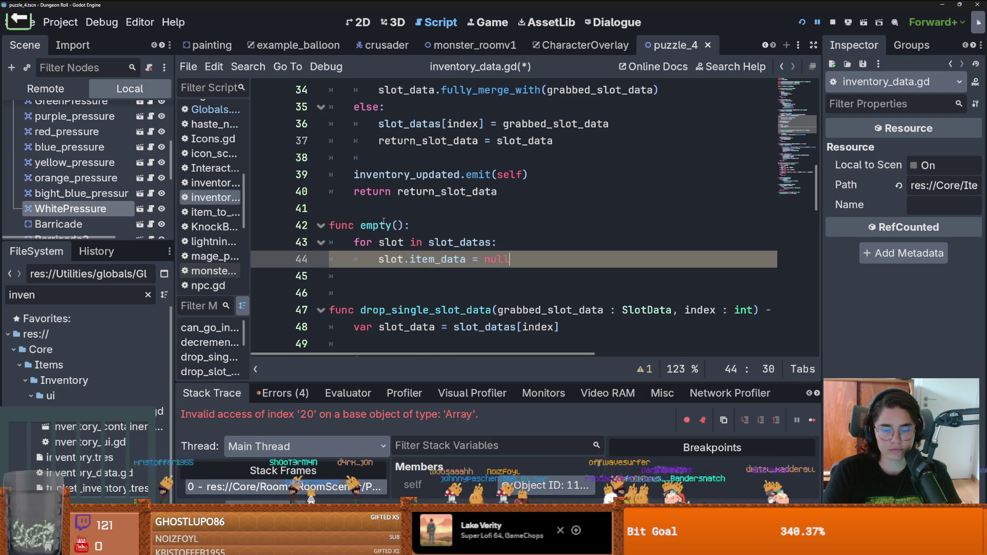
pyautogui.hotkey('ctrl', 's')
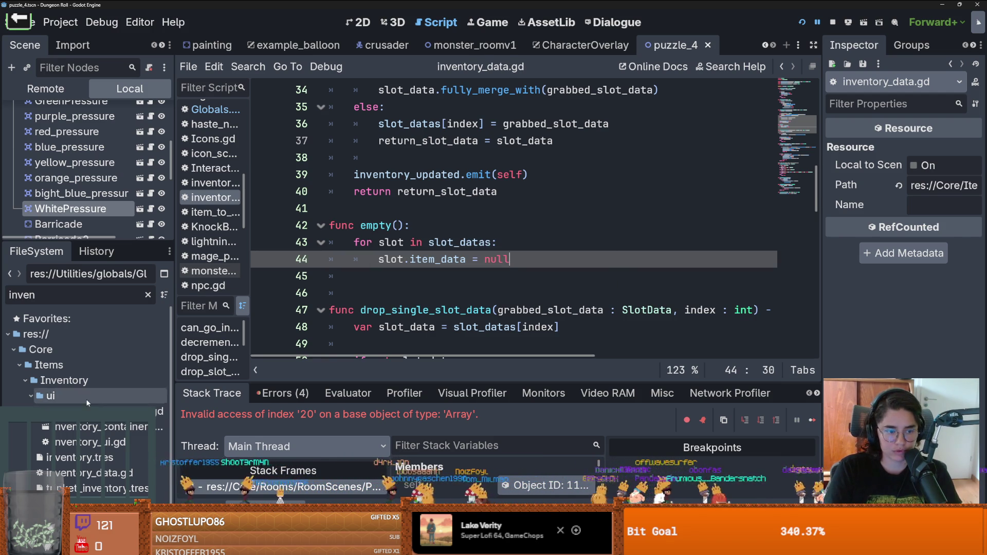
# Widen the code editor and rewrite the loop assignment as slot = null, saving
pyautogui.click(79, 457)
pyautogui.moveTo(822, 256)
pyautogui.mouseDown()
pyautogui.moveTo(796, 257)
pyautogui.moveTo(845, 257)
pyautogui.mouseUp()
pyautogui.moveTo(509, 260); pyautogui.dragTo(409, 259)
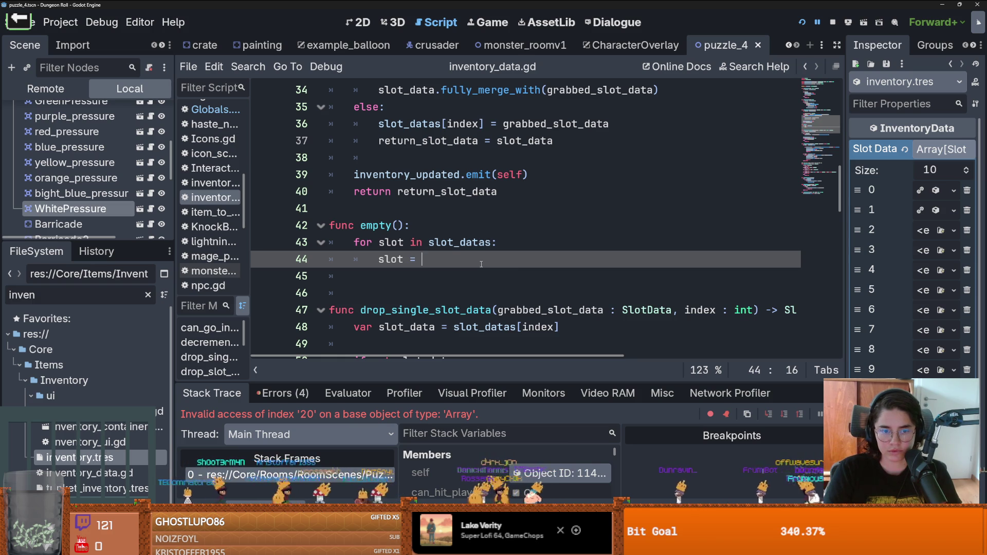
pyautogui.hotkey('ctrl', 's')
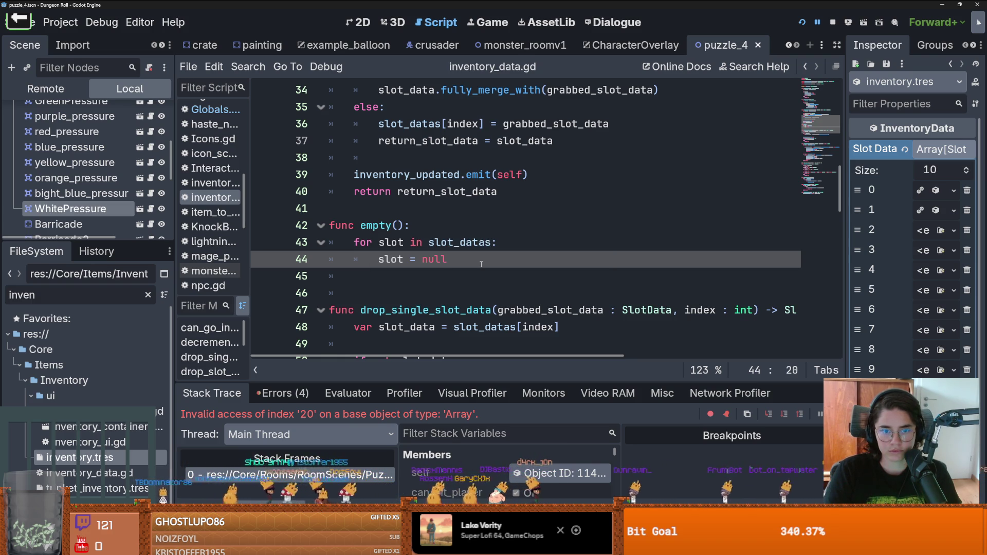
pyautogui.scroll(1, 465, 249)
pyautogui.scroll(1, 399, 222)
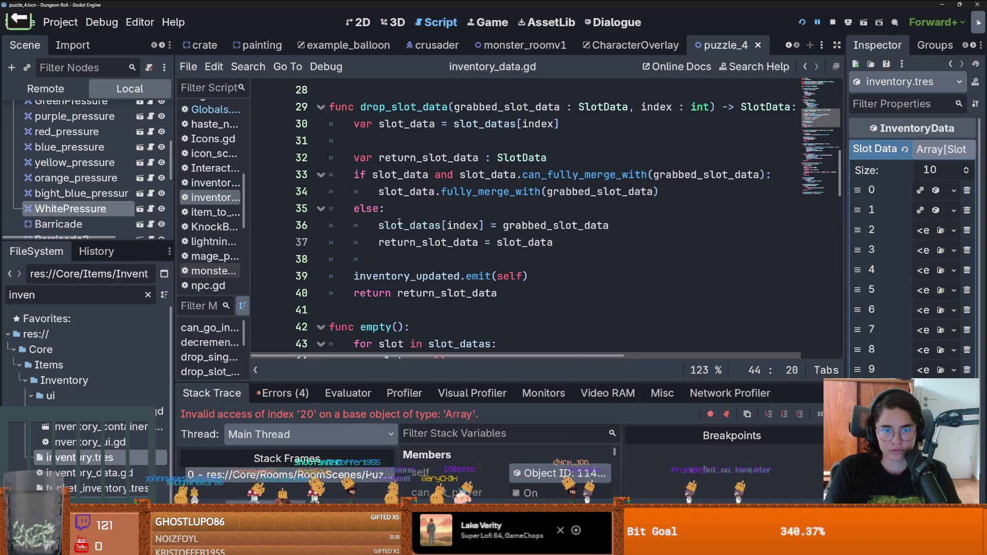
pyautogui.doubleClick(414, 229)
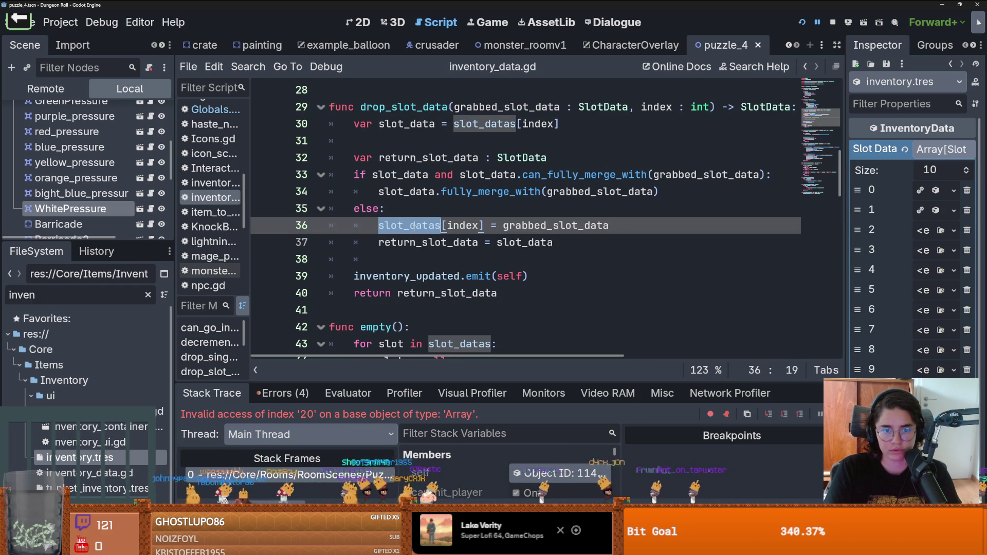
# Copy inventory_updated.emit(self) and paste it after the loop at the end of empty()
pyautogui.scroll(-7, 413, 228)
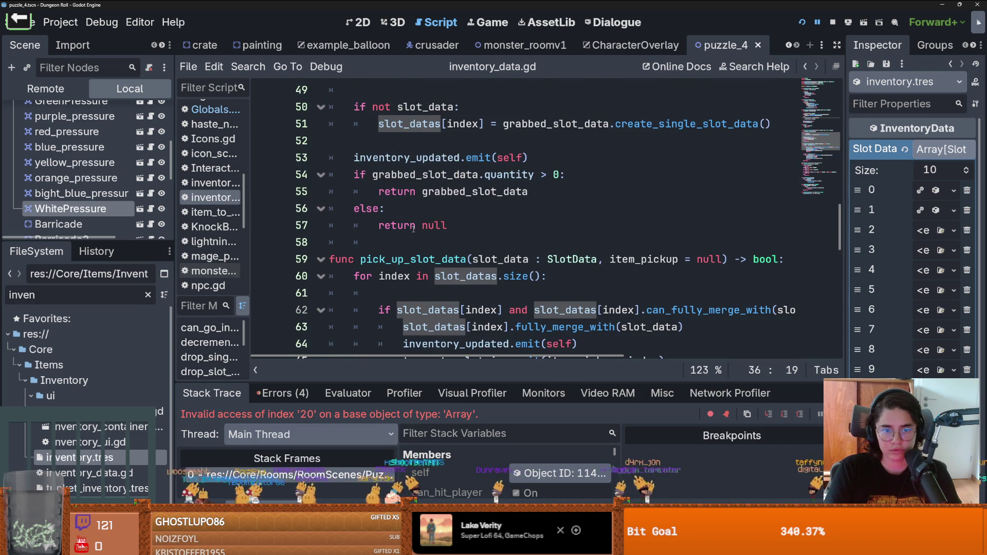
pyautogui.scroll(-13, 464, 258)
pyautogui.scroll(6, 462, 255)
pyautogui.scroll(20, 462, 254)
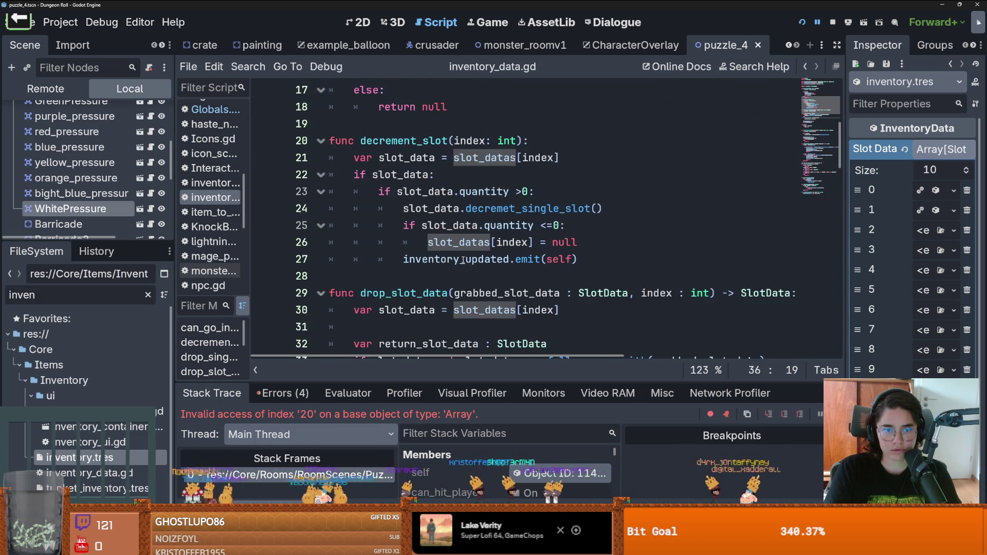
pyautogui.scroll(-12, 463, 260)
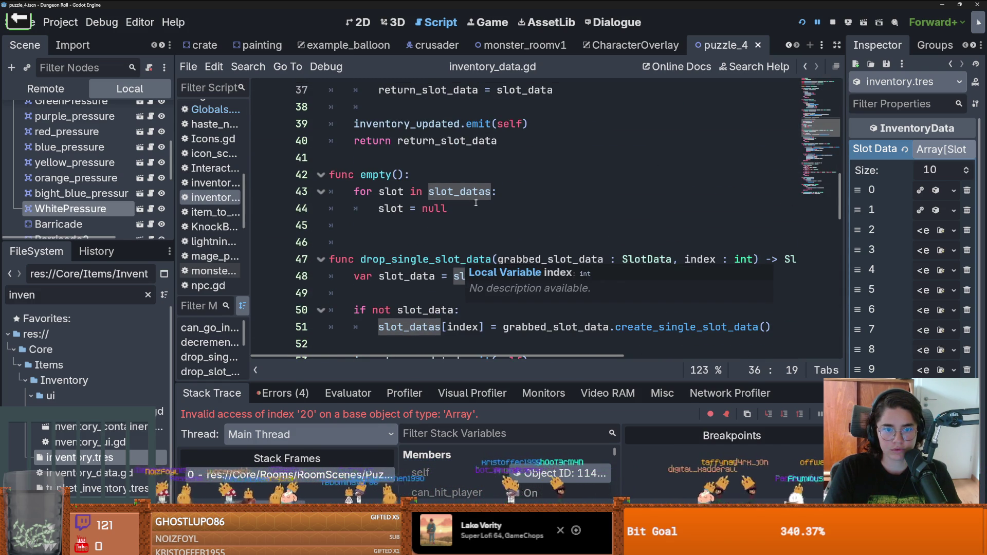
pyautogui.click(475, 203)
pyautogui.press('Return')
pyautogui.press('BackSpace')
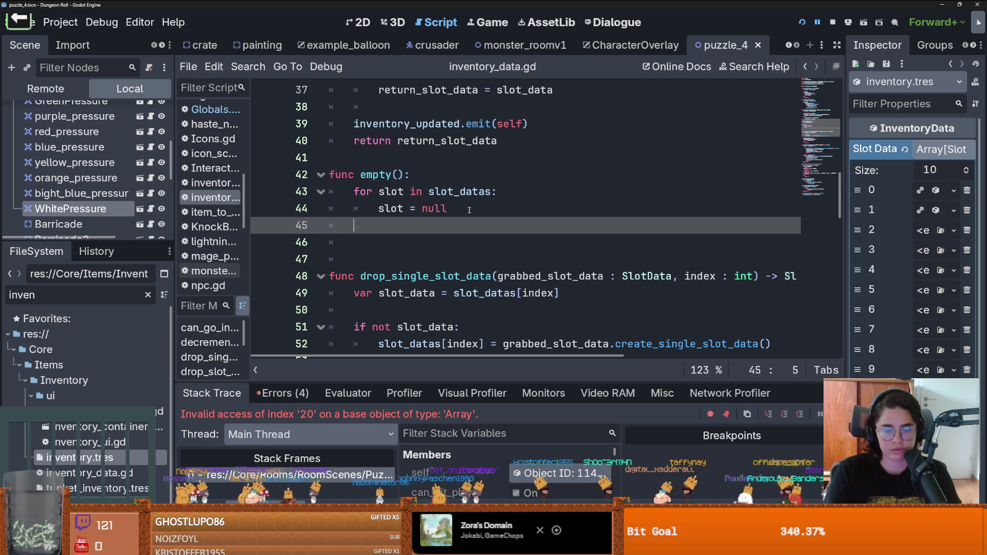
pyautogui.moveTo(564, 128); pyautogui.dragTo(354, 123)
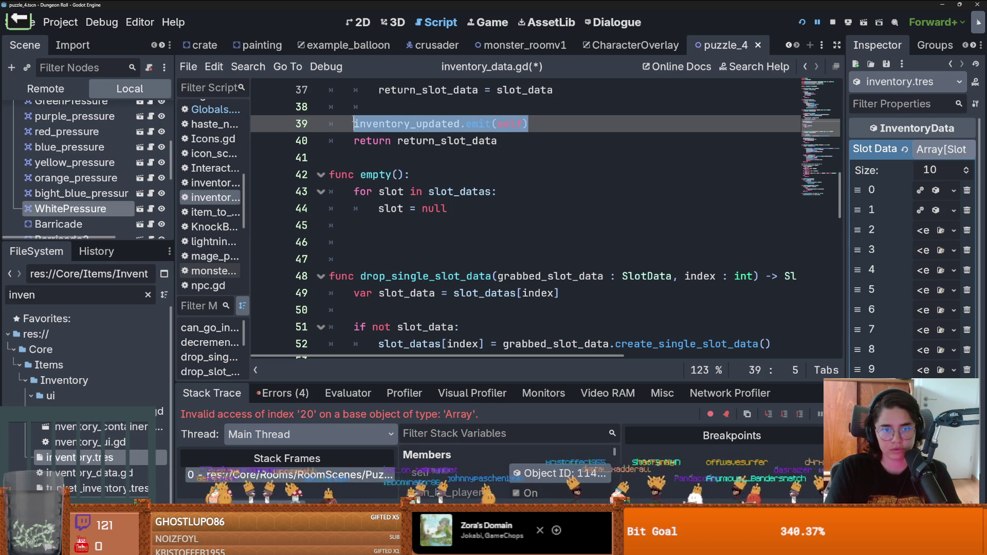
pyautogui.hotkey('ctrl', 'c')
pyautogui.click(399, 229)
pyautogui.hotkey('ctrl', 'v')
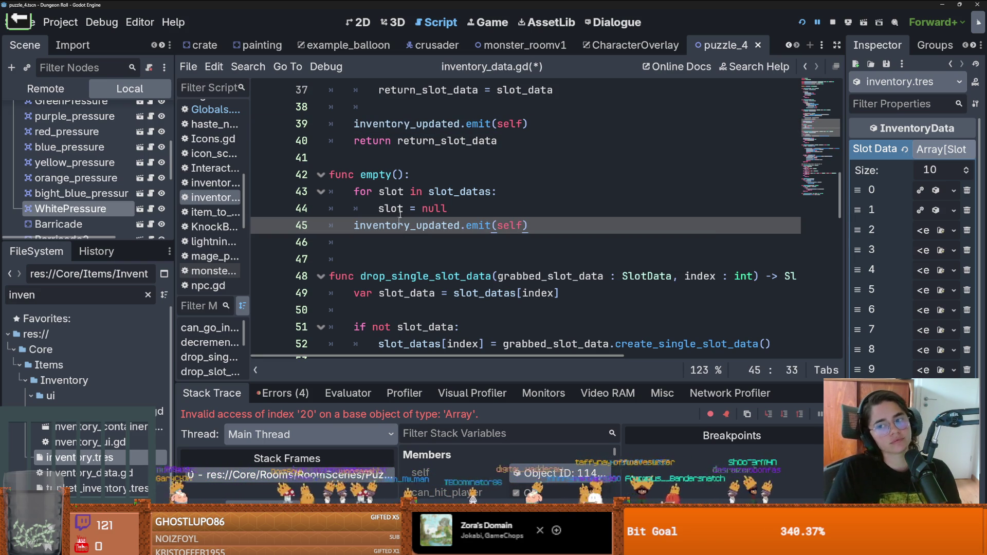
pyautogui.click(390, 175)
# Edit the empty function's name, then filter FileSystem for 'Global' and open Globals.gd
pyautogui.write('_')
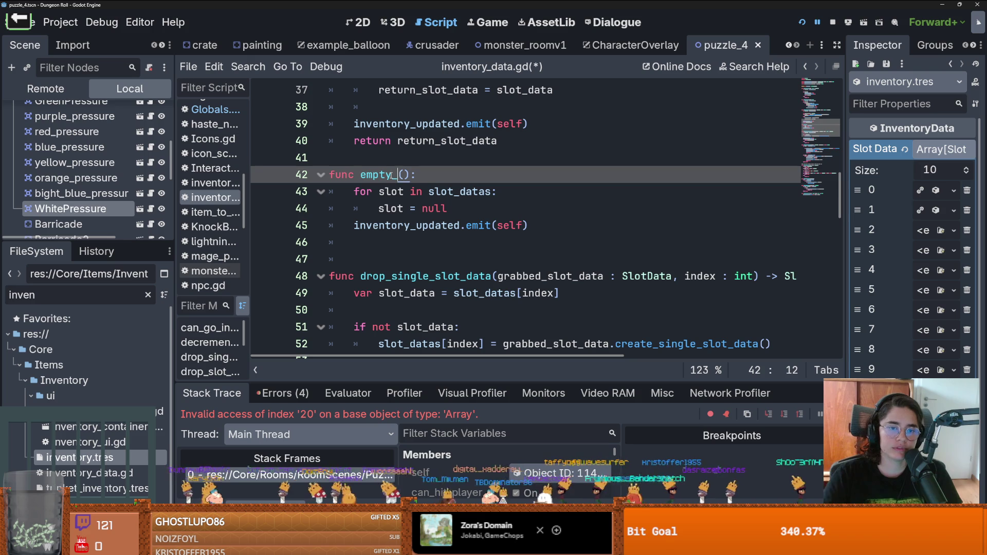
pyautogui.moveTo(404, 175); pyautogui.dragTo(360, 174)
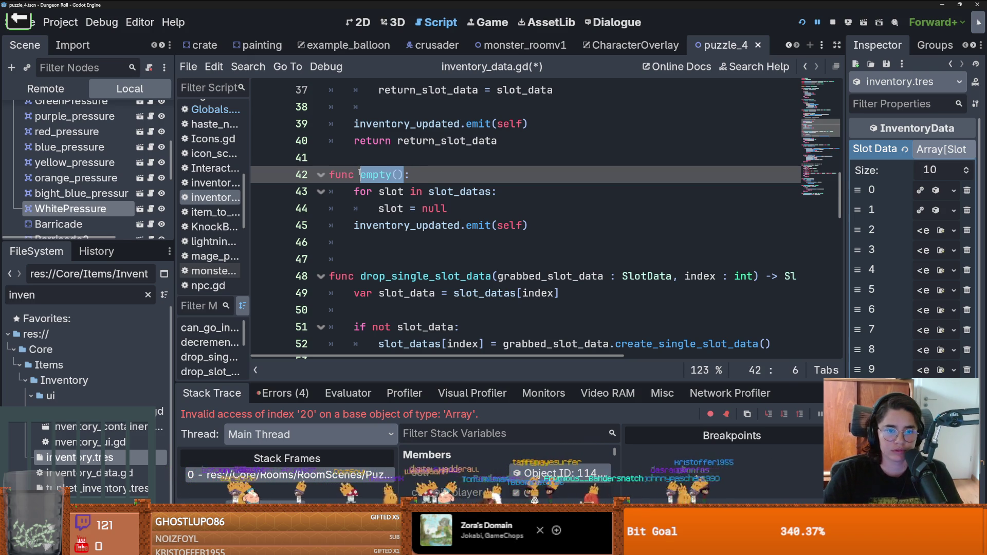
pyautogui.doubleClick(69, 299)
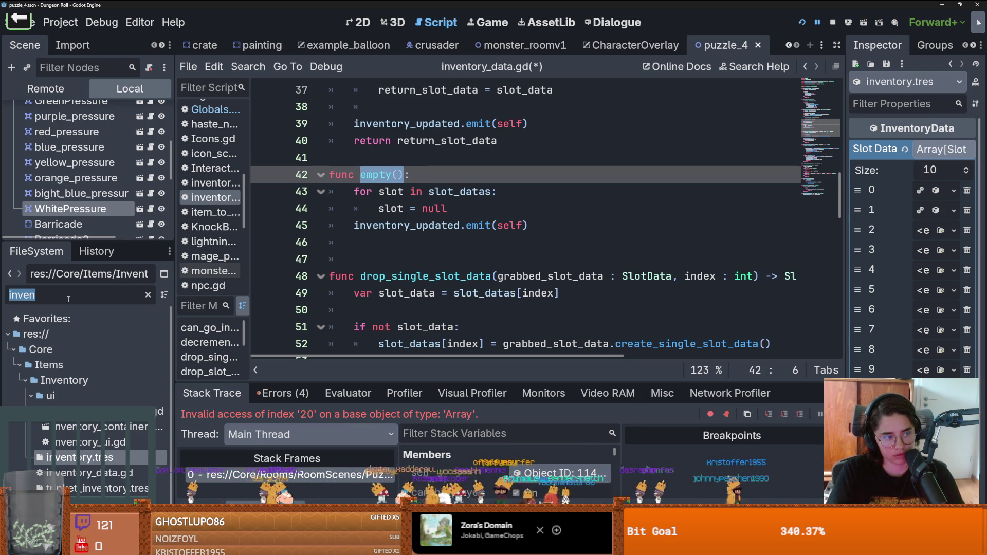
pyautogui.write('Global')
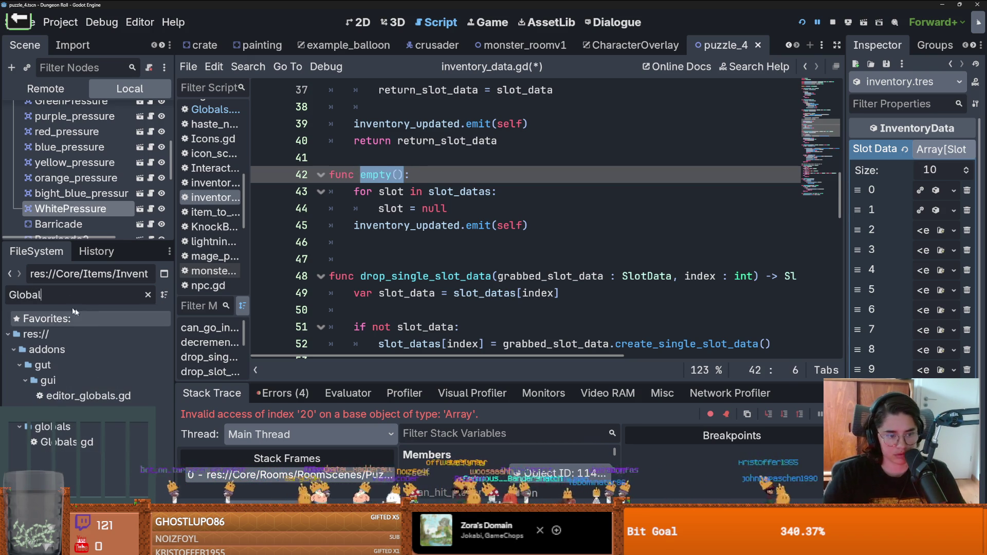
pyautogui.doubleClick(64, 442)
# Add main_inventory.empty() and trinket_inventory.empty() on lines 169 and 170
pyautogui.doubleClick(415, 249)
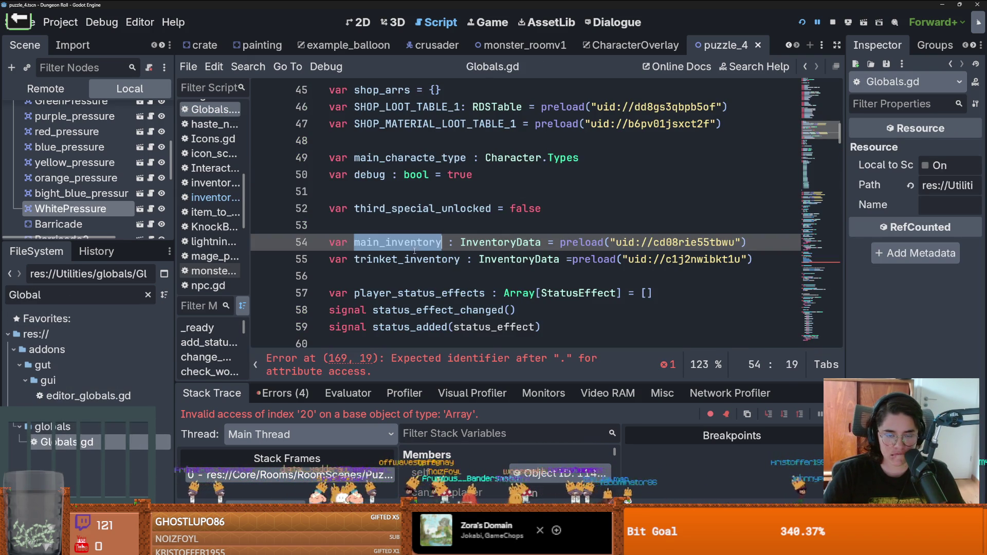
pyautogui.moveTo(821, 140); pyautogui.dragTo(821, 256)
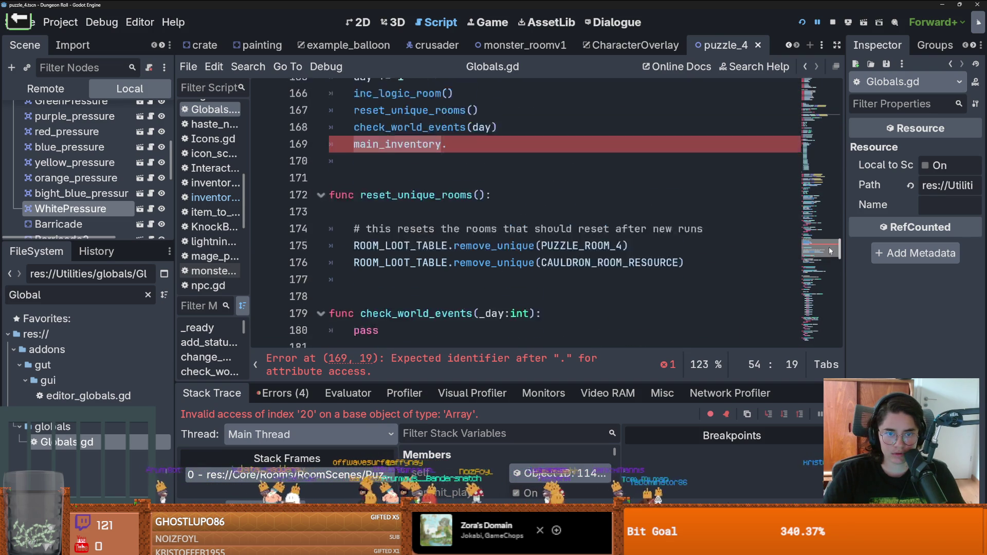
pyautogui.click(536, 165)
pyautogui.write('e')
pyautogui.press('Return')
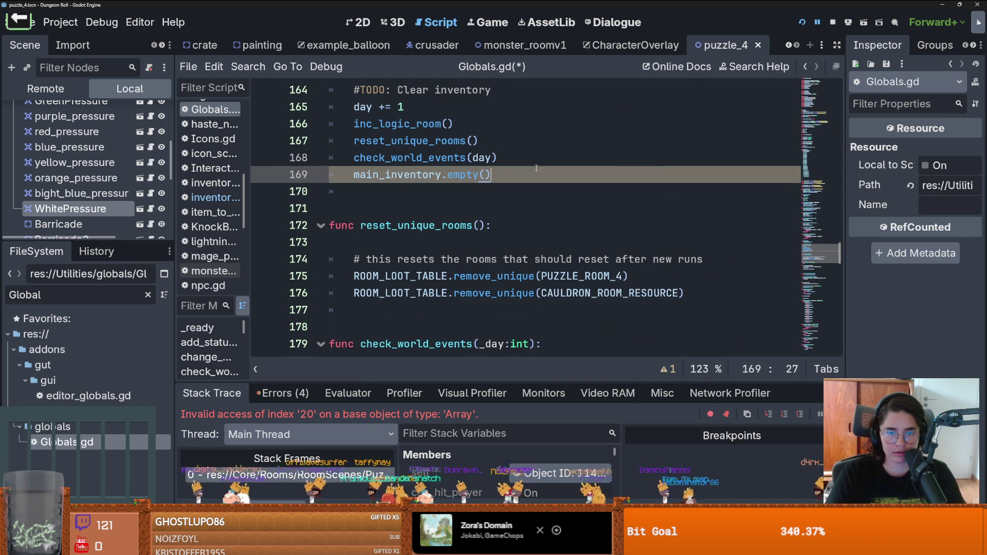
pyautogui.press('Return')
pyautogui.hotkey('ctrl', 'v')
pyautogui.write('.')
pyautogui.press('BackSpace')
pyautogui.write('z')
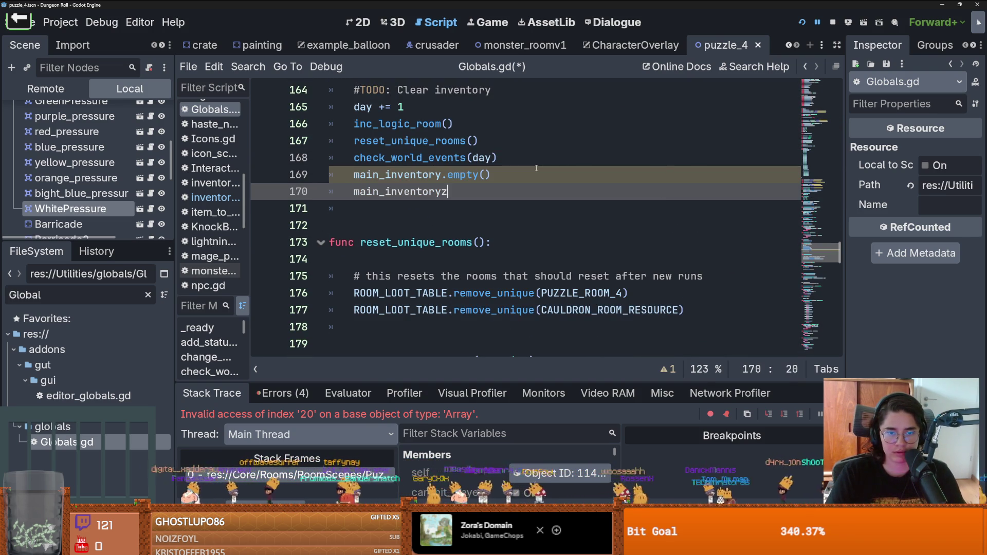
pyautogui.hotkey('ctrl', 'BackSpace')
pyautogui.write('i')
pyautogui.press('Return')
pyautogui.write('.')
pyautogui.press('Return')
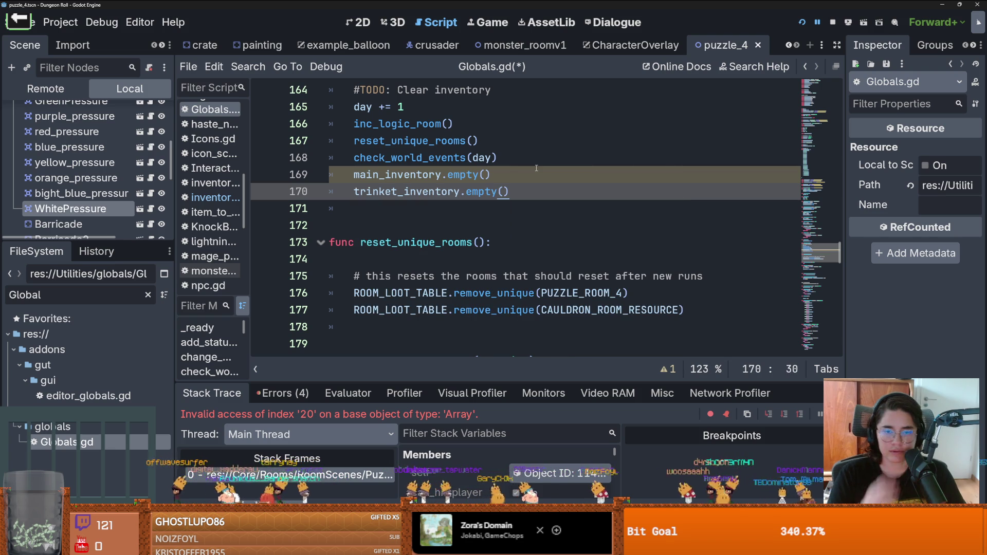
# Run the game, try the pause menu, and stop the test run
pyautogui.click(800, 22)
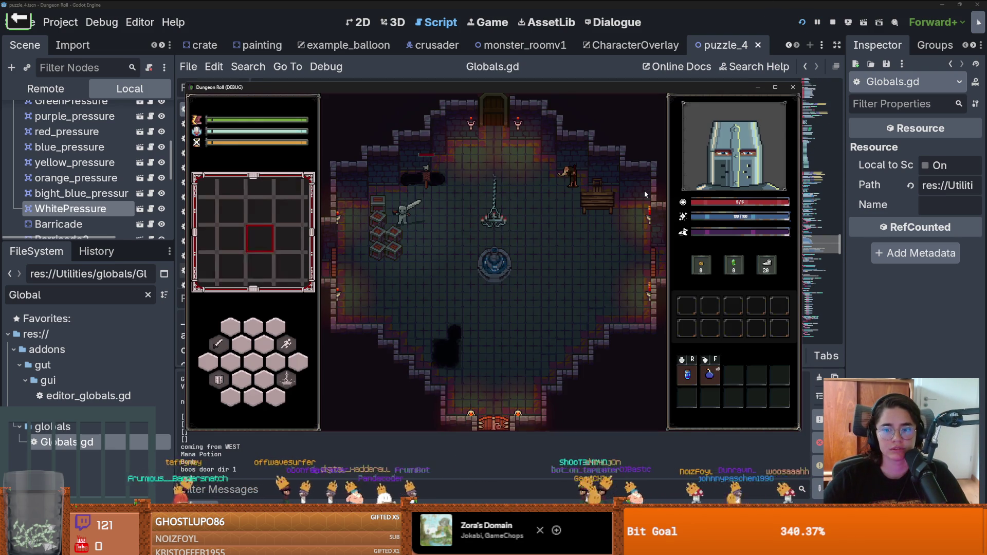
pyautogui.press('Escape')
pyautogui.press('Return')
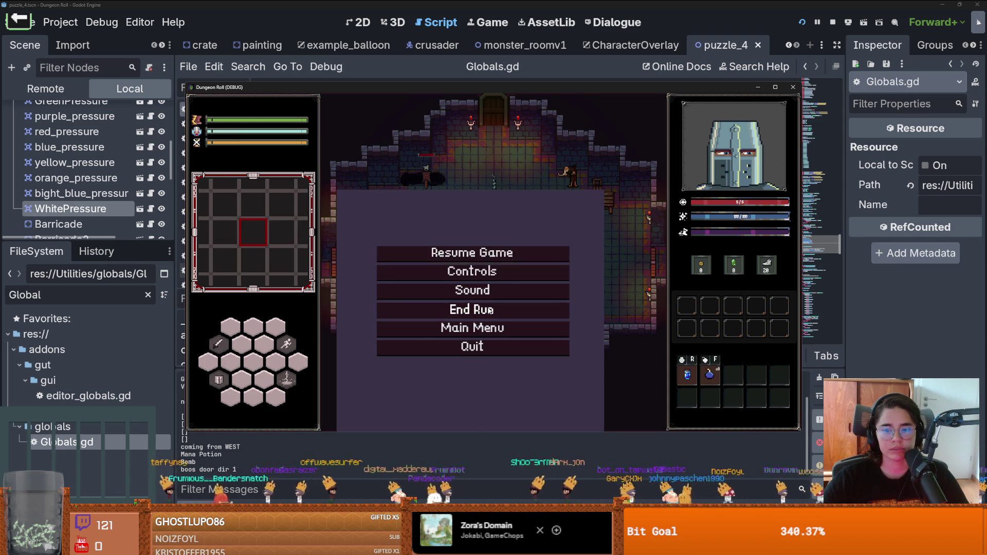
pyautogui.click(793, 88)
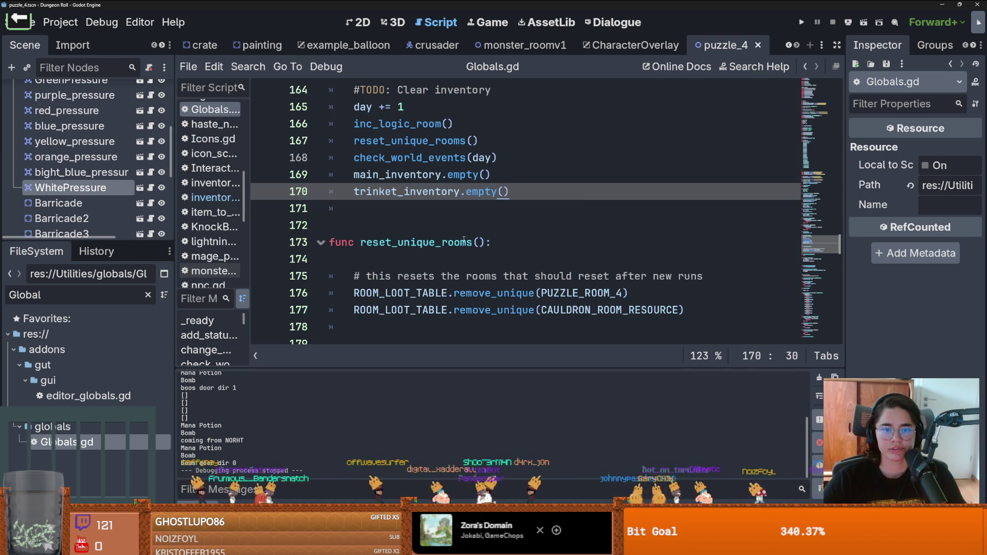
# In empty(), declare empty_slots and append null to it for each slot
pyautogui.keyDown('ctrl'); pyautogui.click(453, 175); pyautogui.keyUp('ctrl')
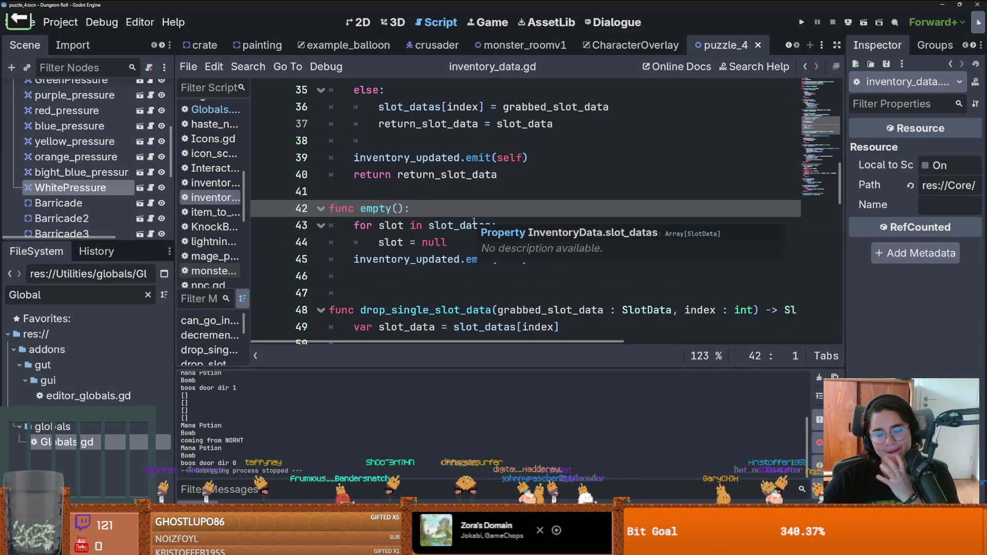
pyautogui.click(415, 242)
pyautogui.click(442, 209)
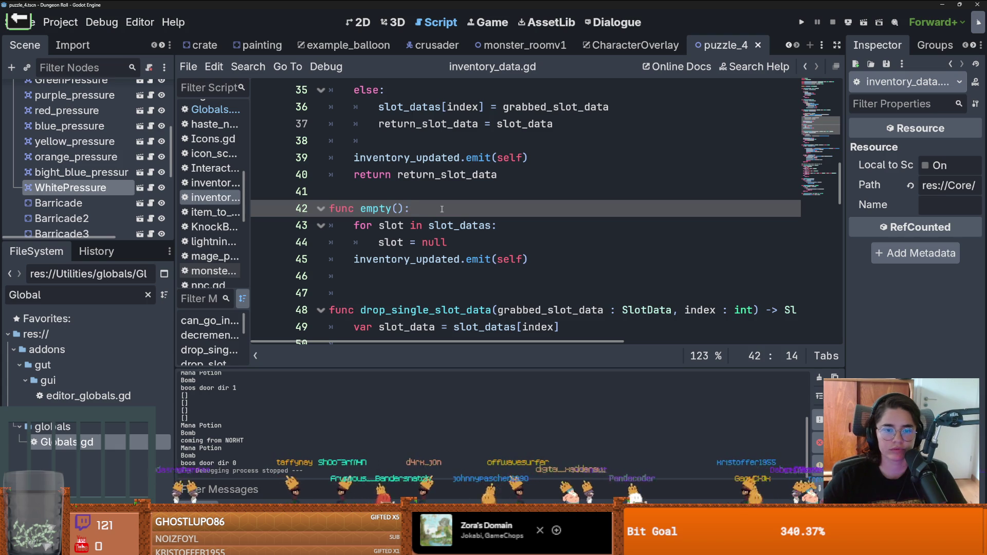
pyautogui.press('Return')
pyautogui.write('var ')
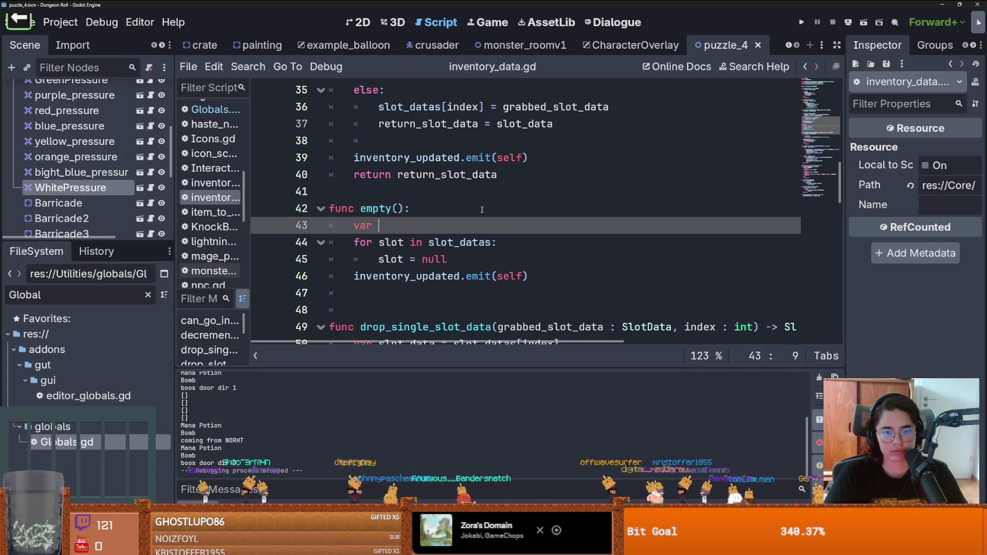
pyautogui.write('sl')
pyautogui.press('BackSpace')
pyautogui.press('BackSpace')
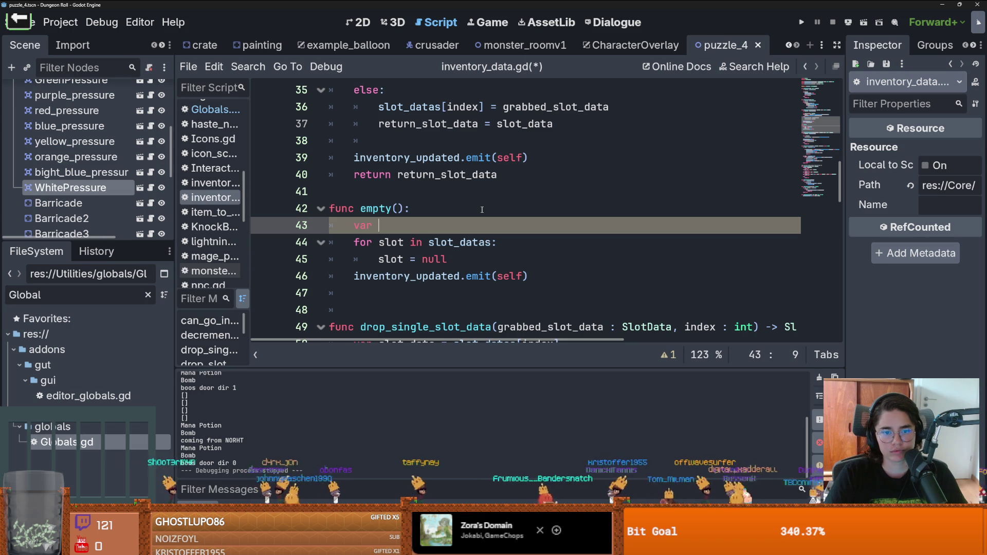
pyautogui.write('empty')
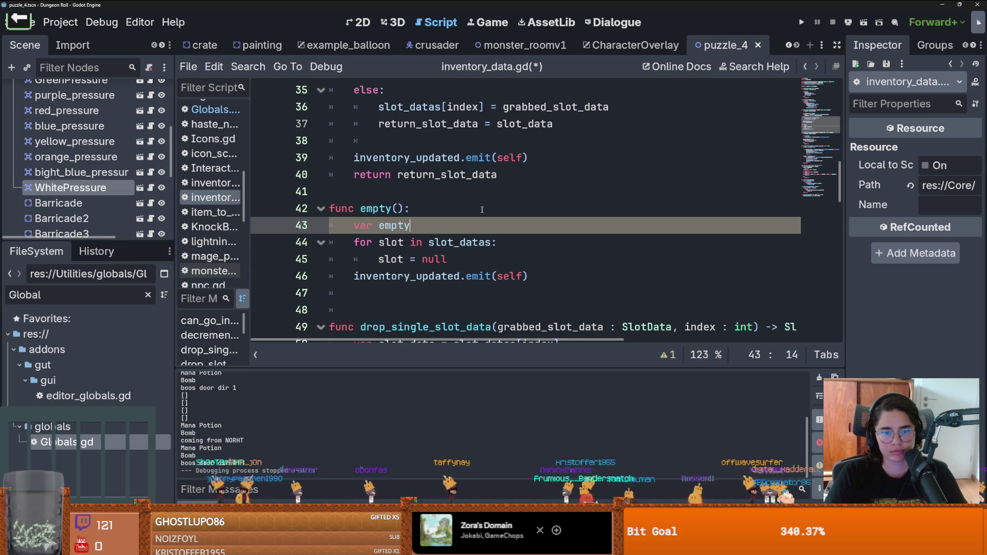
pyautogui.write('[null,null')
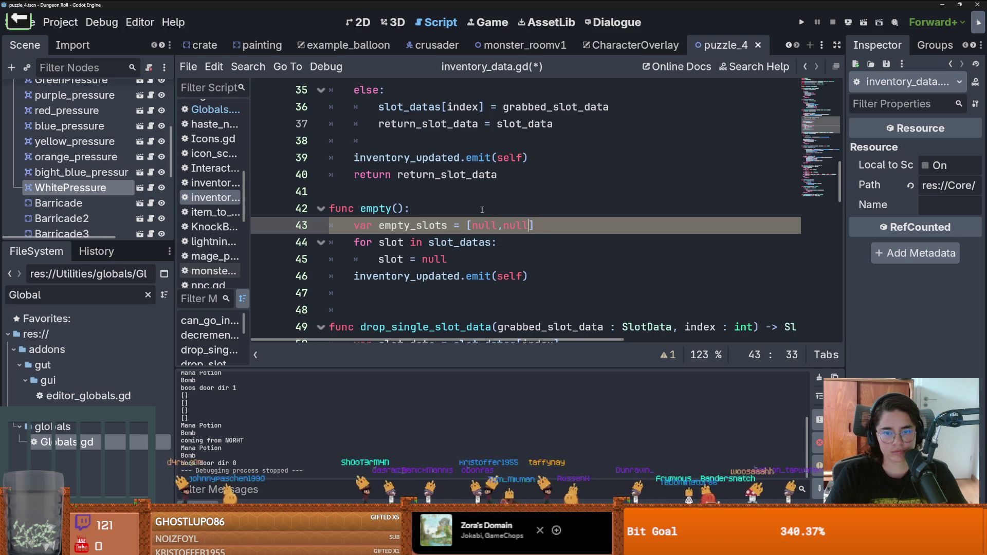
pyautogui.write('u')
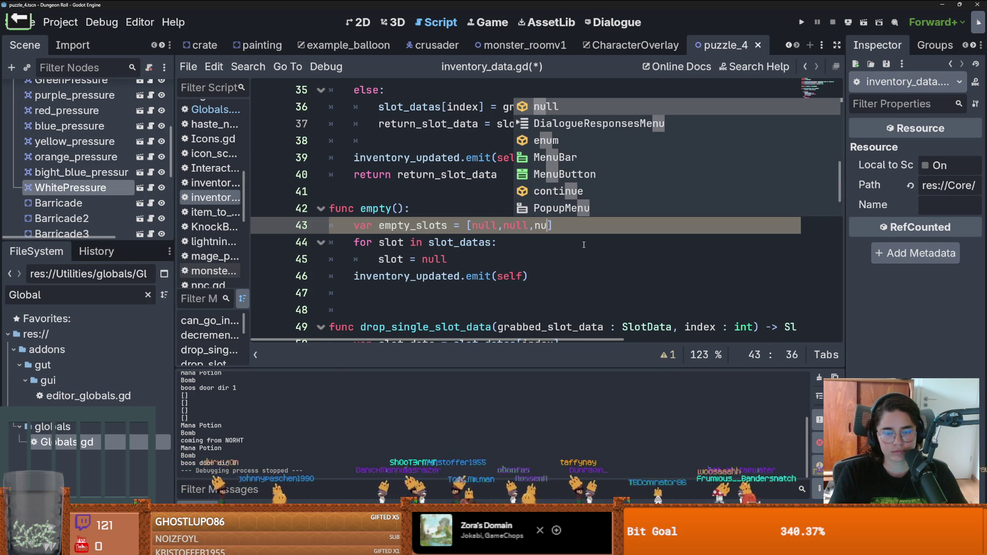
pyautogui.press('BackSpace')
pyautogui.press('BackSpace')
pyautogui.press('BackSpace')
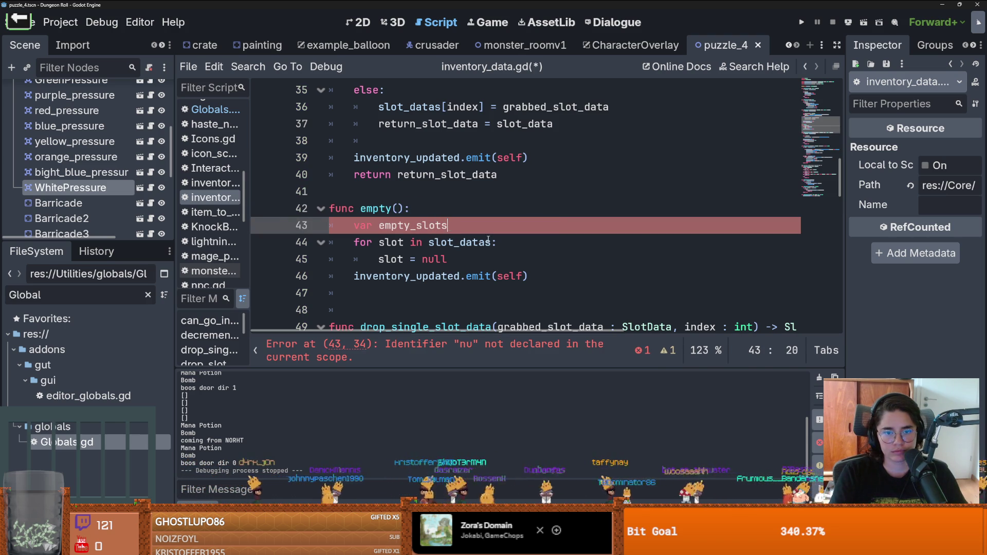
pyautogui.doubleClick(438, 229)
pyautogui.hotkey('ctrl', 'c')
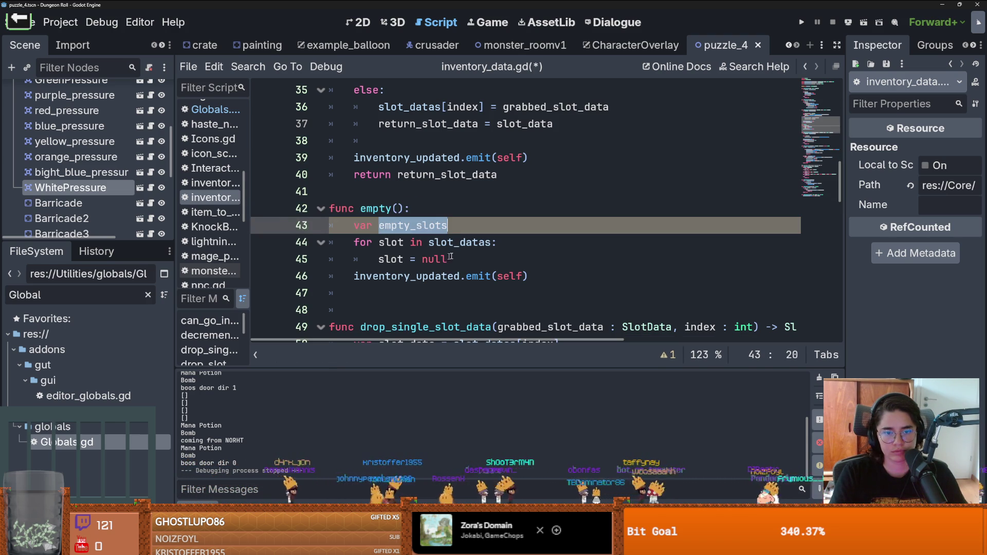
pyautogui.moveTo(450, 257); pyautogui.dragTo(378, 256)
pyautogui.hotkey('ctrl', 'v')
pyautogui.write('.append')
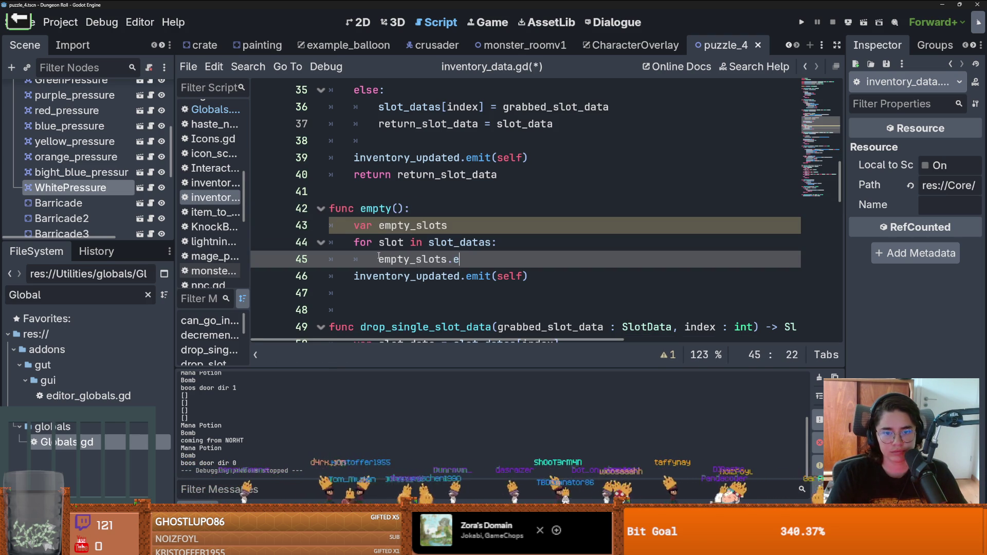
pyautogui.write('(null')
# Initialize empty_slots = [] and assign slot_datas = empty_slots after the loop, then save
pyautogui.press('Up')
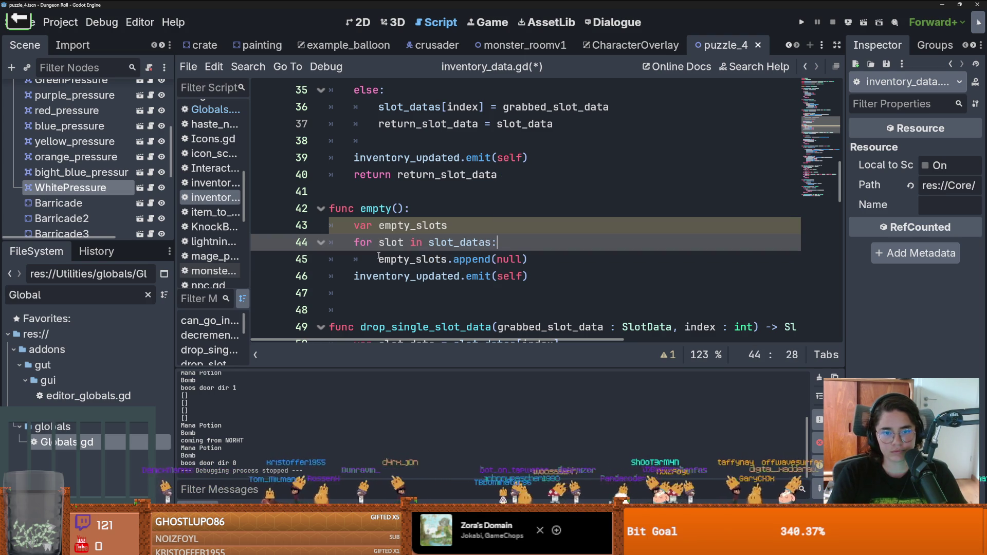
pyautogui.click(462, 224)
pyautogui.write('= -')
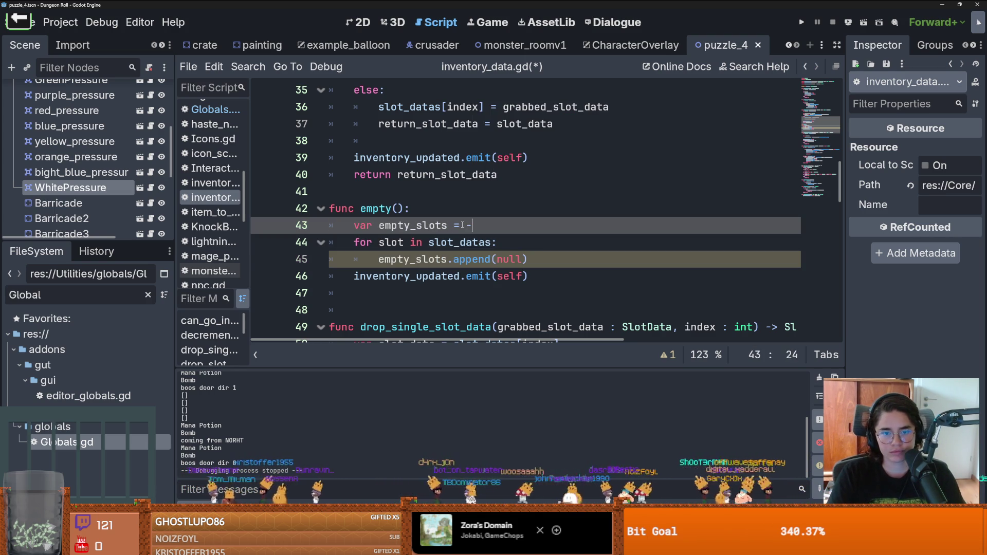
pyautogui.press('BackSpace')
pyautogui.write('[]')
pyautogui.click(544, 259)
pyautogui.press('Return')
pyautogui.press('BackSpace')
pyautogui.write('sl')
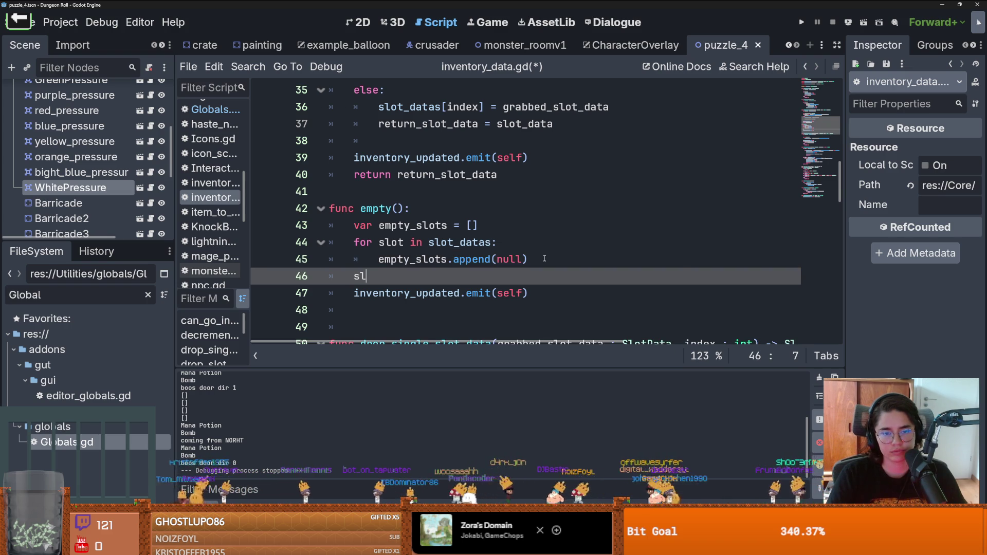
pyautogui.press('Return')
pyautogui.write('= ')
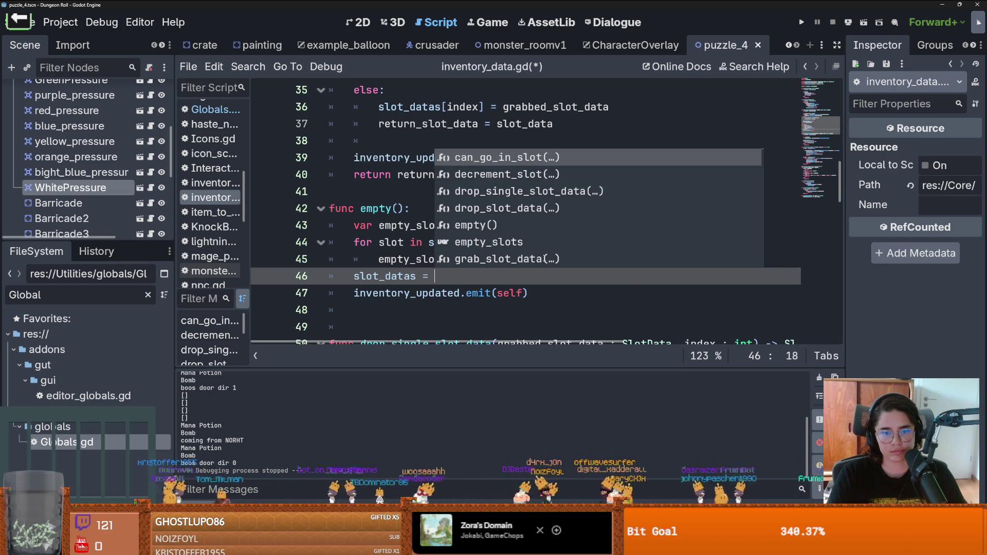
pyautogui.write('emp')
pyautogui.press('Return')
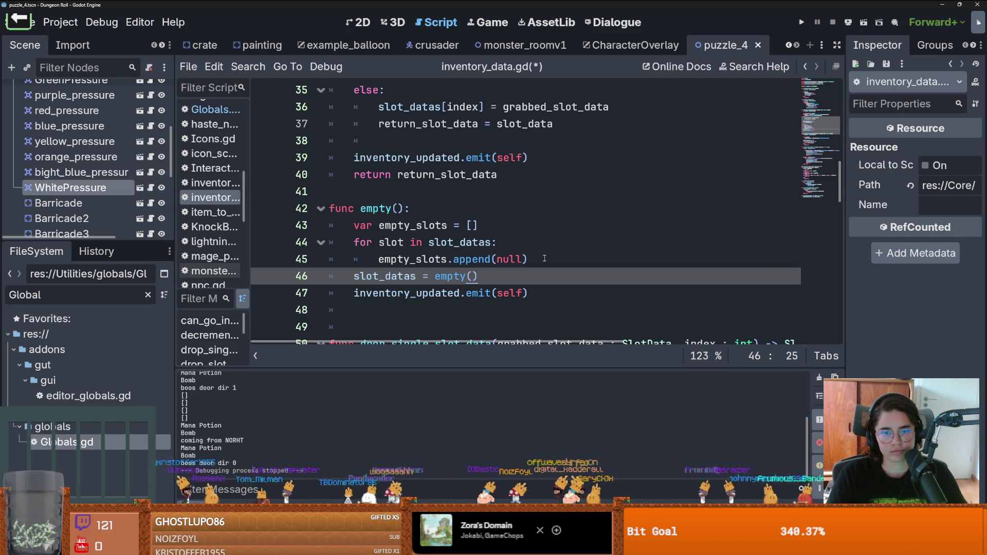
pyautogui.press('BackSpace')
pyautogui.press('BackSpace')
pyautogui.press('BackSpace')
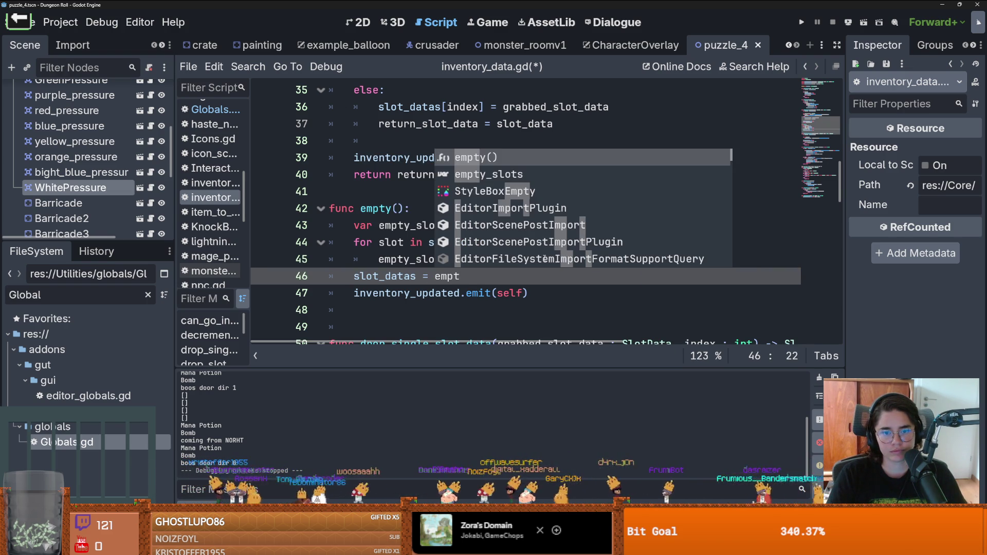
pyautogui.press('Down')
pyautogui.press('Return')
pyautogui.hotkey('ctrl', 's')
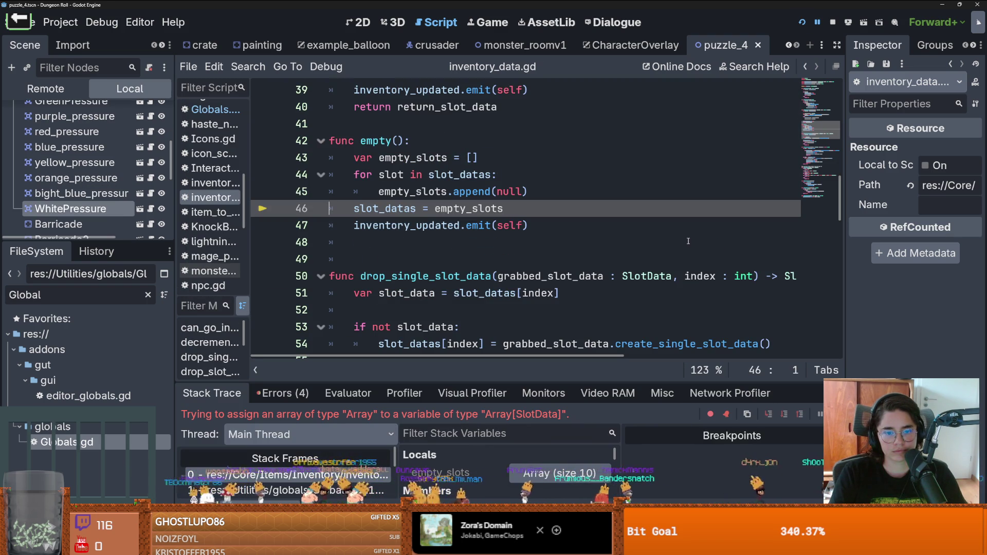
# Select the null appended on line 45 and filter the FileSystem dock by 'main'
pyautogui.scroll(1, 523, 250)
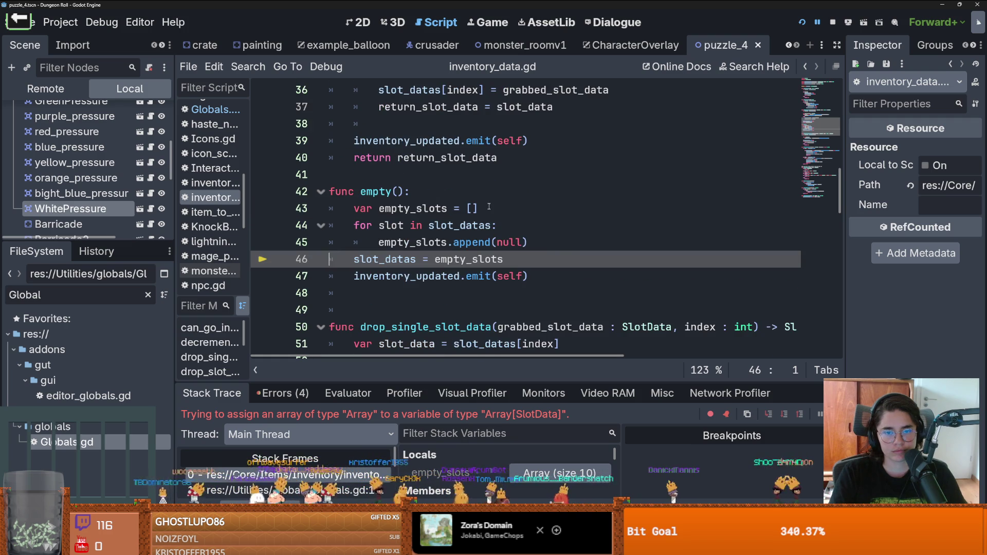
pyautogui.doubleClick(509, 242)
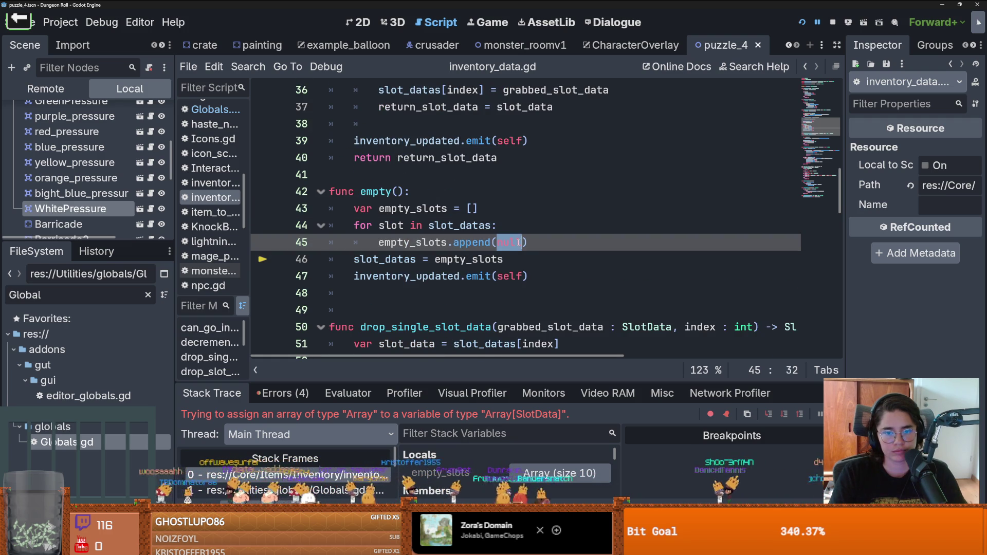
pyautogui.doubleClick(90, 294)
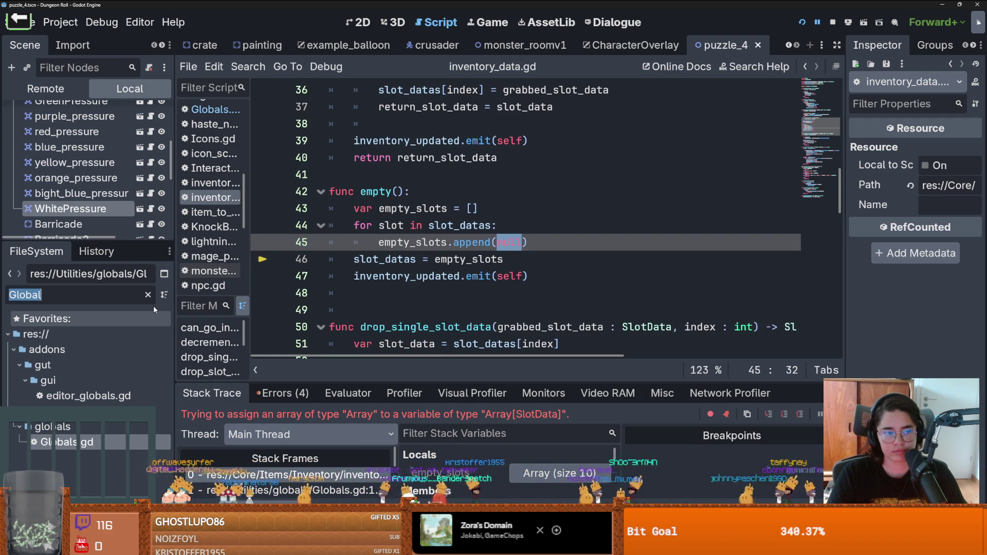
pyautogui.write('main')
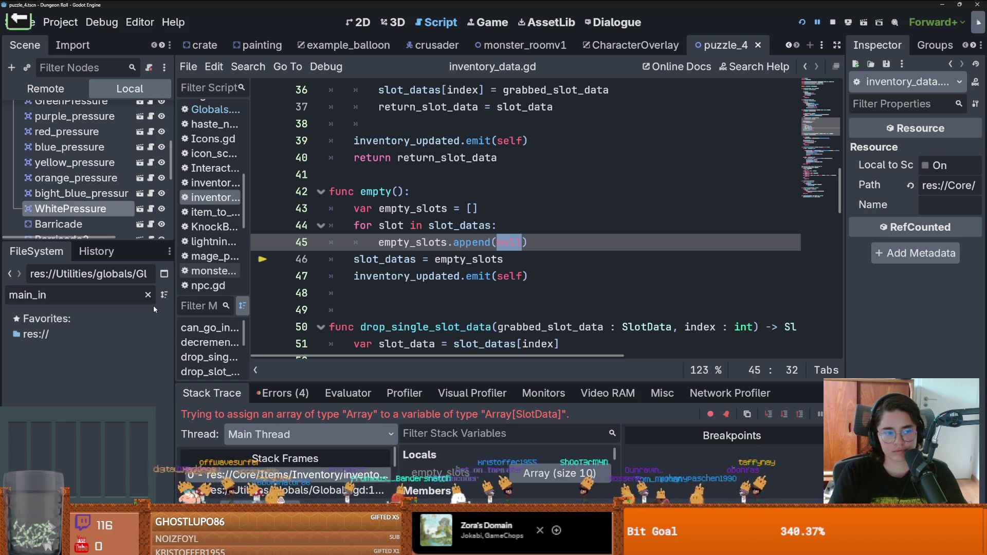
pyautogui.scroll(-1, 139, 393)
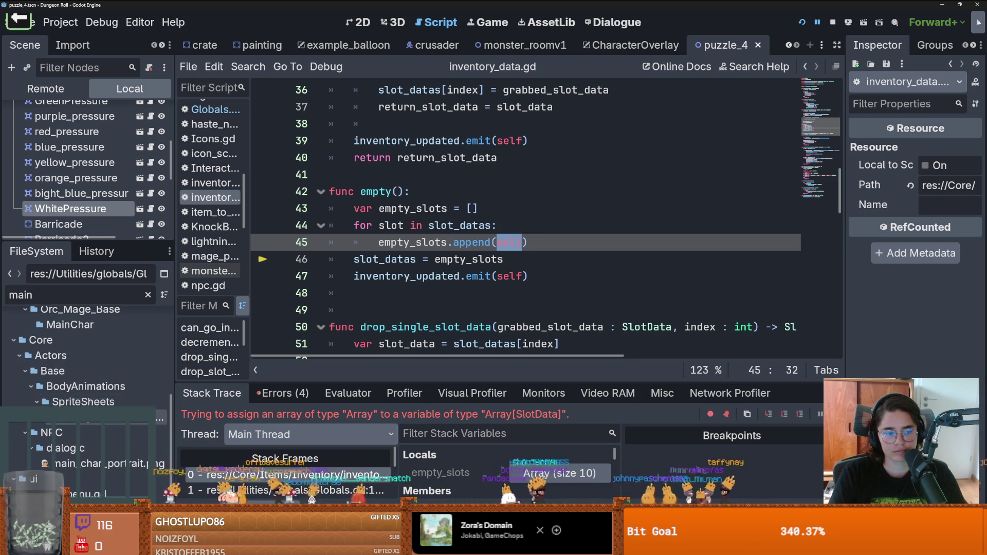
# Filter the FileSystem to 'inventory' and inspect inventory.tres with its 10-slot SlotData array
pyautogui.doubleClick(92, 300)
pyautogui.write('invn')
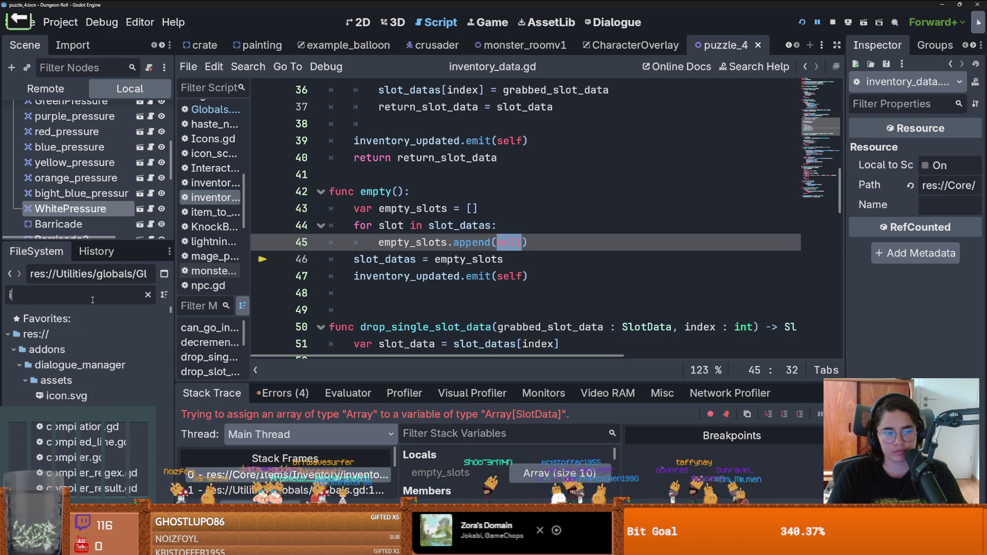
pyautogui.press('BackSpace')
pyautogui.write('entory')
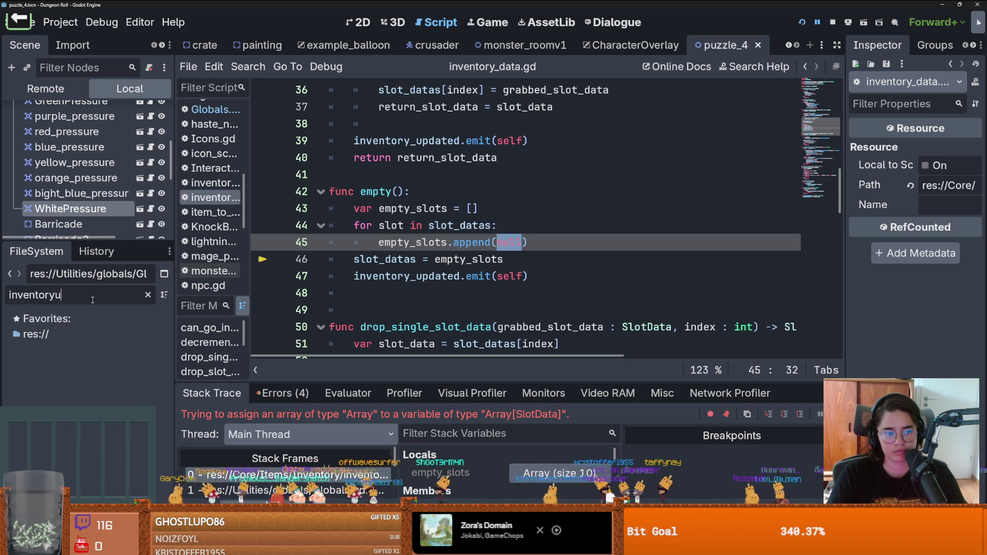
pyautogui.click(82, 457)
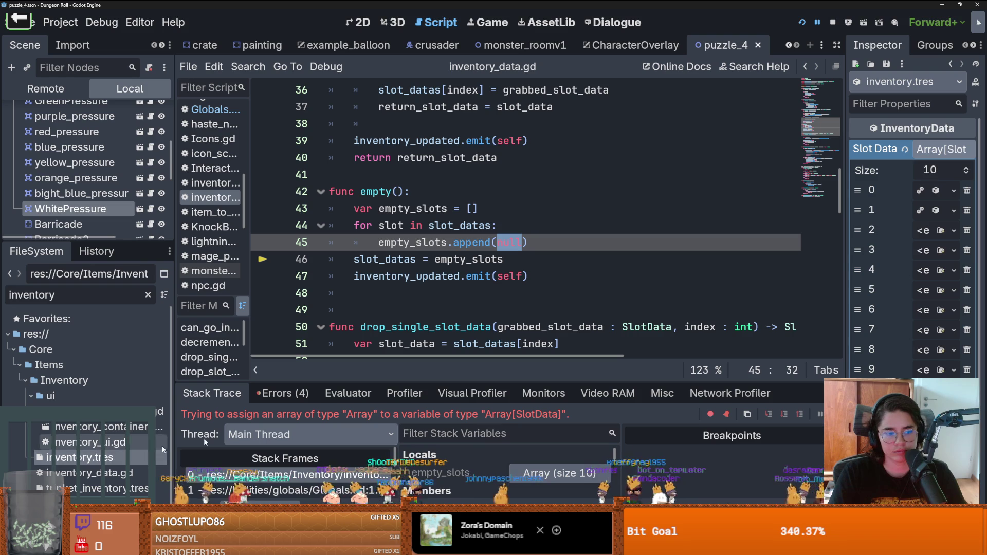
pyautogui.moveTo(843, 259); pyautogui.dragTo(592, 259)
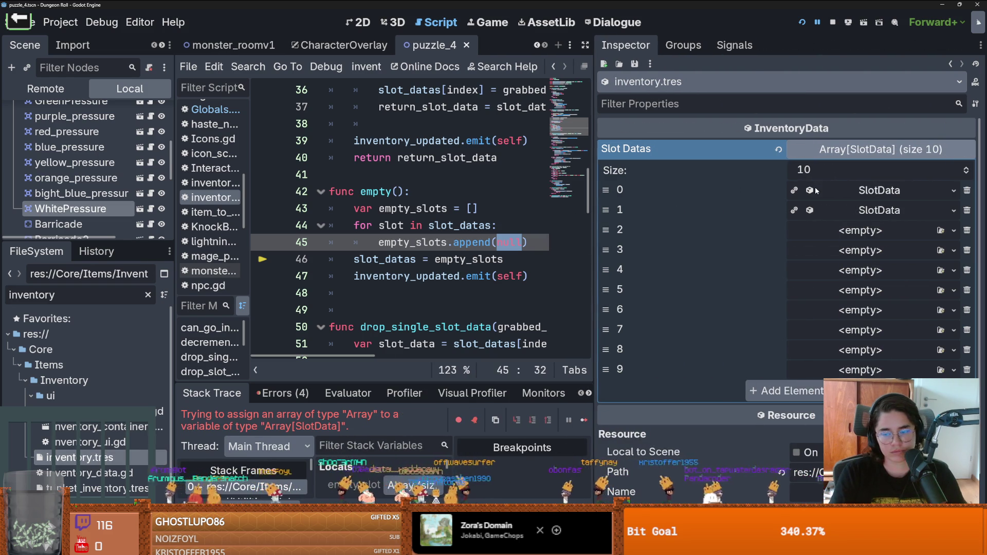
pyautogui.click(953, 231)
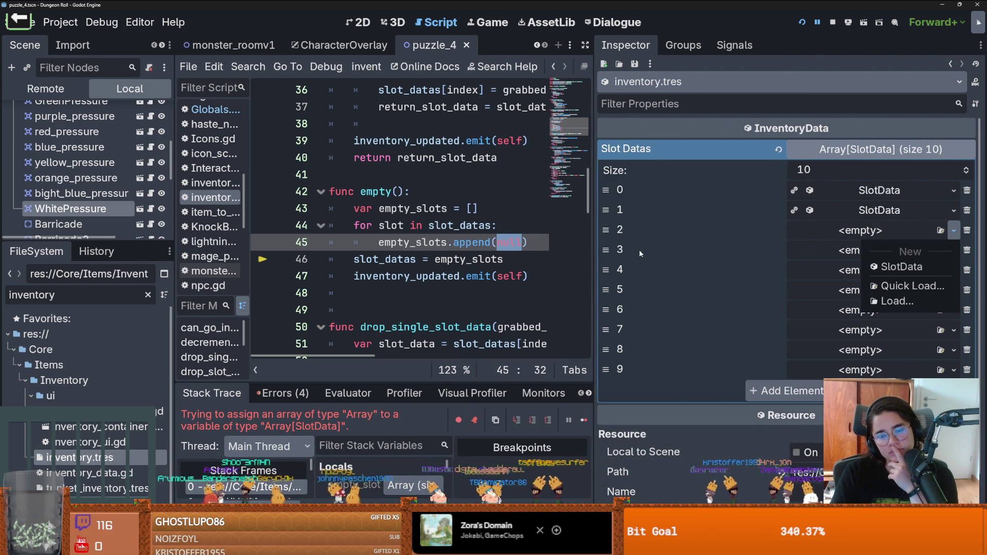
pyautogui.click(890, 212)
pyautogui.click(891, 212)
pyautogui.click(890, 215)
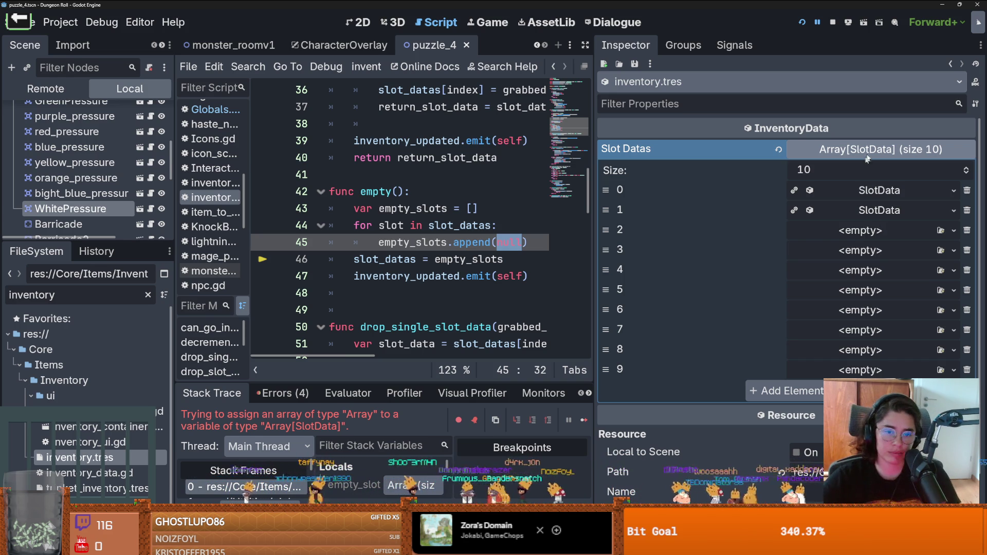
pyautogui.moveTo(597, 229); pyautogui.dragTo(709, 228)
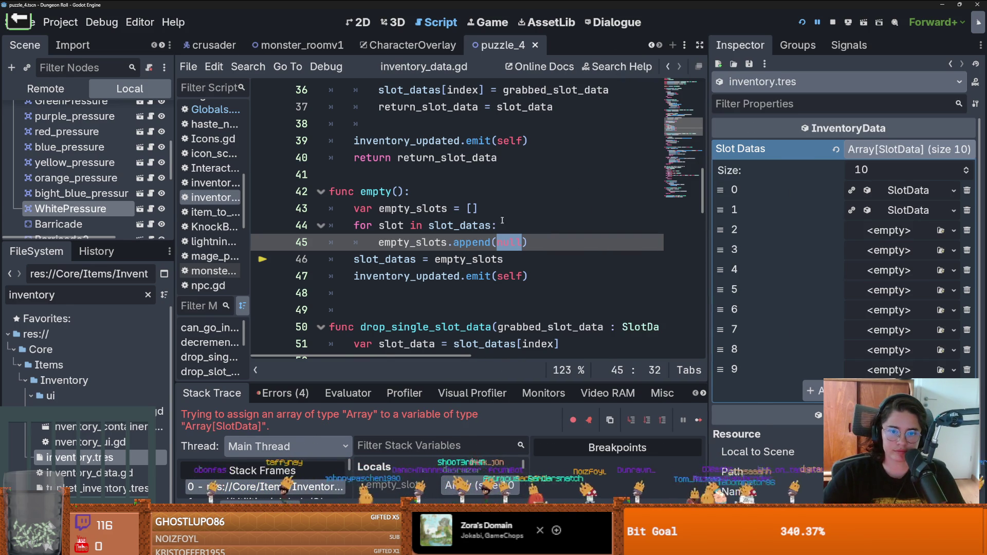
# Declare 'var slot_data :SlotData' in empty(), append slot_data instead of null, then save and run
pyautogui.click(541, 208)
pyautogui.press('Return')
pyautogui.write('slot')
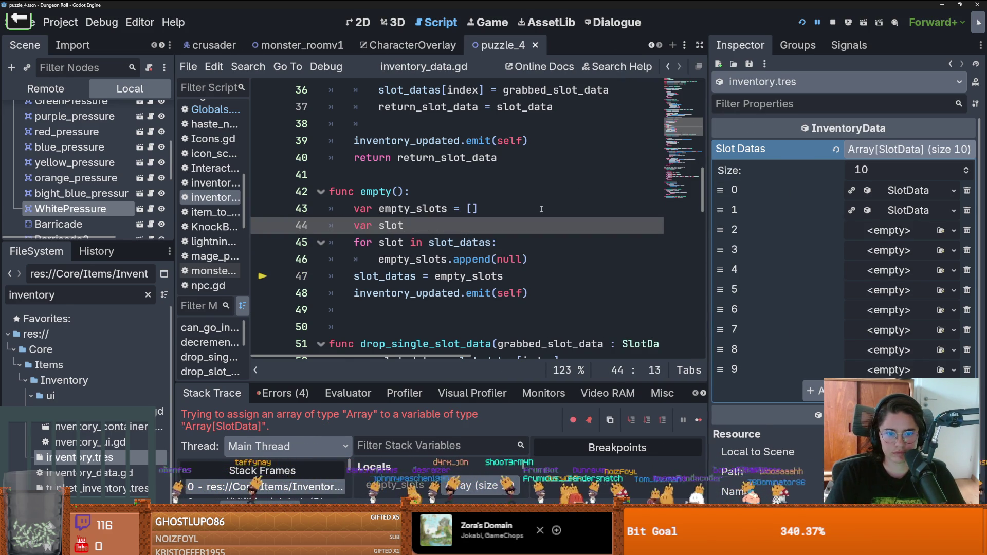
pyautogui.write('_data :')
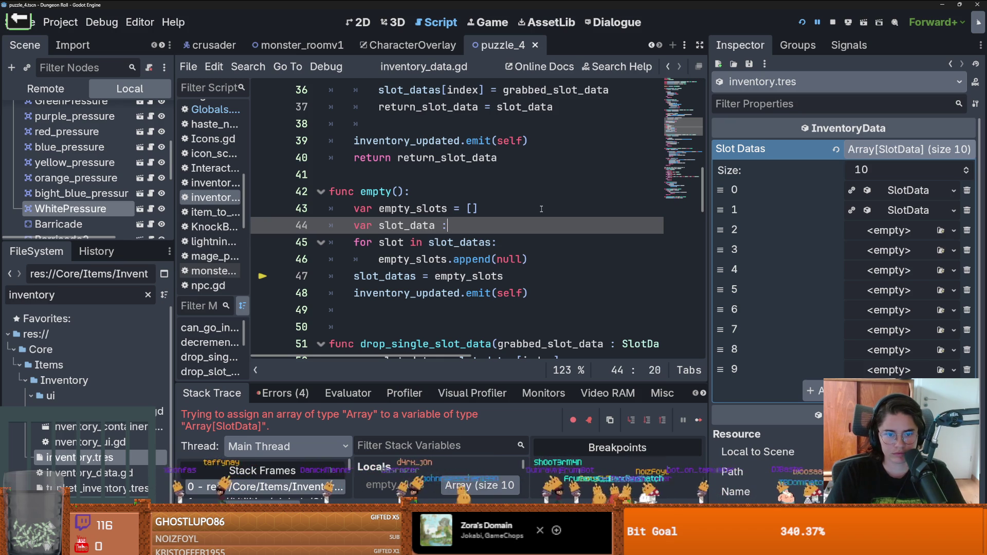
pyautogui.press('Return')
pyautogui.click(411, 225)
pyautogui.doubleClick(412, 225)
pyautogui.hotkey('ctrl', 'c')
pyautogui.doubleClick(509, 259)
pyautogui.hotkey('ctrl', 'v')
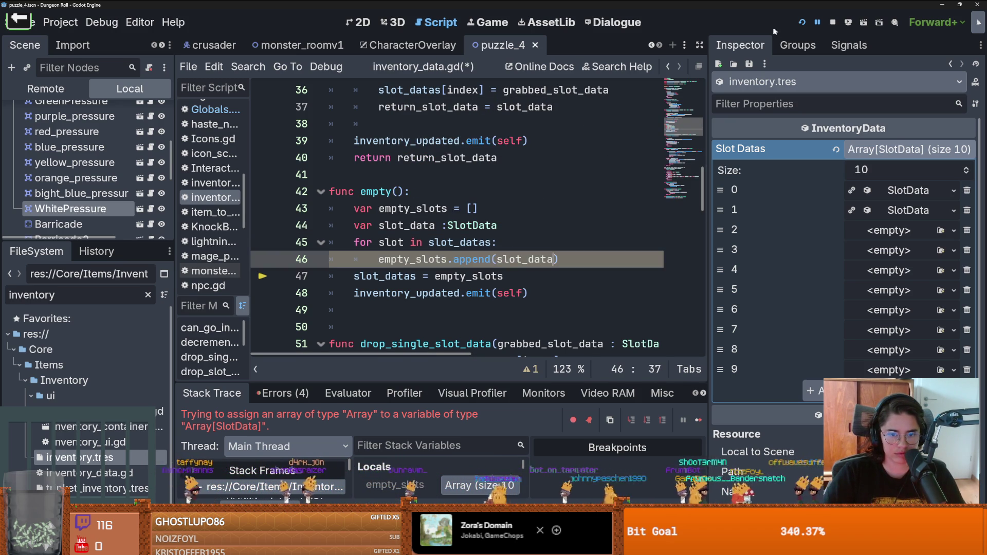
pyautogui.click(802, 22)
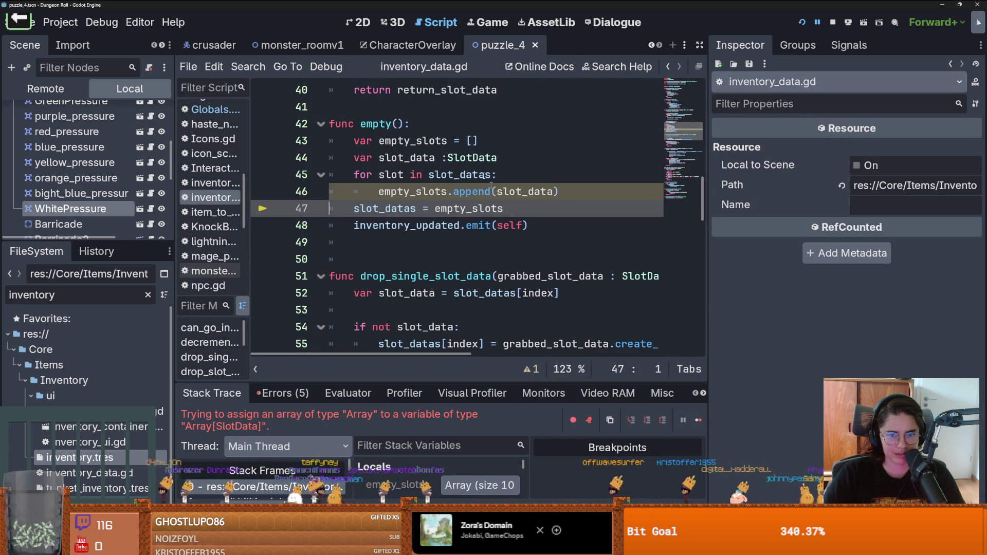
# Type empty_slots as Array[SlotData] and relaunch the game with F5
pyautogui.click(449, 141)
pyautogui.write('Array[')
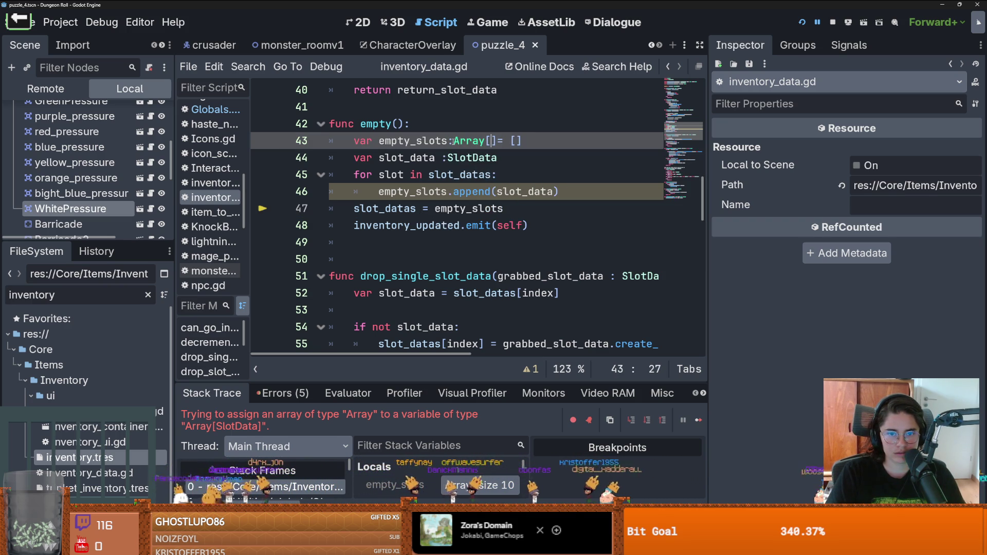
pyautogui.write('Sls')
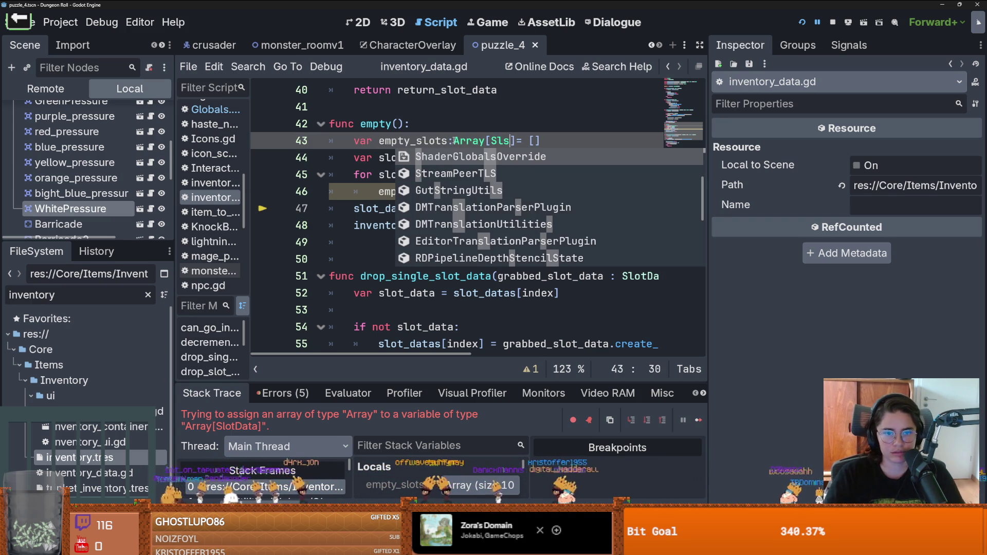
pyautogui.press('BackSpace')
pyautogui.write('ot')
pyautogui.press('Down')
pyautogui.press('Return')
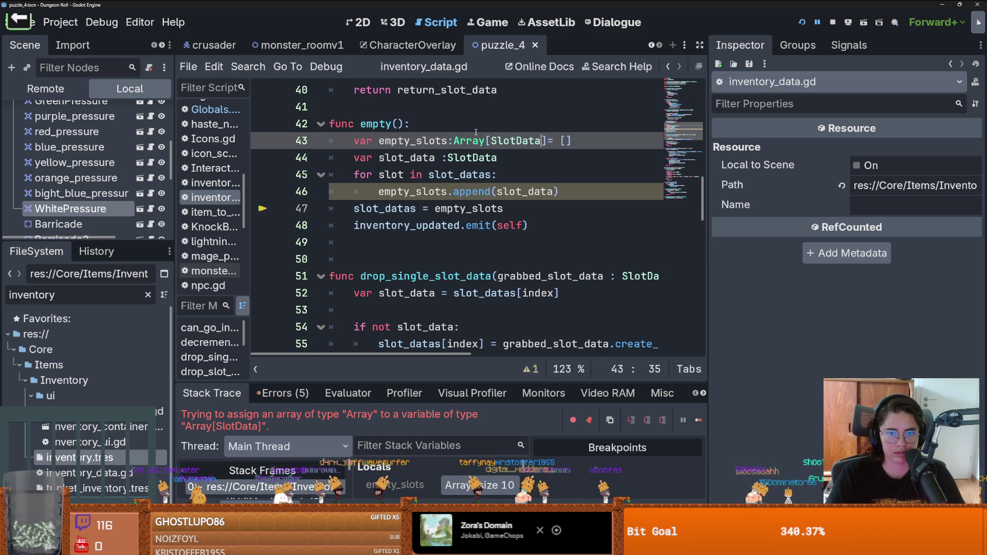
pyautogui.press('F5')
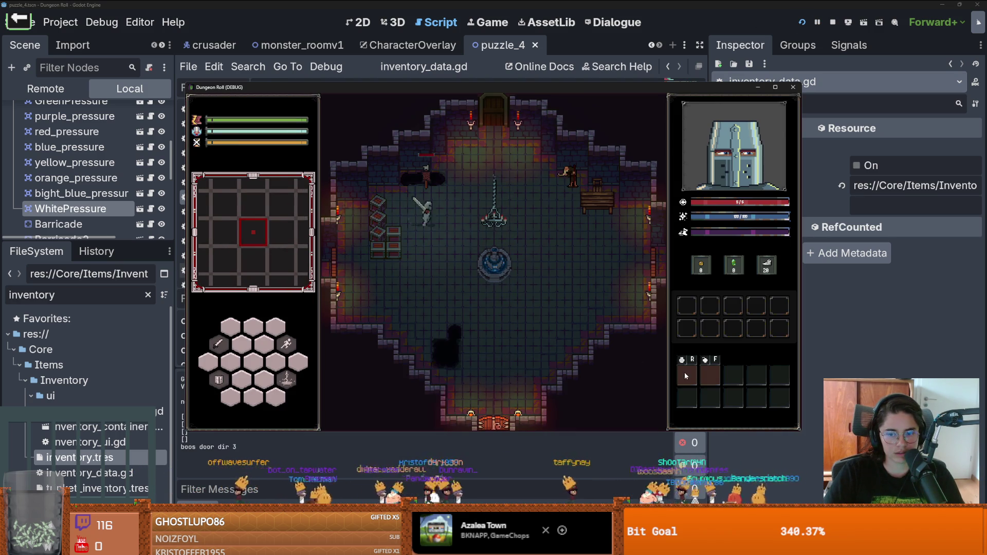
# Swing the sword and walk the knight to collect the Magic Dust and Holy Water
pyautogui.click(532, 315)
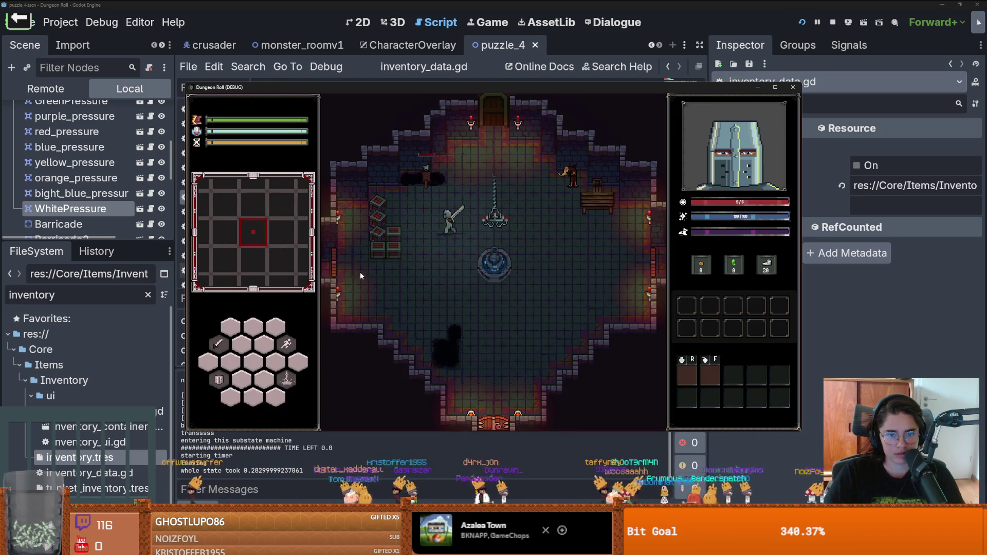
pyautogui.click(321, 268)
pyautogui.press('s')
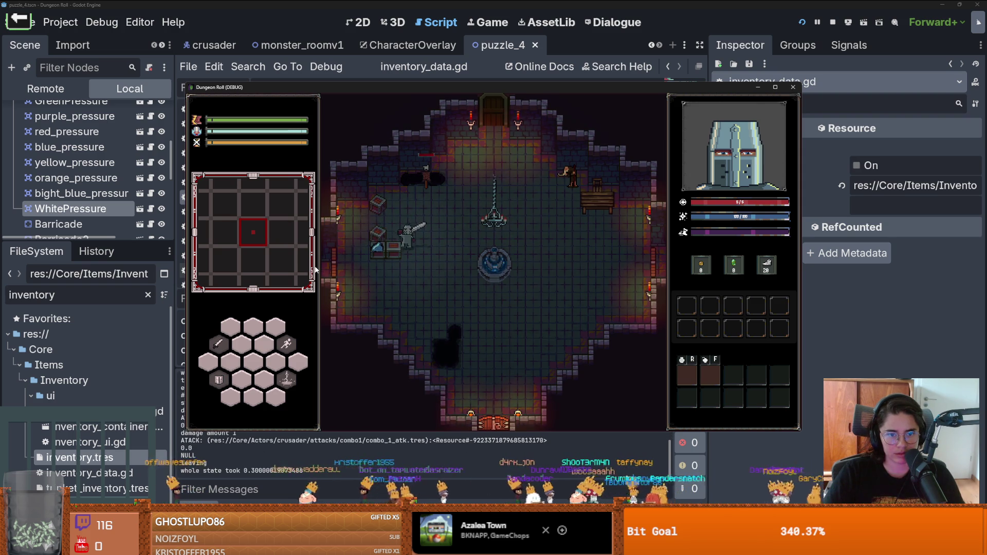
pyautogui.click(315, 269)
pyautogui.press('a')
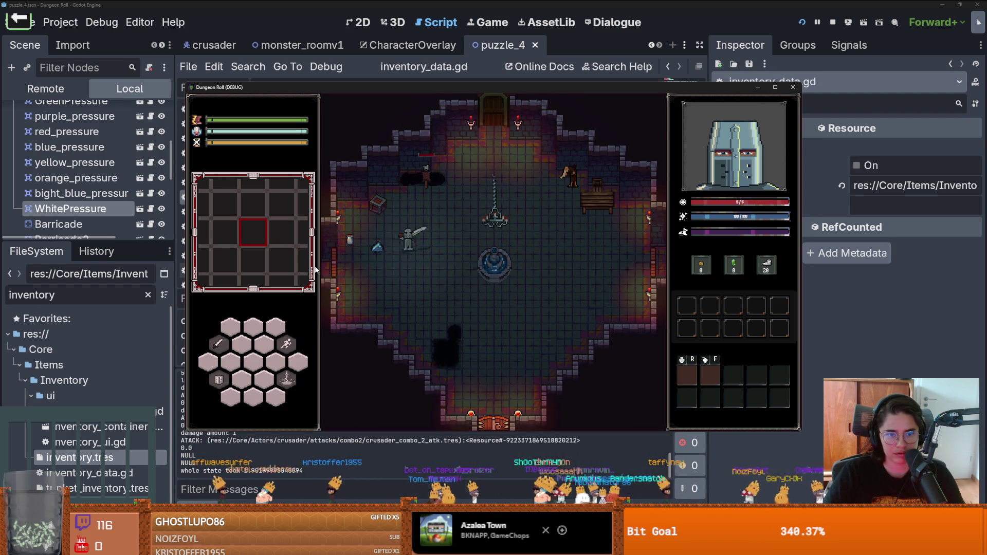
pyautogui.press('w')
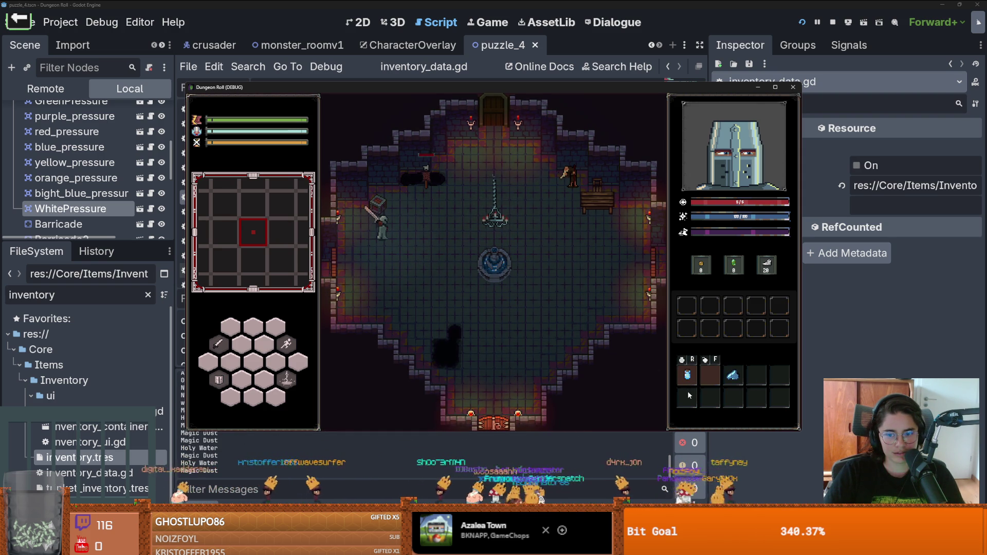
pyautogui.click(412, 198)
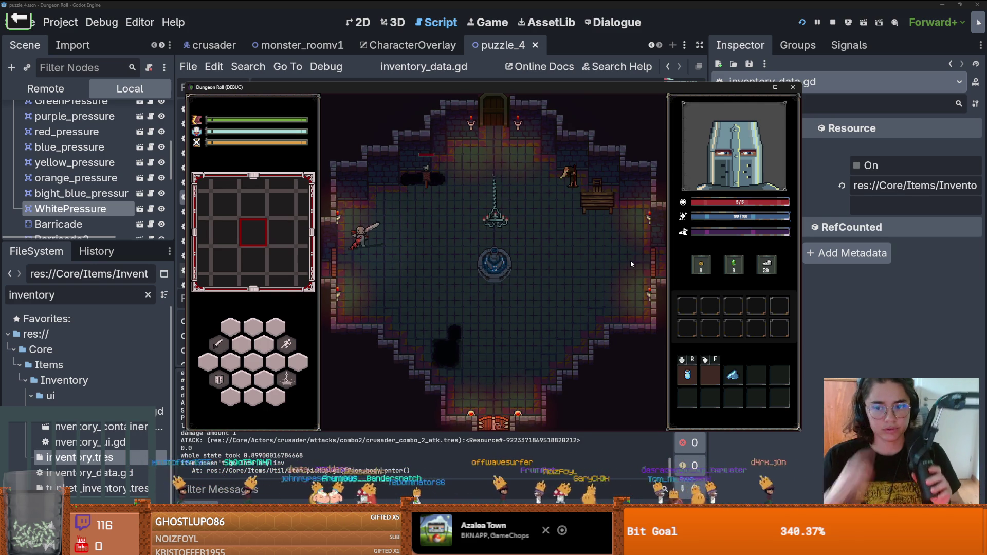
# Walk the knight over the red pickup and back and forth; no inventory accepts it
pyautogui.press('s')
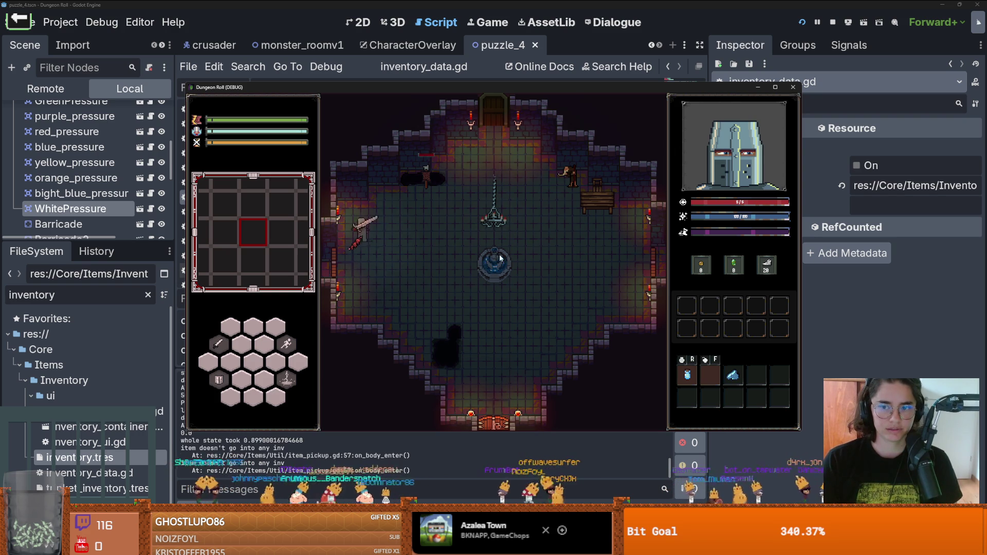
pyautogui.press('w')
pyautogui.press('d')
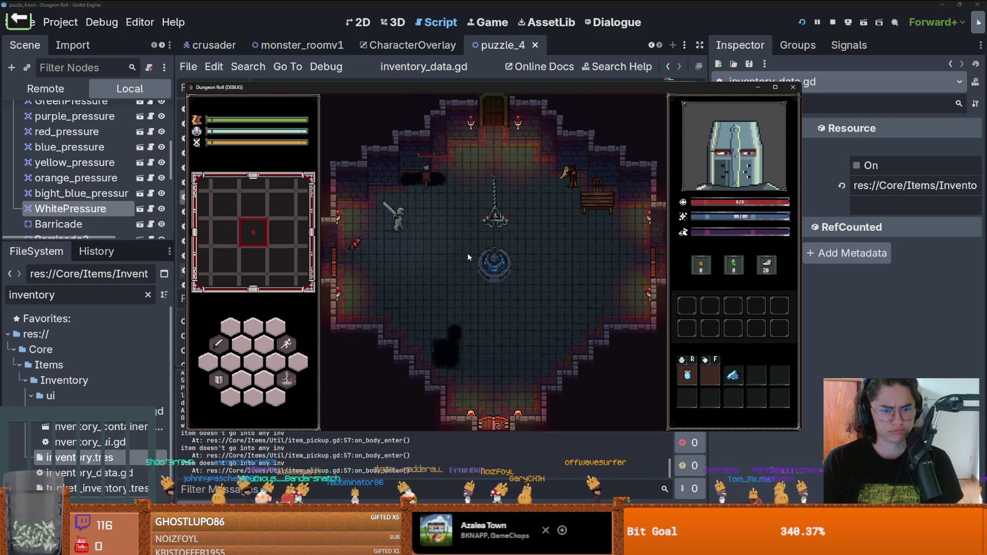
pyautogui.press('a')
pyautogui.press('d')
pyautogui.press('a')
pyautogui.press('d')
pyautogui.press('a')
pyautogui.press('d')
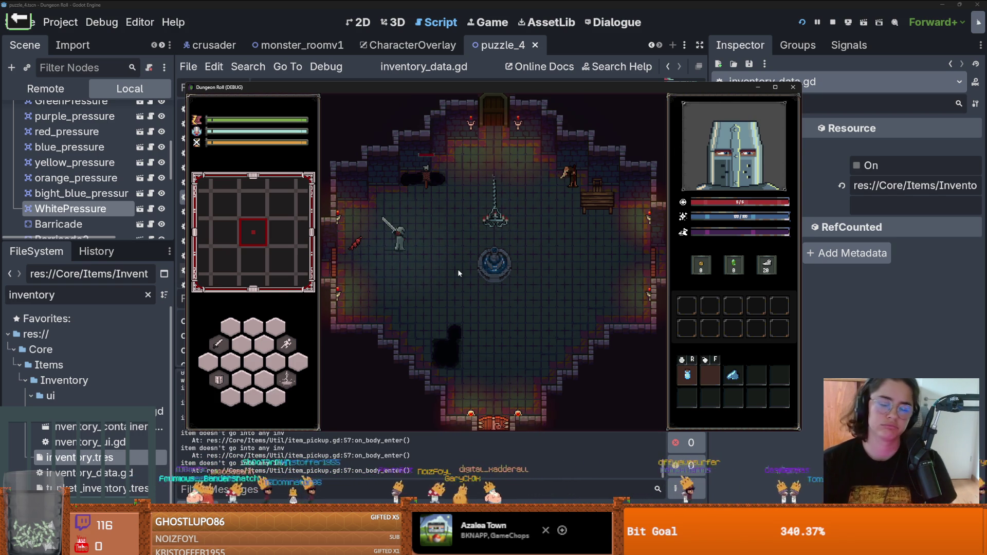
pyautogui.press('s')
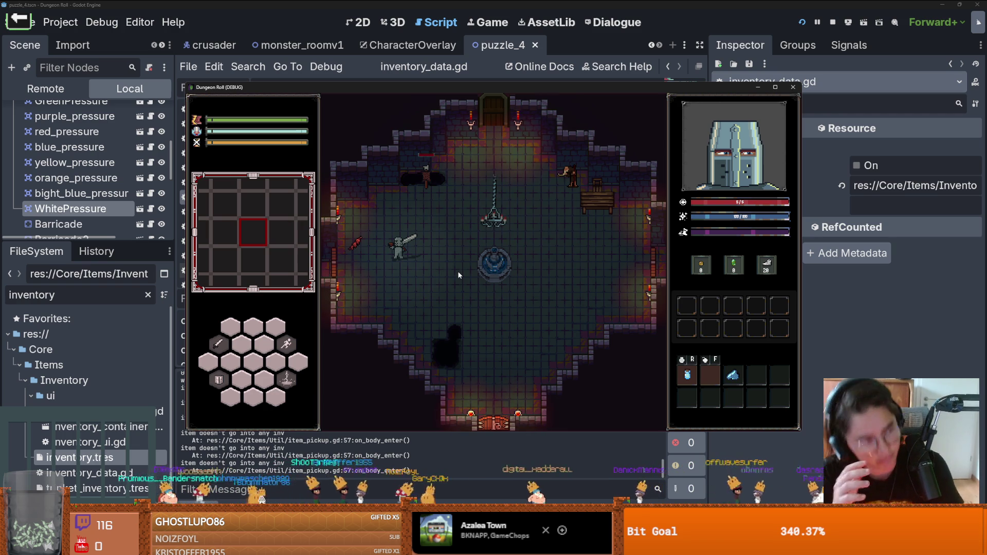
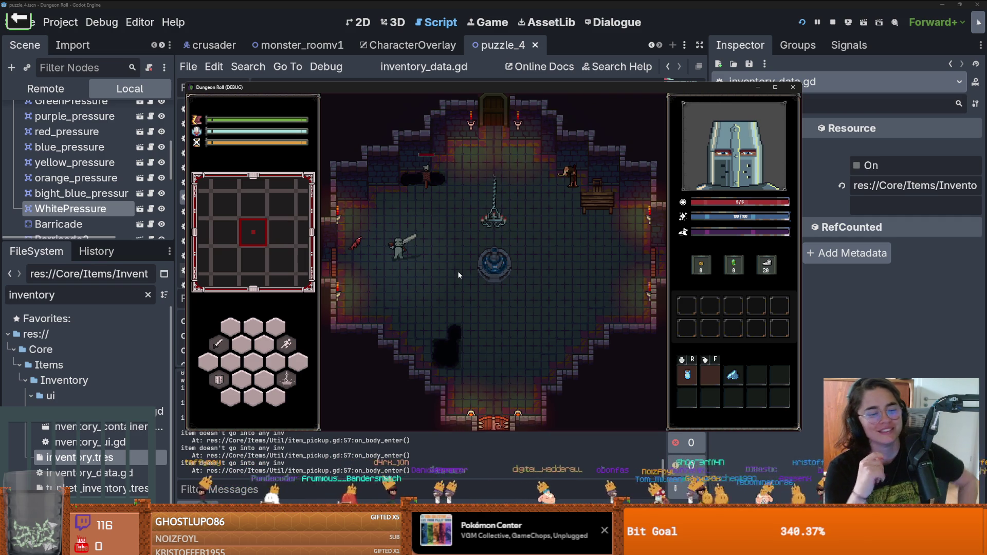
# Walk the player past the fountain through the top door, then stop the debug run
pyautogui.press('d')
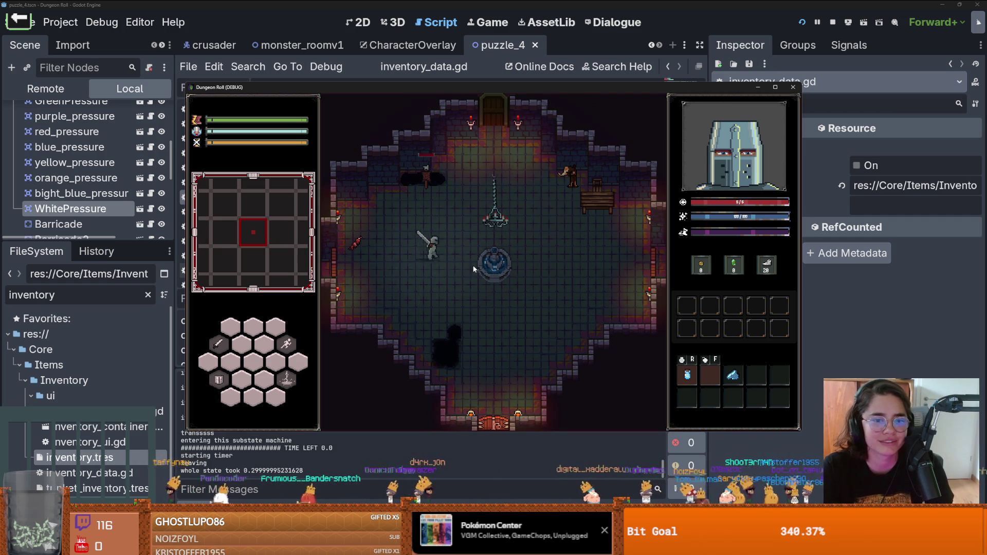
pyautogui.press('w')
pyautogui.press('a')
pyautogui.press('w')
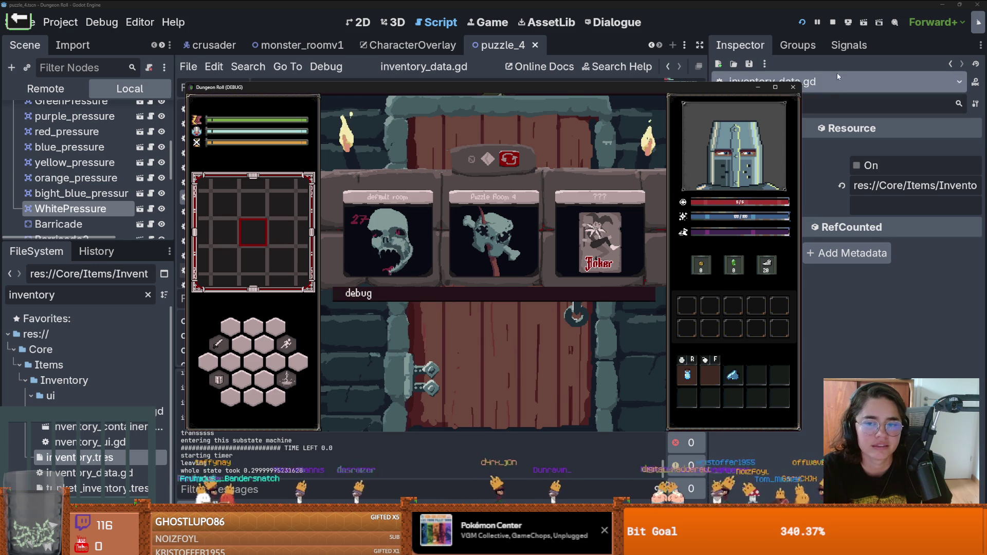
pyautogui.click(793, 87)
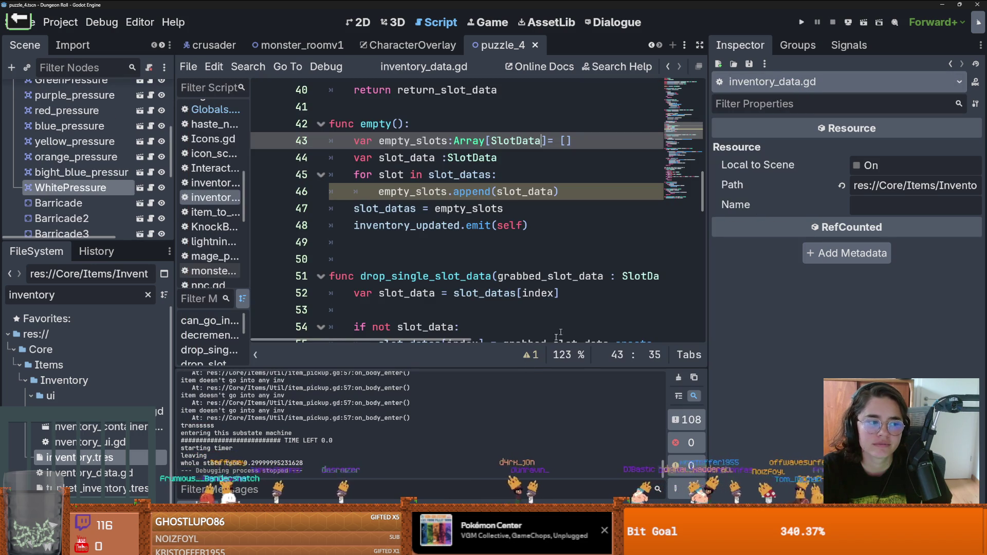
# Leave the Godot editor for the browser and start a new one-minute Chess.com game
pyautogui.click(476, 255)
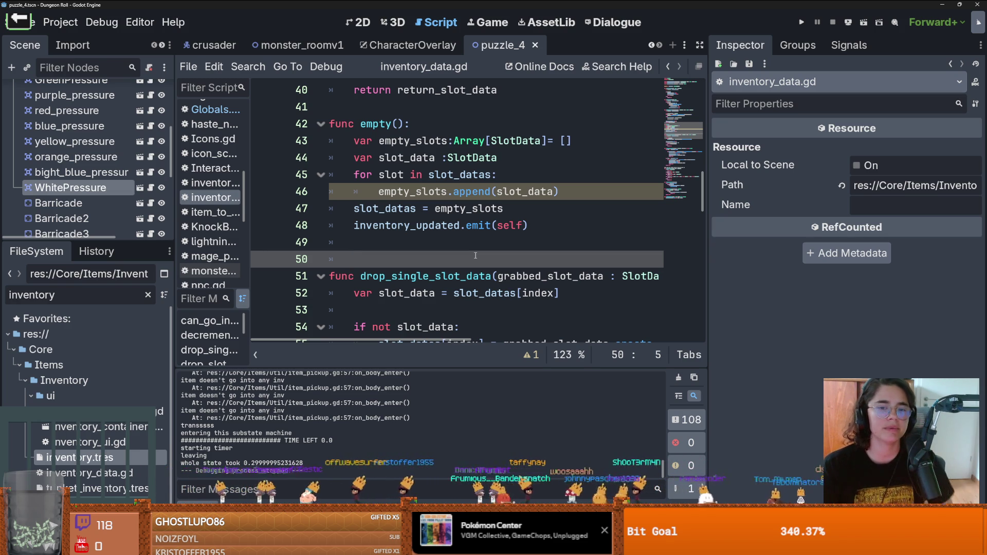
pyautogui.press('super')
pyautogui.press('super')
pyautogui.press('super')
pyautogui.press('super')
pyautogui.press('super')
pyautogui.press('super')
pyautogui.press('super')
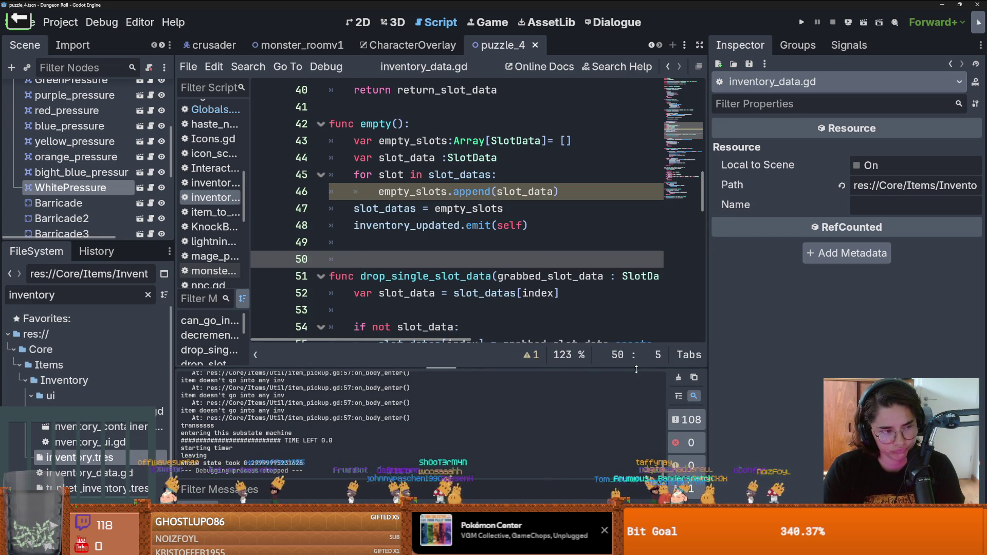
pyautogui.press('super')
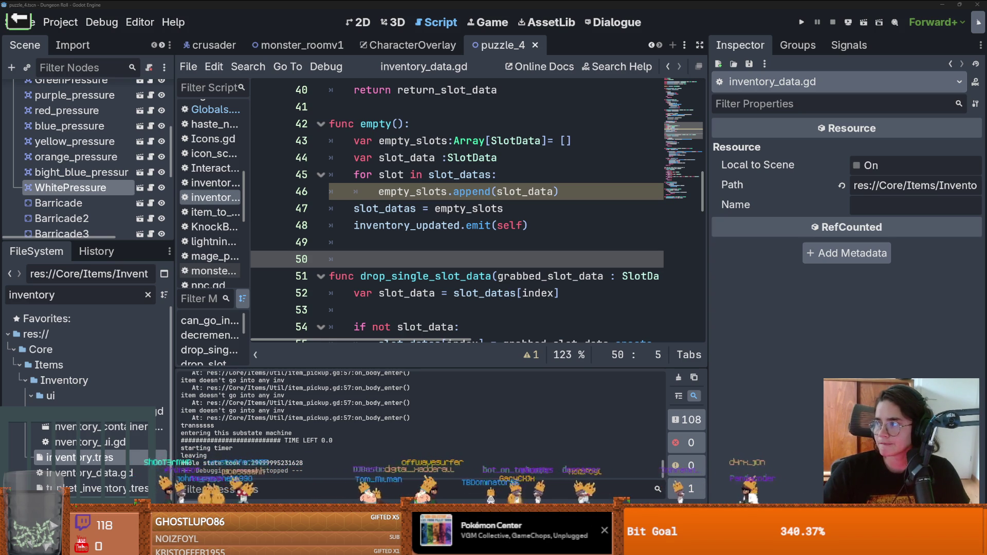
pyautogui.hotkey('alt', 'Tab')
pyautogui.click(365, 190)
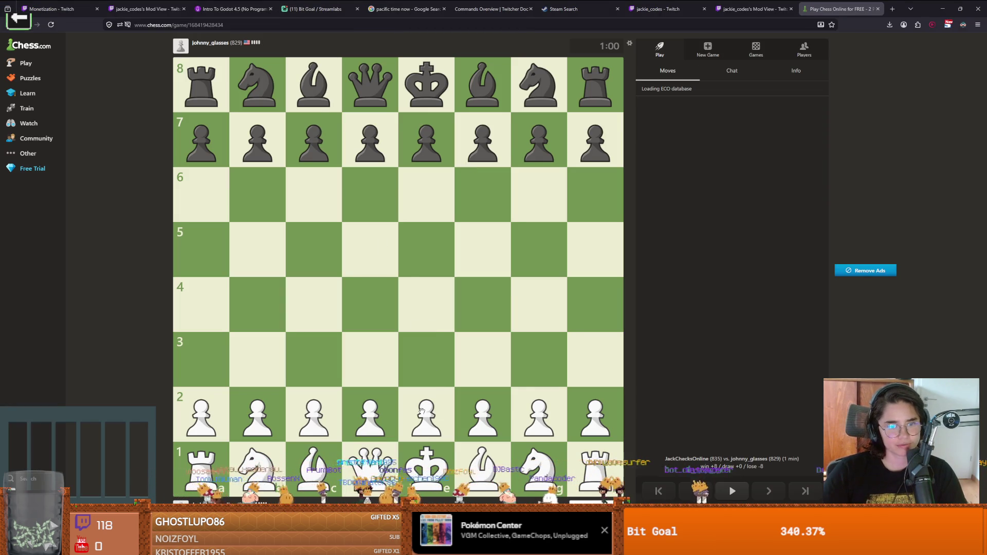
# Open as White with e4, Nf3, Bc4 and c3, then castle kingside
pyautogui.moveTo(422, 411); pyautogui.dragTo(425, 304)
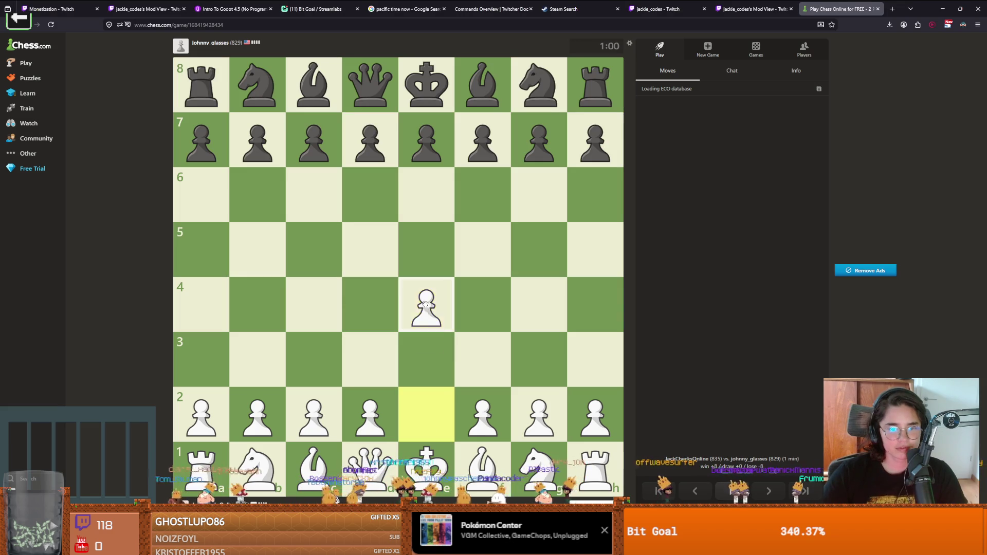
pyautogui.moveTo(539, 468)
pyautogui.mouseDown()
pyautogui.moveTo(473, 356)
pyautogui.moveTo(480, 378)
pyautogui.mouseUp()
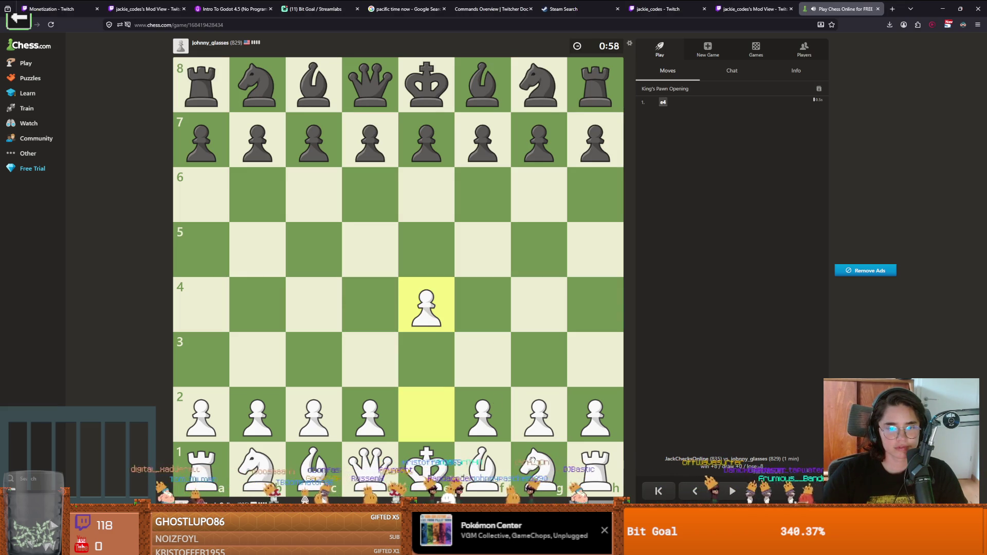
pyautogui.moveTo(534, 465); pyautogui.dragTo(482, 359)
pyautogui.moveTo(482, 465); pyautogui.dragTo(318, 311)
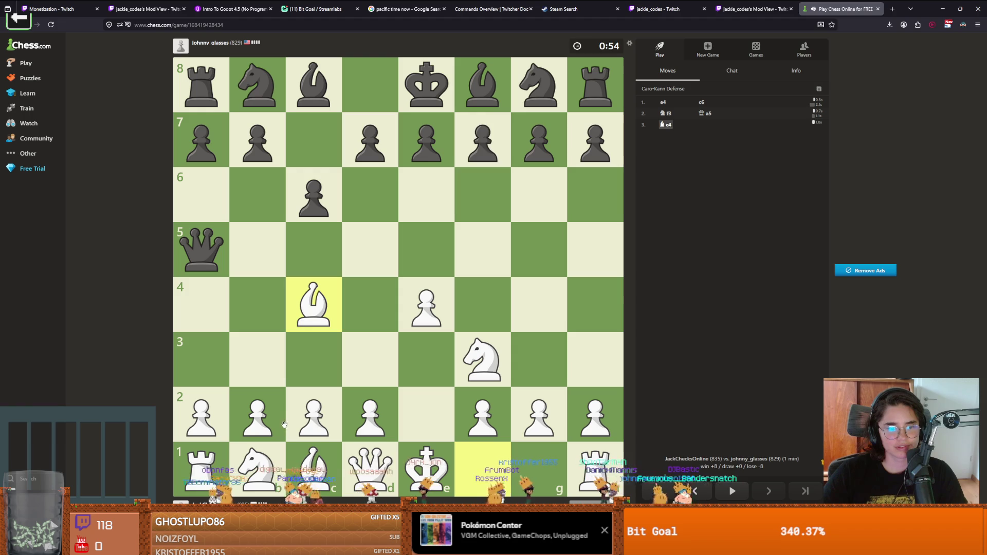
pyautogui.moveTo(264, 452)
pyautogui.mouseDown()
pyautogui.moveTo(266, 365)
pyautogui.moveTo(278, 368)
pyautogui.mouseUp()
pyautogui.moveTo(298, 414); pyautogui.dragTo(298, 371)
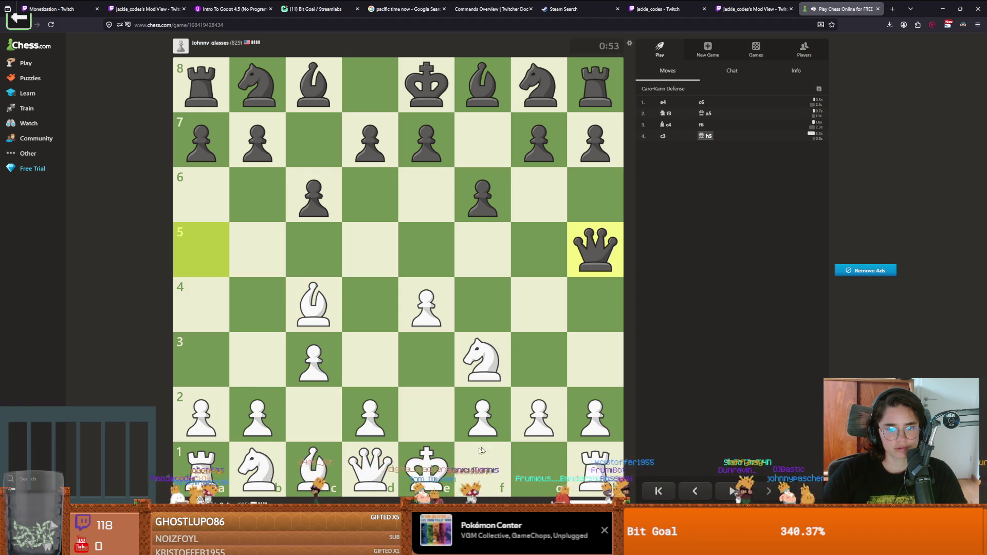
pyautogui.moveTo(549, 464); pyautogui.dragTo(547, 465)
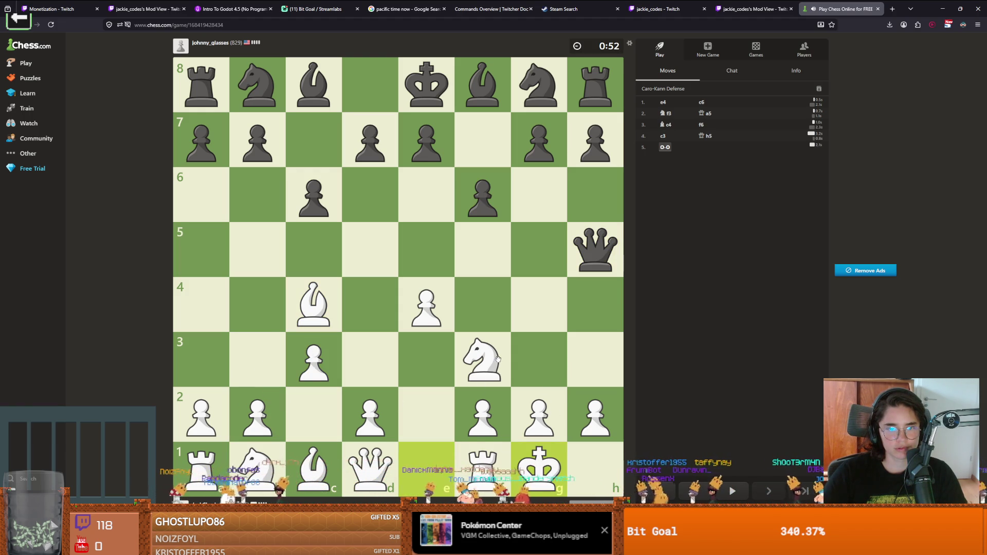
# Play Bxf7+, Qe2, e5 and exf6, then recapture on e5 with the queen
pyautogui.moveTo(342, 304); pyautogui.dragTo(470, 154)
pyautogui.moveTo(370, 468)
pyautogui.mouseDown()
pyautogui.moveTo(416, 408)
pyautogui.moveTo(314, 303)
pyautogui.mouseUp()
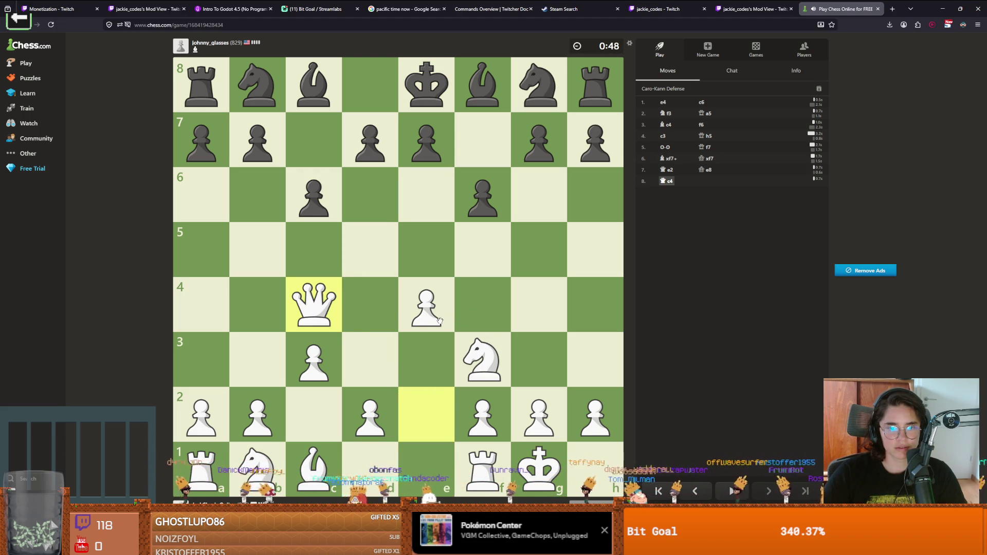
pyautogui.moveTo(437, 316); pyautogui.dragTo(426, 249)
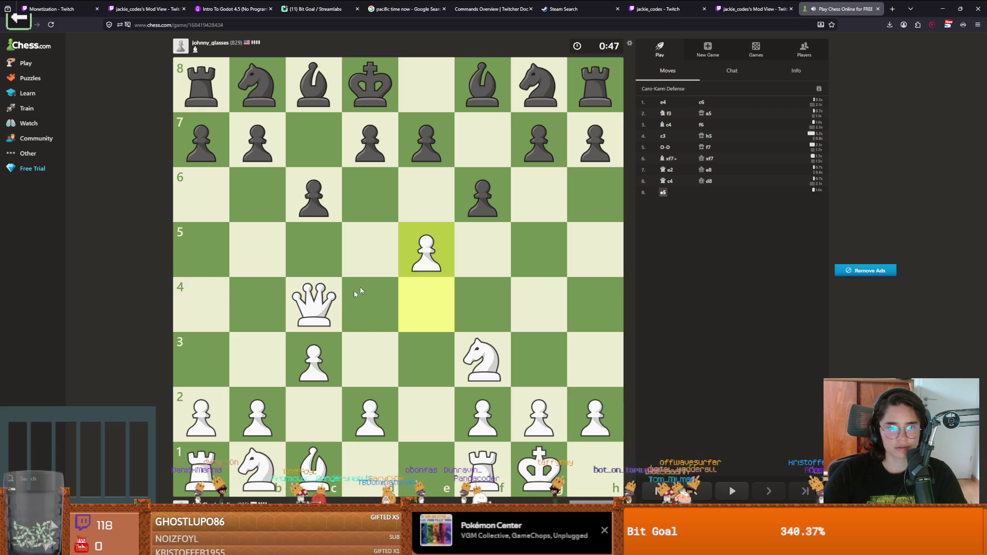
pyautogui.moveTo(484, 358)
pyautogui.mouseDown()
pyautogui.moveTo(452, 253)
pyautogui.moveTo(445, 261)
pyautogui.moveTo(481, 198)
pyautogui.mouseUp()
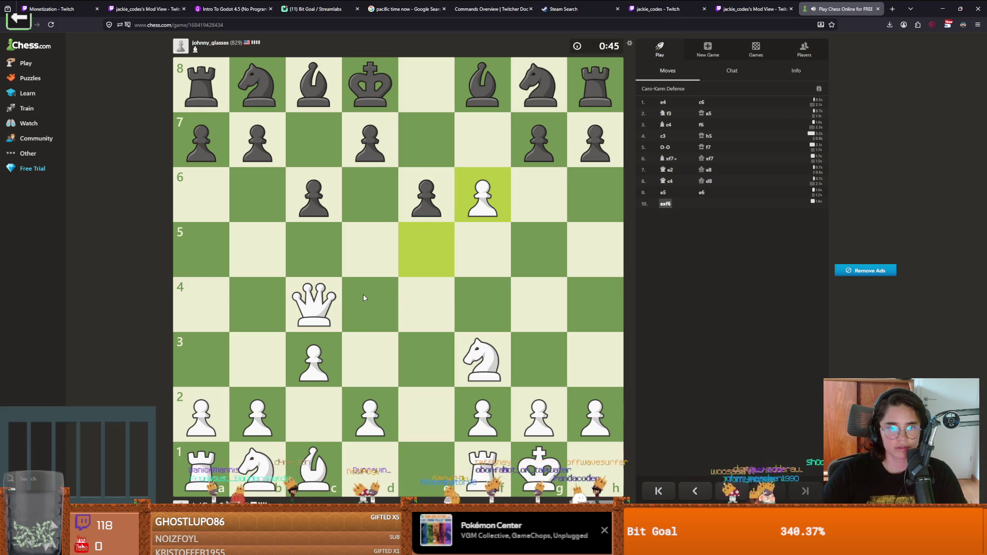
pyautogui.moveTo(474, 352)
pyautogui.mouseDown()
pyautogui.moveTo(444, 269)
pyautogui.moveTo(426, 250)
pyautogui.mouseUp()
pyautogui.moveTo(314, 304)
pyautogui.mouseDown()
pyautogui.moveTo(359, 339)
pyautogui.moveTo(360, 317)
pyautogui.moveTo(378, 304)
pyautogui.mouseUp()
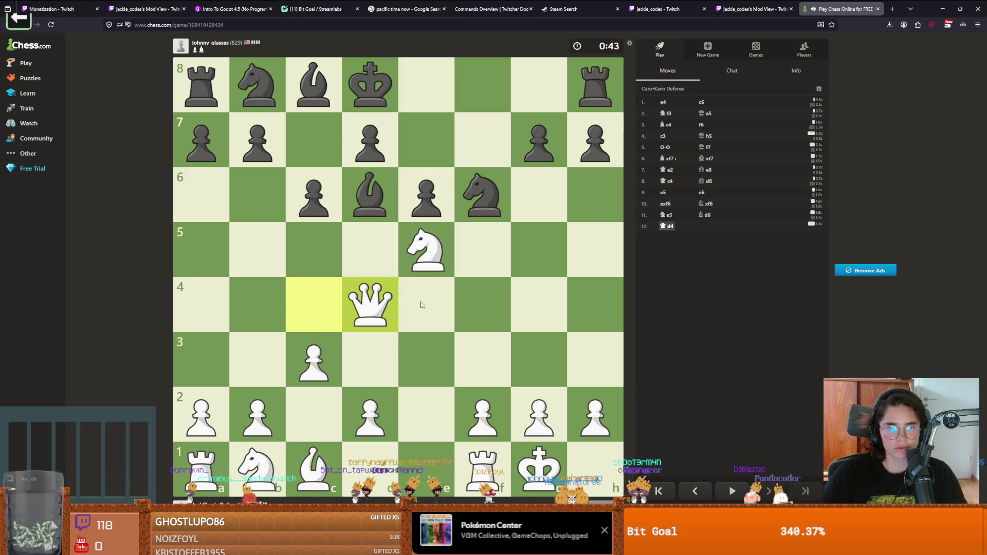
pyautogui.moveTo(383, 302); pyautogui.dragTo(429, 251)
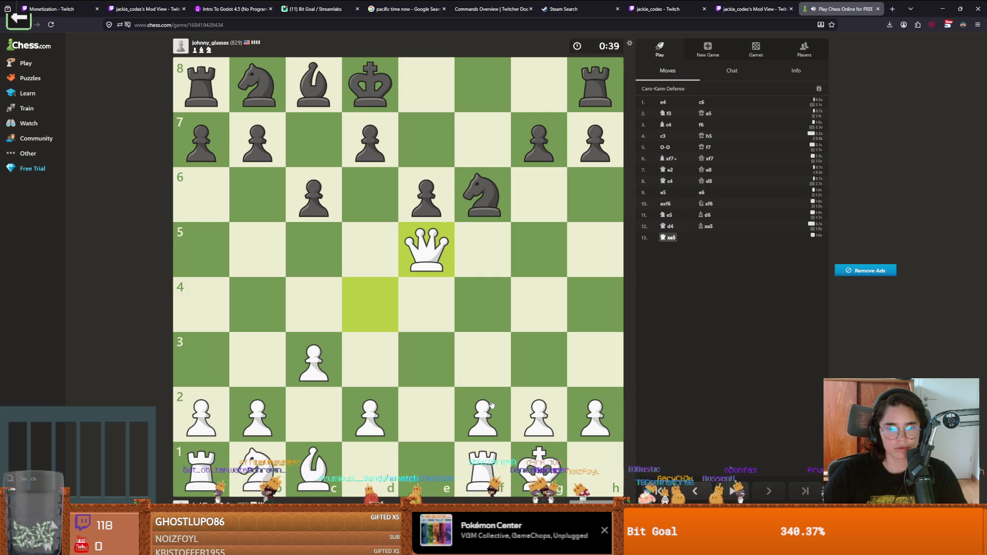
# Continue with d3, Bg5, Qd4 and Nd2, then retreat the bishop to h4
pyautogui.moveTo(368, 414)
pyautogui.mouseDown()
pyautogui.moveTo(359, 411)
pyautogui.moveTo(369, 360)
pyautogui.mouseUp()
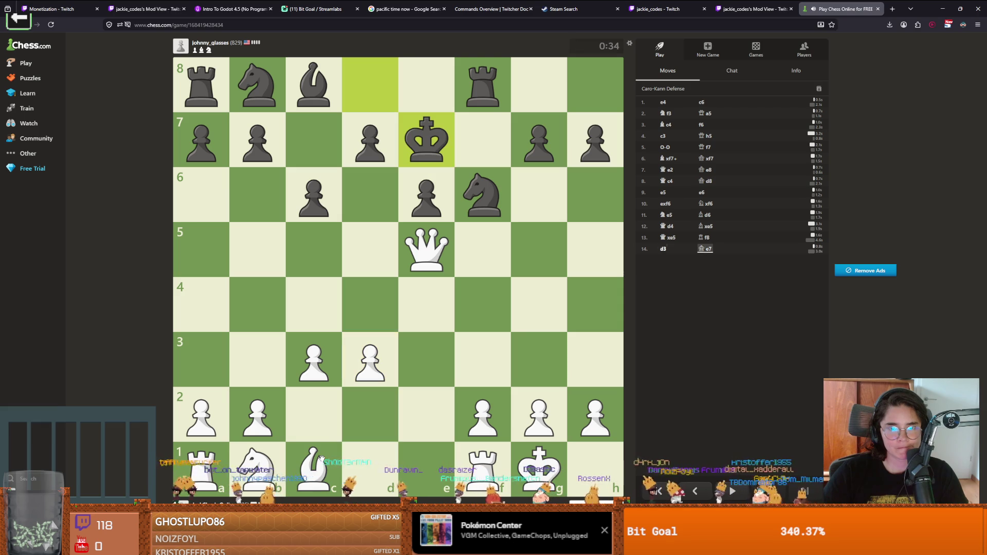
pyautogui.moveTo(319, 457); pyautogui.dragTo(524, 252)
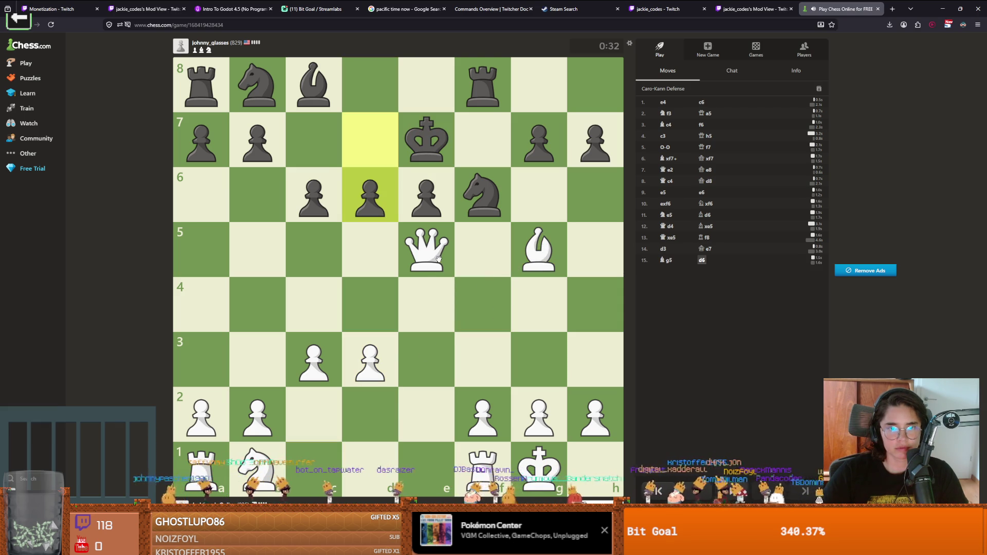
pyautogui.moveTo(432, 251); pyautogui.dragTo(372, 307)
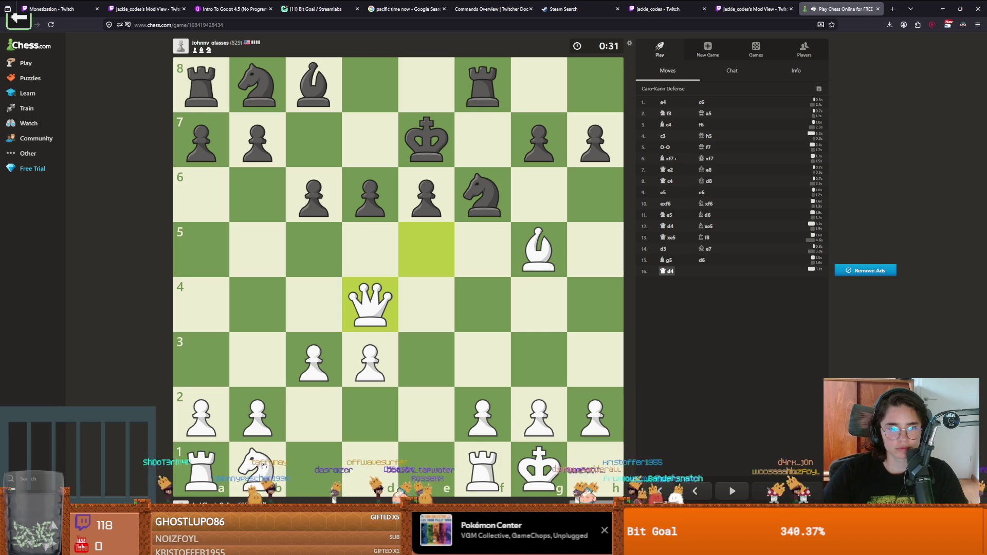
pyautogui.moveTo(268, 464); pyautogui.dragTo(368, 395)
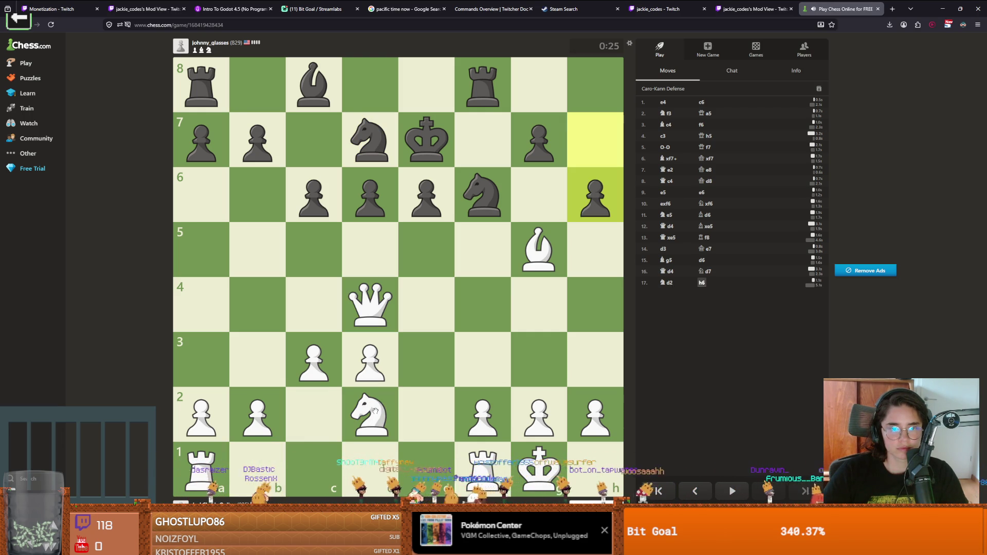
pyautogui.moveTo(374, 411)
pyautogui.mouseDown()
pyautogui.moveTo(428, 306)
pyautogui.moveTo(370, 414)
pyautogui.mouseUp()
pyautogui.moveTo(539, 249); pyautogui.dragTo(598, 307)
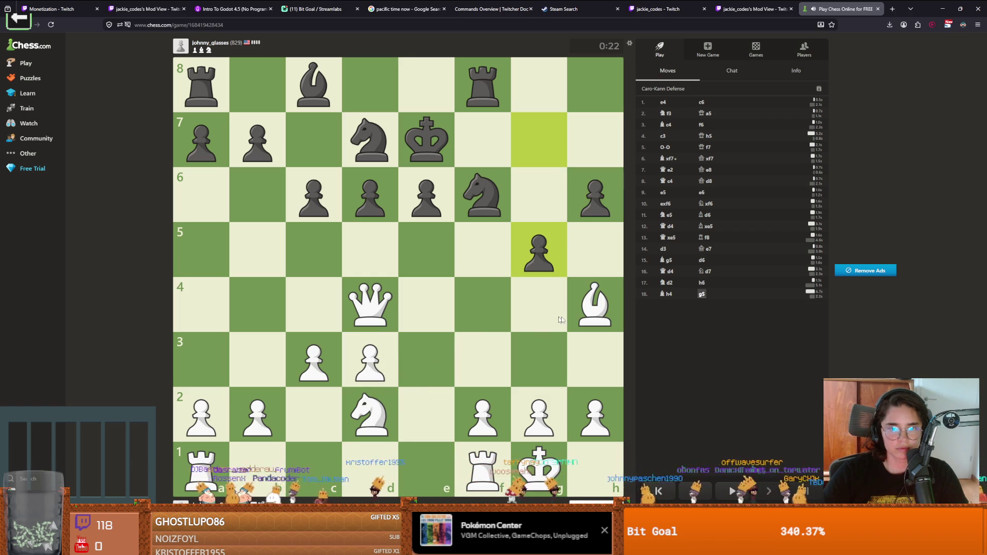
pyautogui.moveTo(598, 309); pyautogui.dragTo(536, 354)
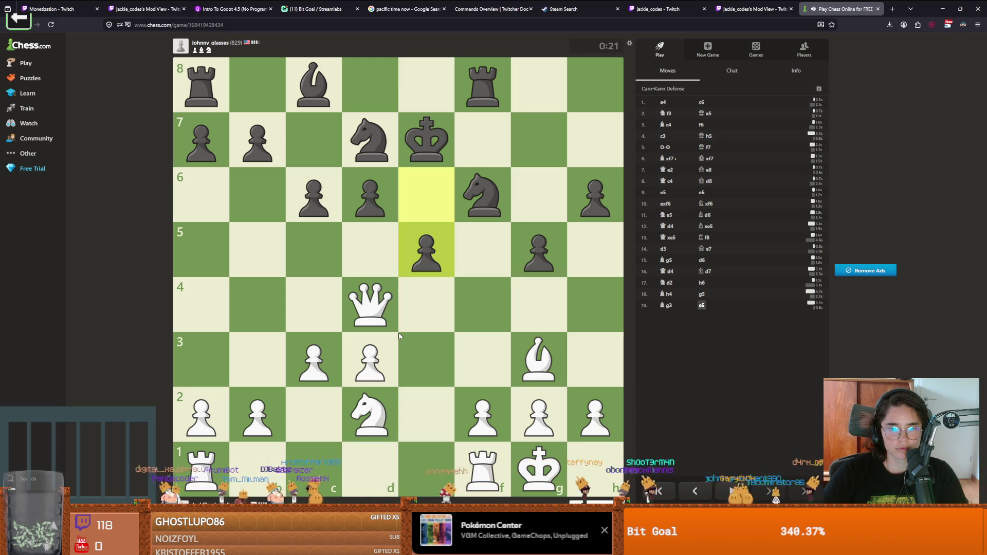
# Play Qe3, d4 and dxe5, recapture on e5, and bring the rook to e1
pyautogui.moveTo(375, 316)
pyautogui.mouseDown()
pyautogui.moveTo(425, 326)
pyautogui.moveTo(435, 350)
pyautogui.mouseUp()
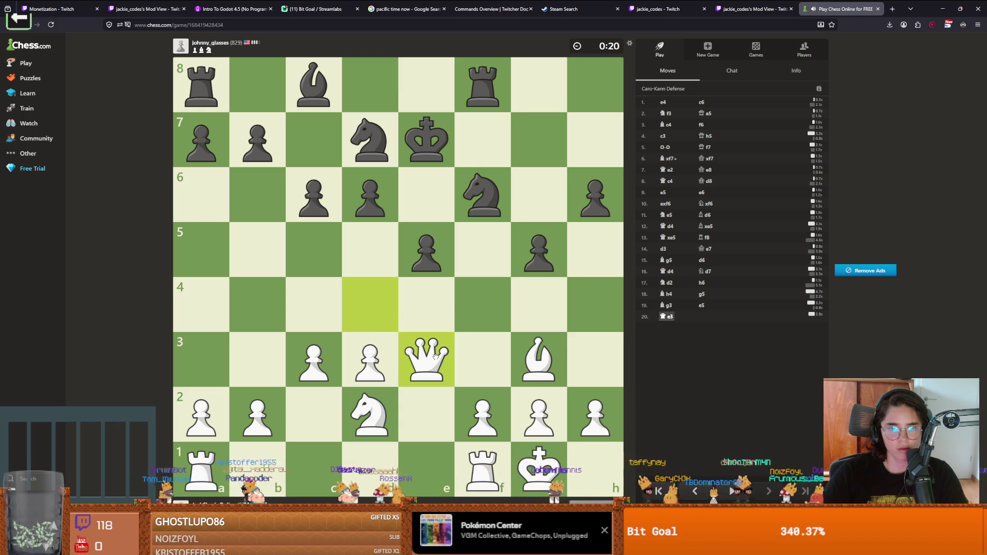
pyautogui.moveTo(358, 374); pyautogui.dragTo(362, 308)
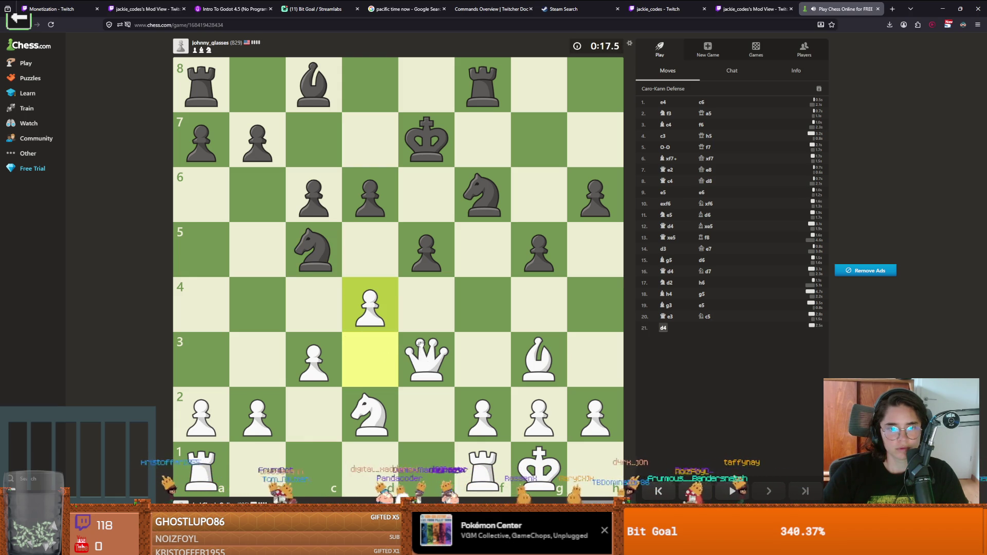
pyautogui.moveTo(383, 316); pyautogui.dragTo(435, 248)
pyautogui.moveTo(539, 359); pyautogui.dragTo(426, 249)
pyautogui.moveTo(428, 341); pyautogui.dragTo(422, 249)
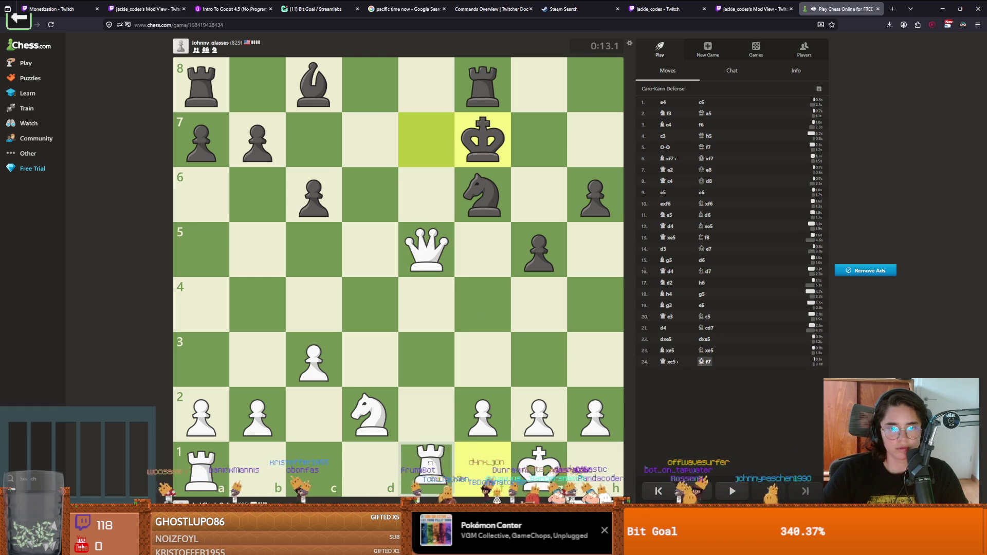
pyautogui.moveTo(430, 463); pyautogui.dragTo(443, 452)
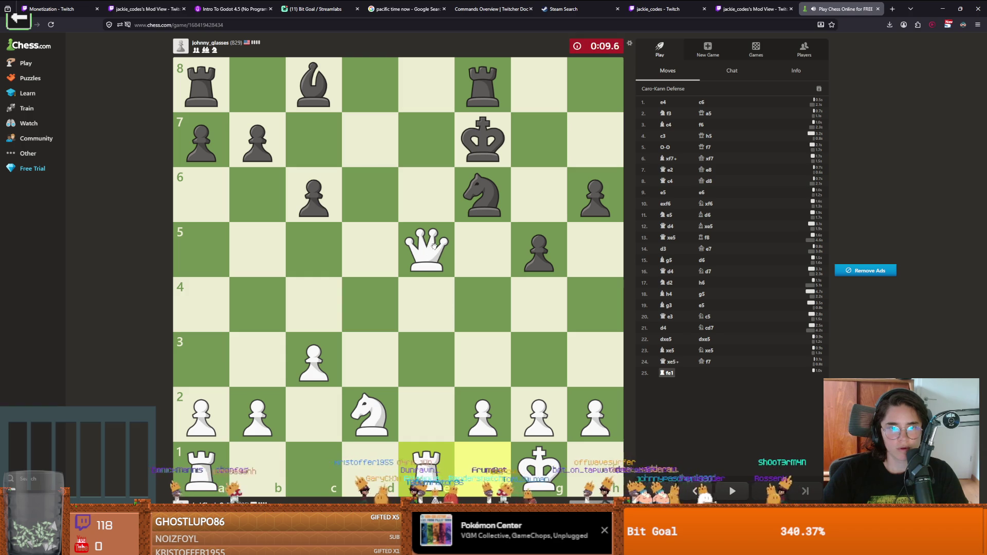
# Finish with Qc7+, Rxe8, Qe5+, Ne4 and Qg7, then dismiss the win popup
pyautogui.moveTo(427, 250); pyautogui.dragTo(317, 151)
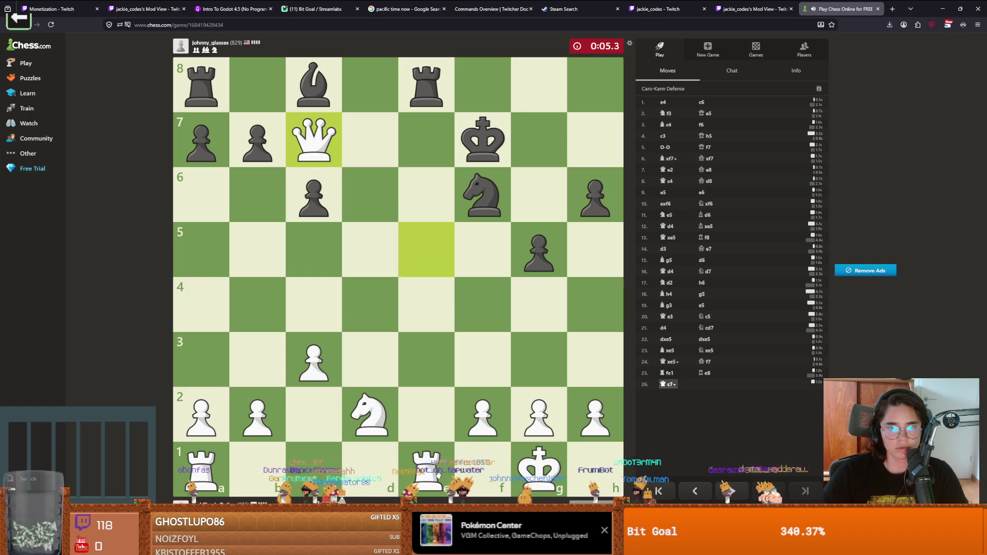
pyautogui.moveTo(426, 470); pyautogui.dragTo(426, 85)
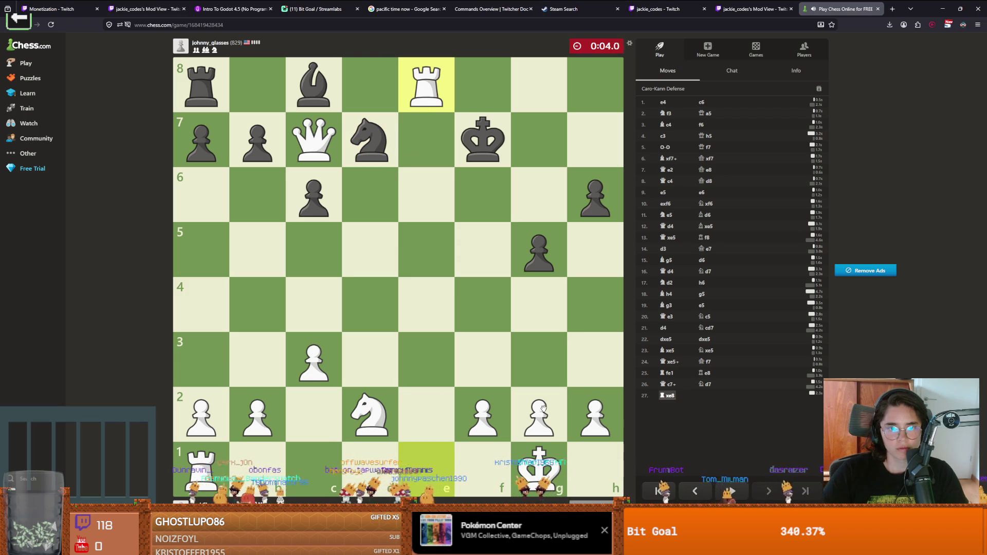
pyautogui.moveTo(324, 150)
pyautogui.mouseDown()
pyautogui.moveTo(431, 257)
pyautogui.moveTo(469, 202)
pyautogui.moveTo(595, 85)
pyautogui.mouseUp()
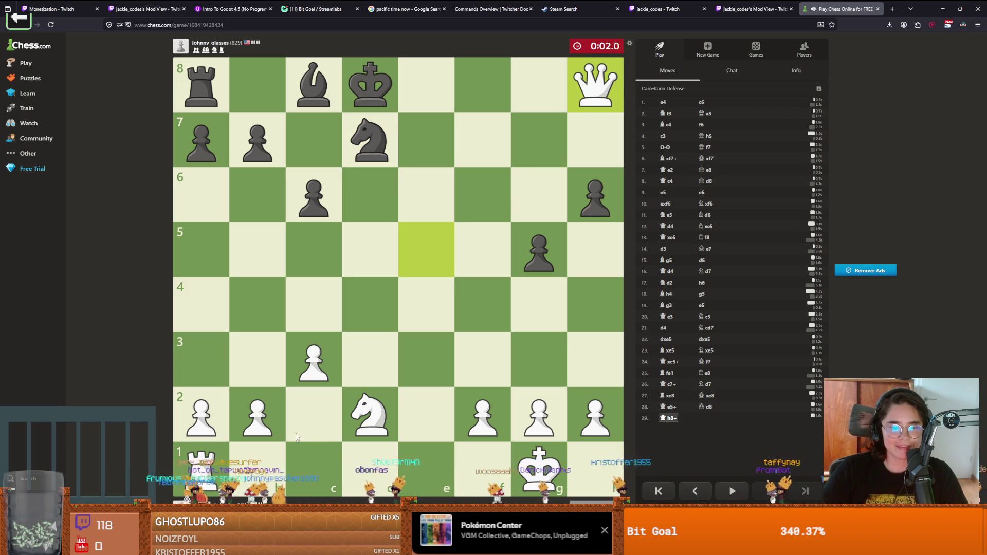
pyautogui.moveTo(370, 415); pyautogui.dragTo(425, 308)
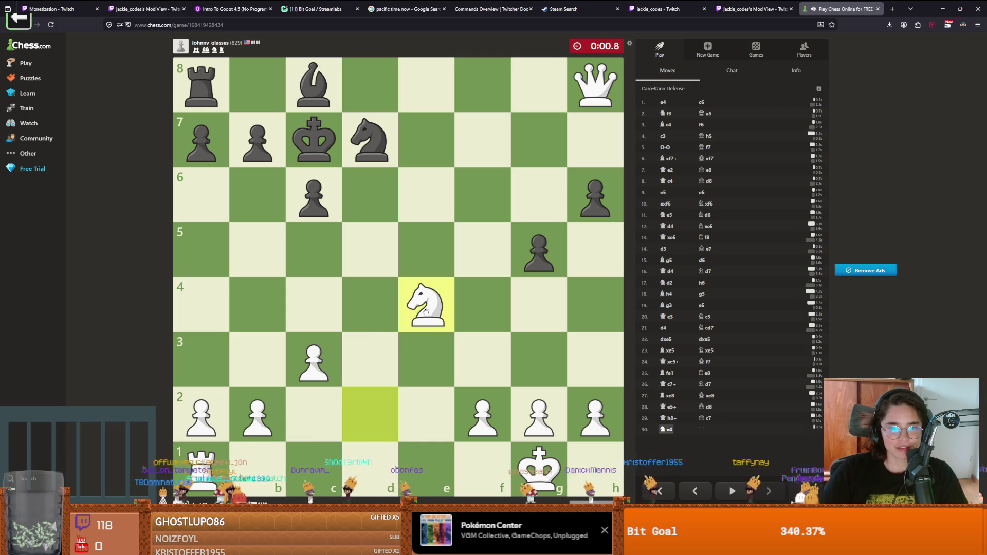
pyautogui.moveTo(596, 84)
pyautogui.mouseDown()
pyautogui.moveTo(568, 135)
pyautogui.moveTo(543, 145)
pyautogui.moveTo(596, 194)
pyautogui.moveTo(372, 187)
pyautogui.mouseUp()
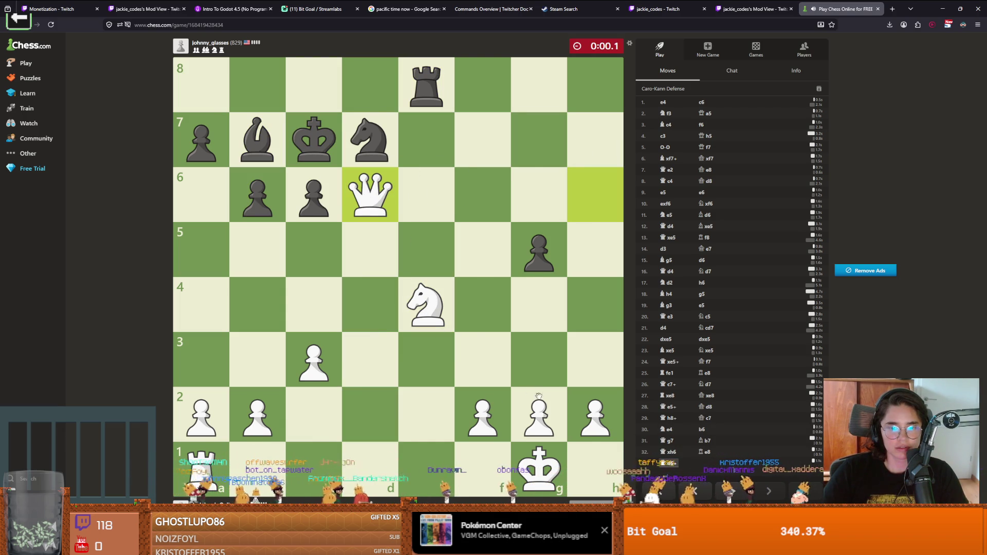
pyautogui.click(494, 307)
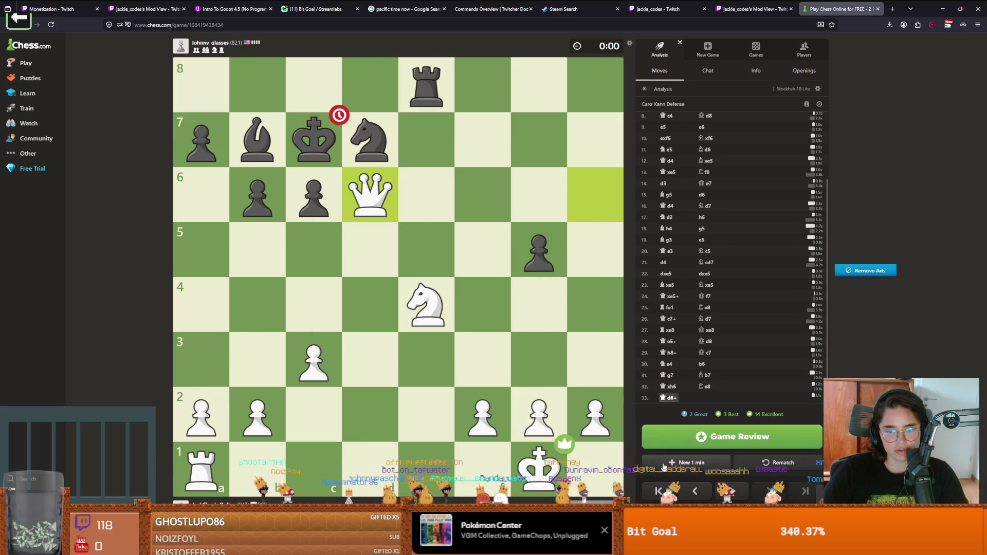
# Step back through the won game's moves to the 22.dxe5 position
pyautogui.click(693, 492)
pyautogui.click(693, 492)
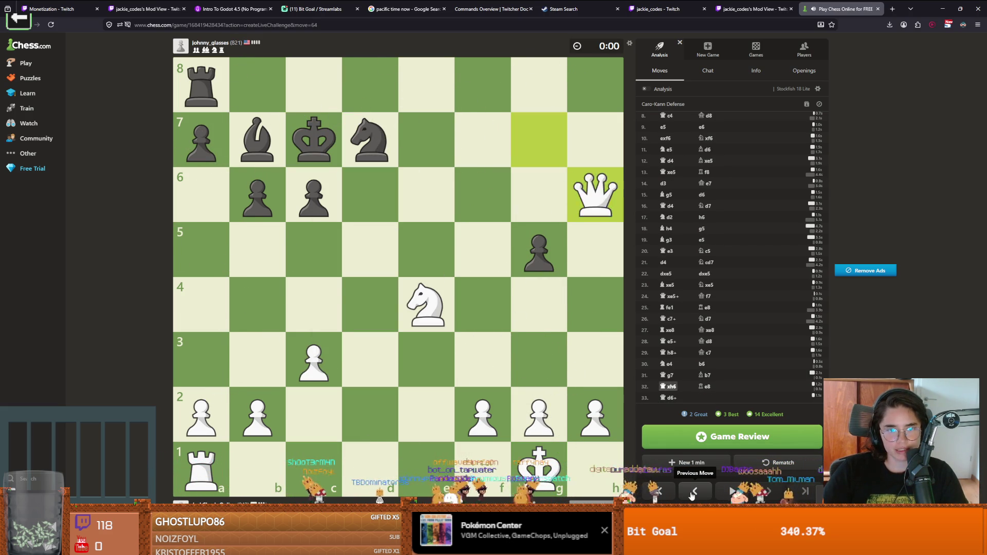
pyautogui.click(693, 492)
pyautogui.click(693, 492)
pyautogui.click(694, 492)
pyautogui.click(693, 492)
pyautogui.click(693, 491)
pyautogui.click(693, 492)
pyautogui.click(693, 492)
pyautogui.click(693, 491)
pyautogui.click(693, 492)
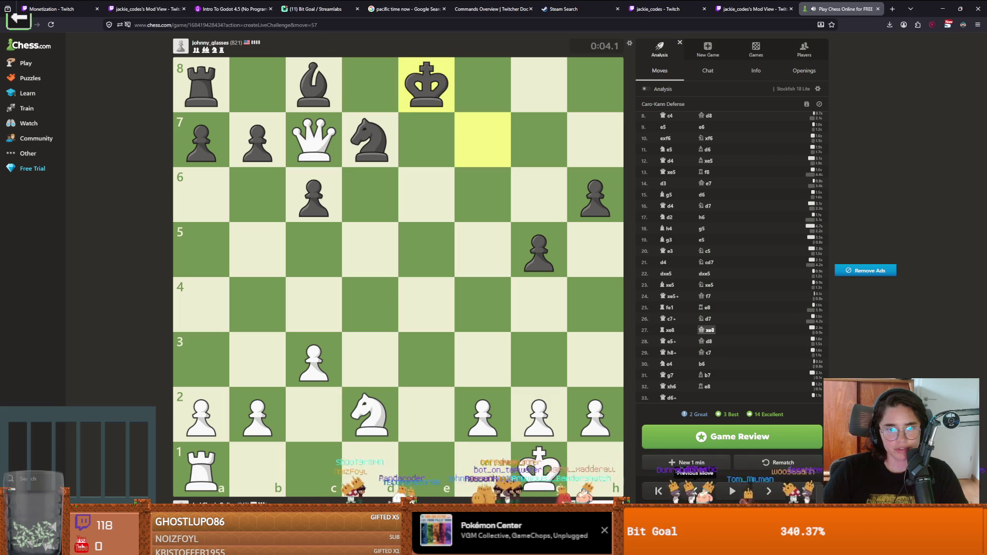
pyautogui.click(693, 492)
pyautogui.click(694, 492)
pyautogui.click(693, 492)
pyautogui.click(694, 492)
pyautogui.click(693, 492)
pyautogui.click(693, 492)
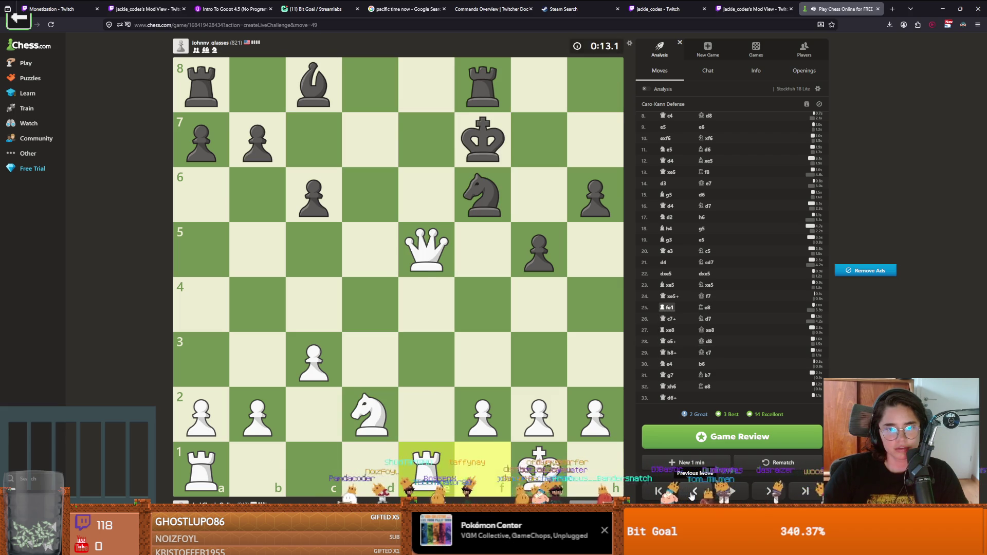
pyautogui.click(693, 492)
pyautogui.click(694, 492)
pyautogui.click(693, 491)
pyautogui.click(693, 492)
pyautogui.click(693, 492)
pyautogui.click(694, 492)
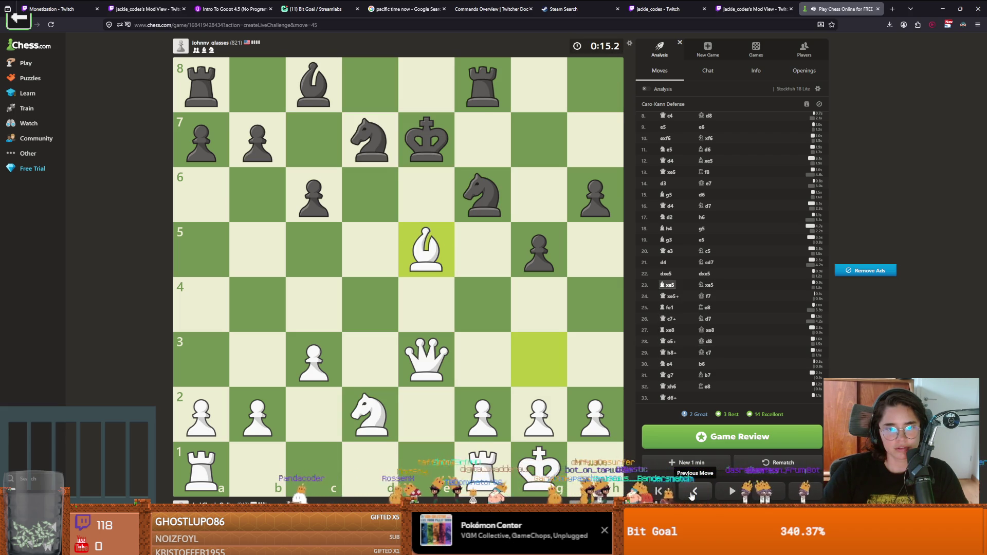
pyautogui.click(694, 492)
pyautogui.click(693, 492)
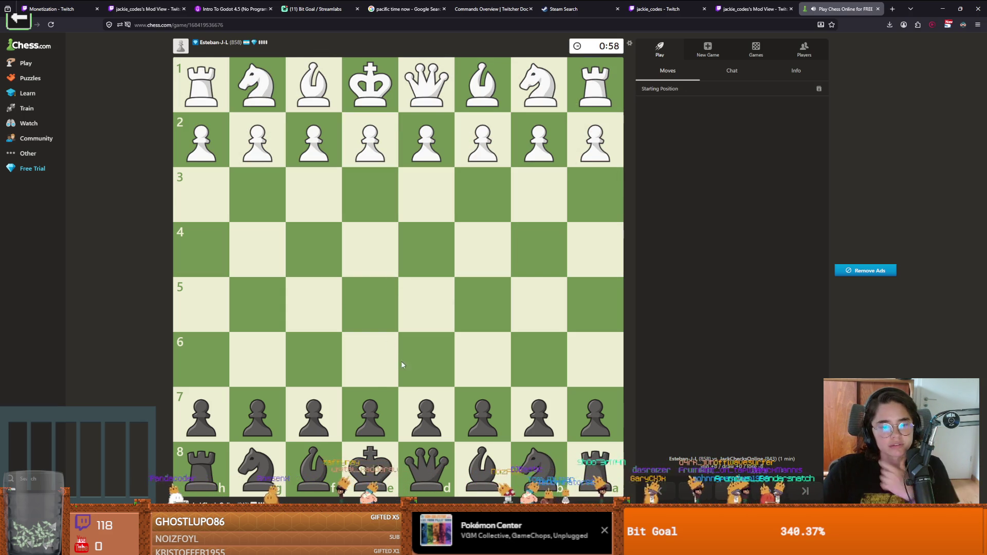
# As Black, play Nc6, e5 and Qe7, then take White's b2 pawn with the queen
pyautogui.moveTo(370, 415)
pyautogui.mouseDown()
pyautogui.moveTo(362, 319)
pyautogui.moveTo(370, 414)
pyautogui.mouseUp()
pyautogui.moveTo(539, 466); pyautogui.dragTo(482, 359)
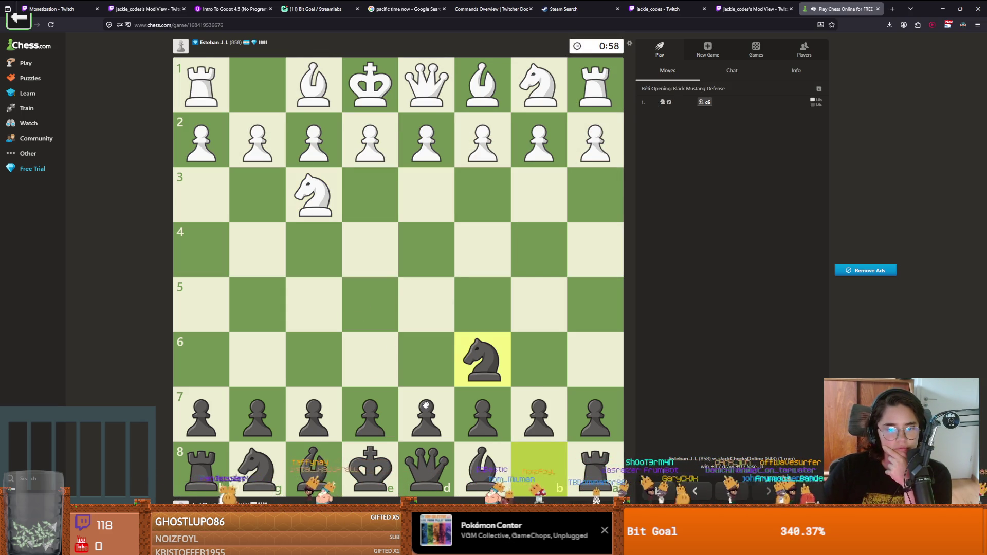
pyautogui.moveTo(370, 415); pyautogui.dragTo(374, 320)
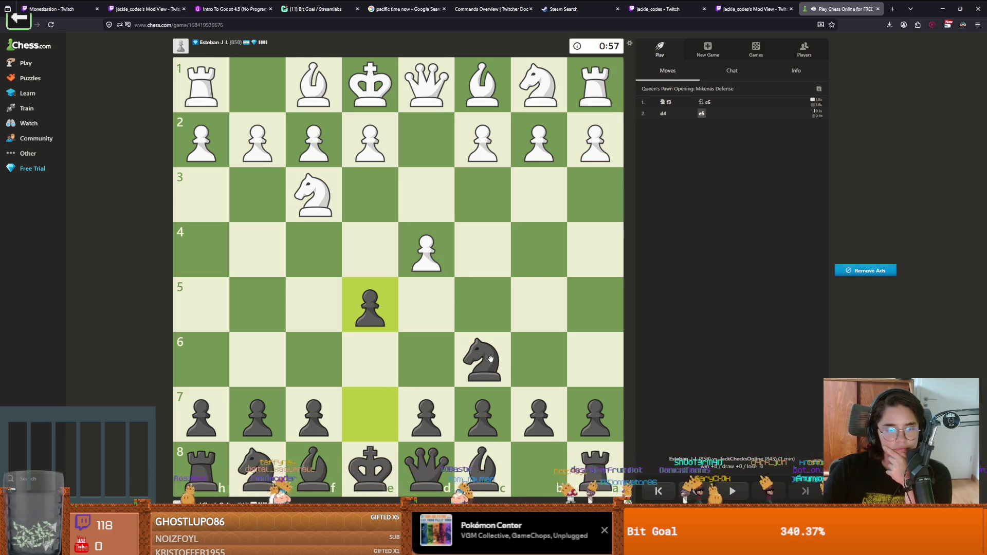
pyautogui.moveTo(430, 455)
pyautogui.mouseDown()
pyautogui.moveTo(380, 408)
pyautogui.moveTo(546, 244)
pyautogui.mouseUp()
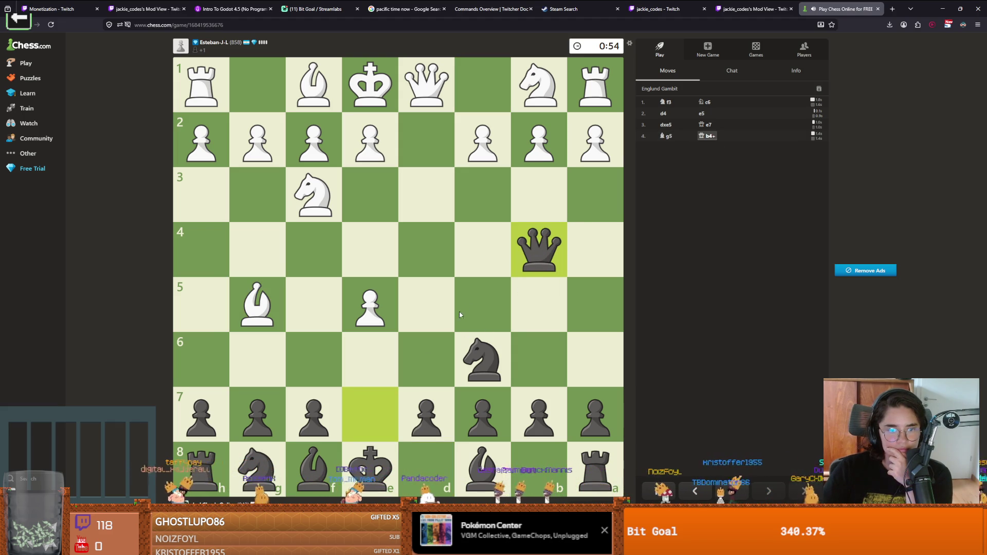
pyautogui.moveTo(537, 252)
pyautogui.mouseDown()
pyautogui.moveTo(537, 154)
pyautogui.moveTo(523, 154)
pyautogui.moveTo(536, 149)
pyautogui.mouseUp()
# Play Bb4 and Bxd2+, then jump the knight from c6 to b4
pyautogui.moveTo(481, 358)
pyautogui.mouseDown()
pyautogui.moveTo(452, 281)
pyautogui.moveTo(389, 454)
pyautogui.mouseUp()
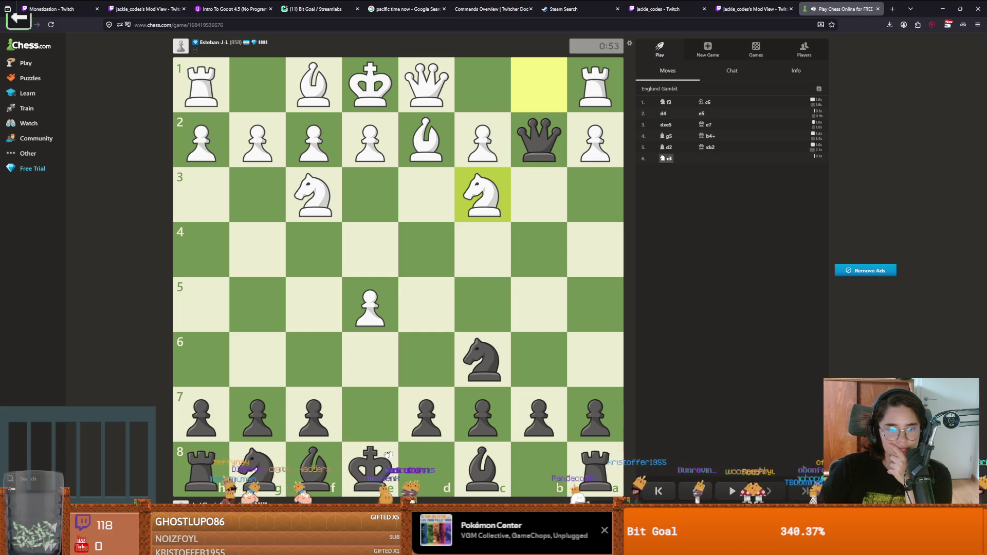
pyautogui.moveTo(311, 458); pyautogui.dragTo(545, 254)
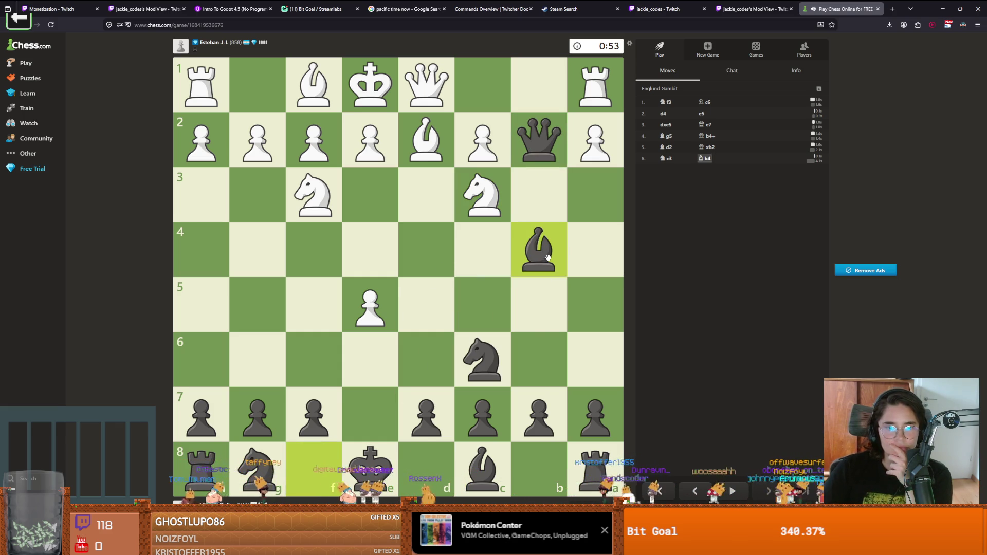
pyautogui.click(544, 255)
pyautogui.click(426, 140)
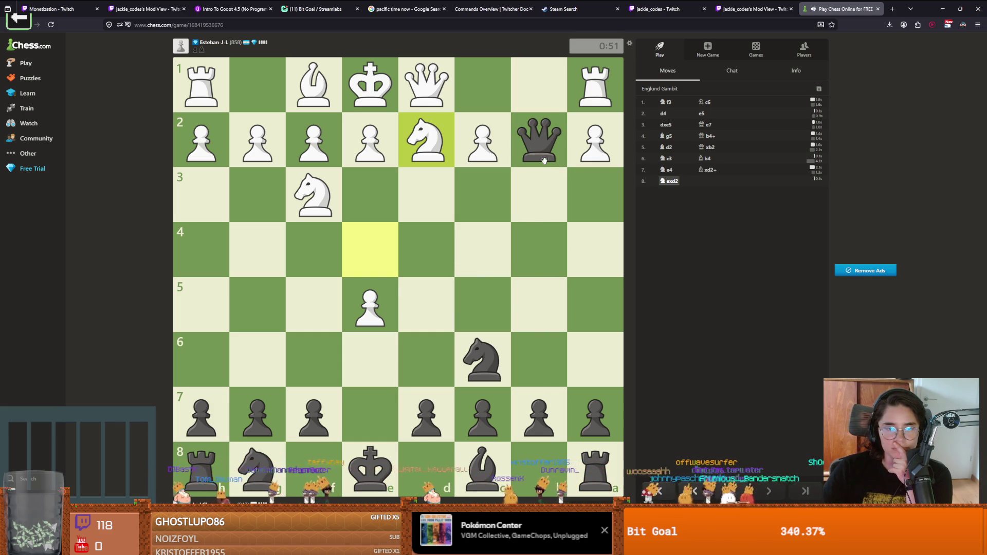
pyautogui.moveTo(493, 368)
pyautogui.mouseDown()
pyautogui.moveTo(441, 258)
pyautogui.moveTo(528, 240)
pyautogui.mouseUp()
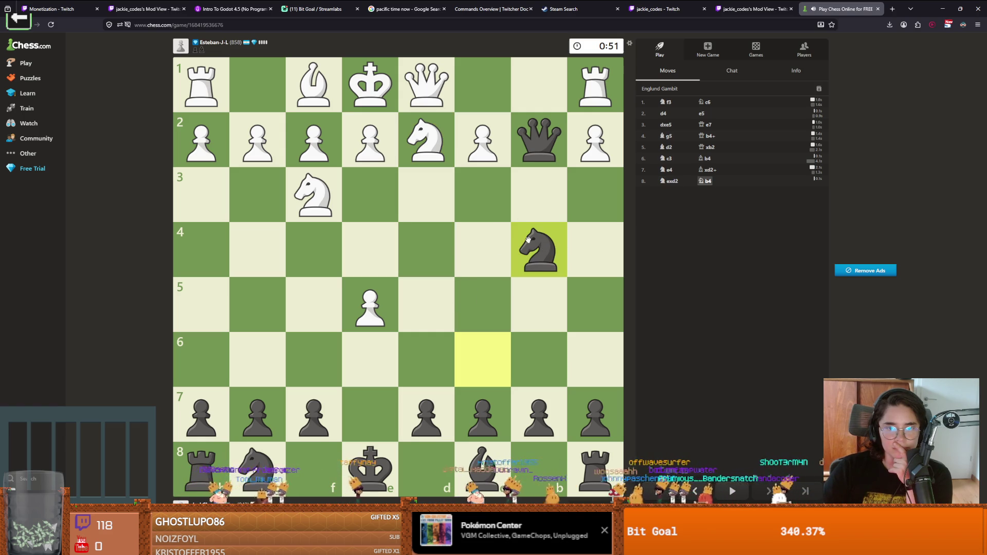